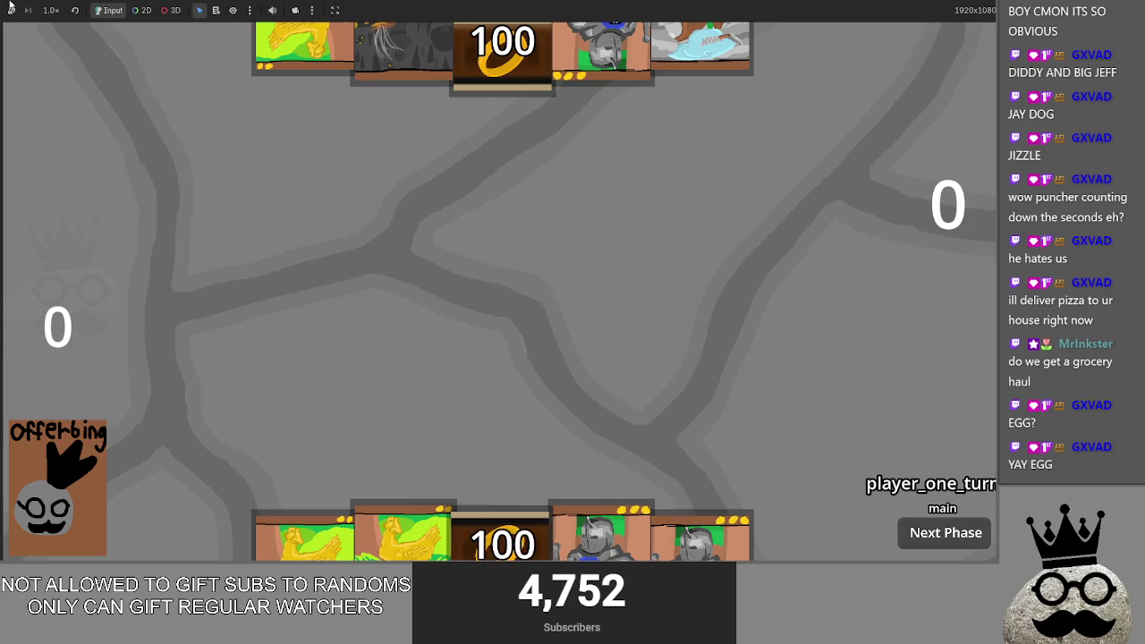
Step: Stop the game with F8 and open playable_script.gd at line 46, where Area2D follows $Card_Art
{"action": "key", "text": "F8"}
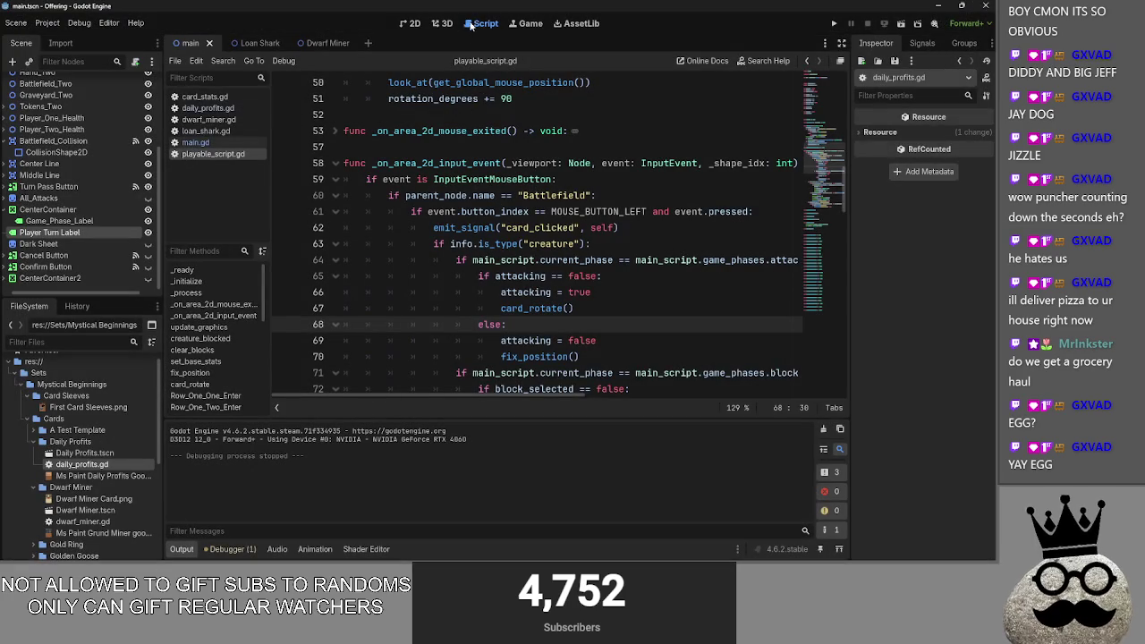
{"action": "left_click", "coordinate": [204, 107]}
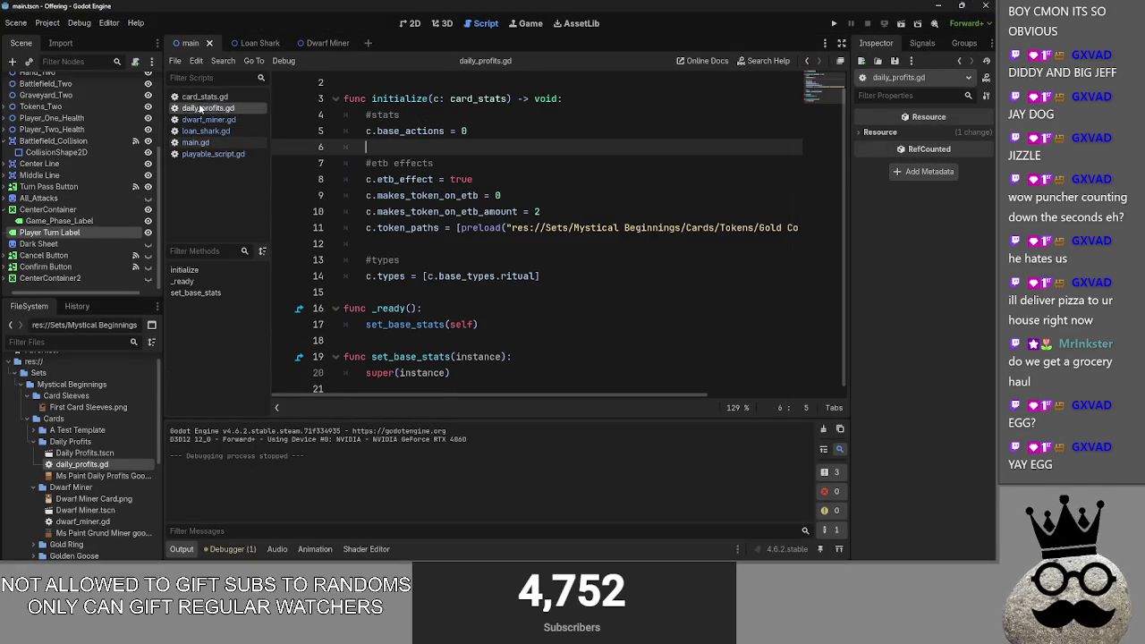
{"action": "left_click", "coordinate": [194, 143]}
{"action": "scroll", "coordinate": [440, 232], "scroll_direction": "up", "scroll_amount": 5}
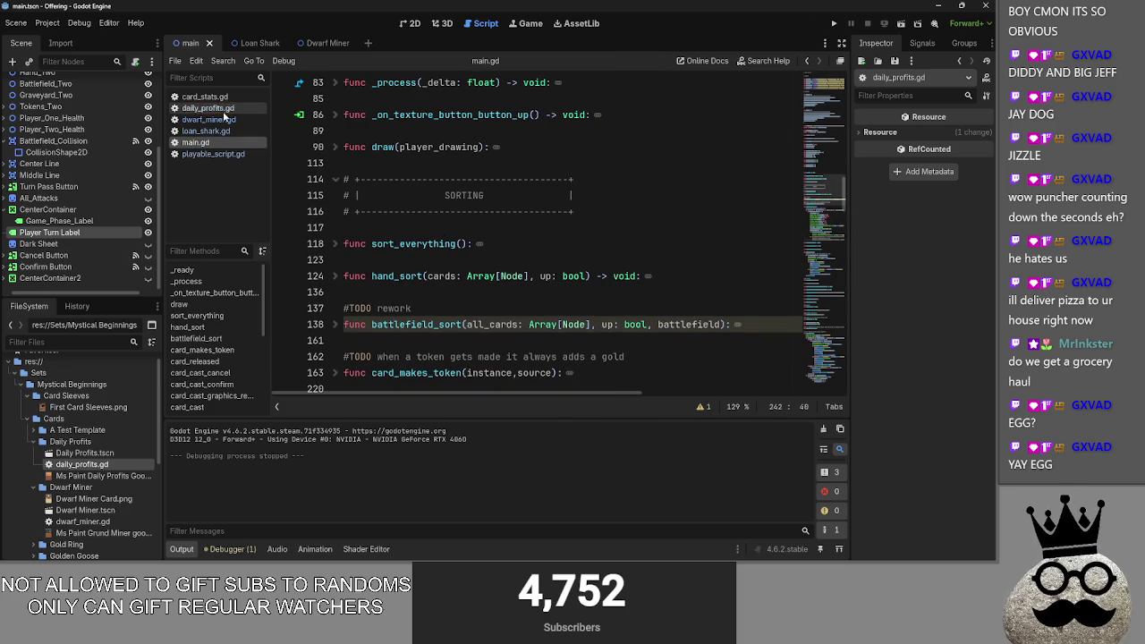
{"action": "left_click", "coordinate": [213, 154]}
{"action": "scroll", "coordinate": [535, 262], "scroll_direction": "up", "scroll_amount": 4}
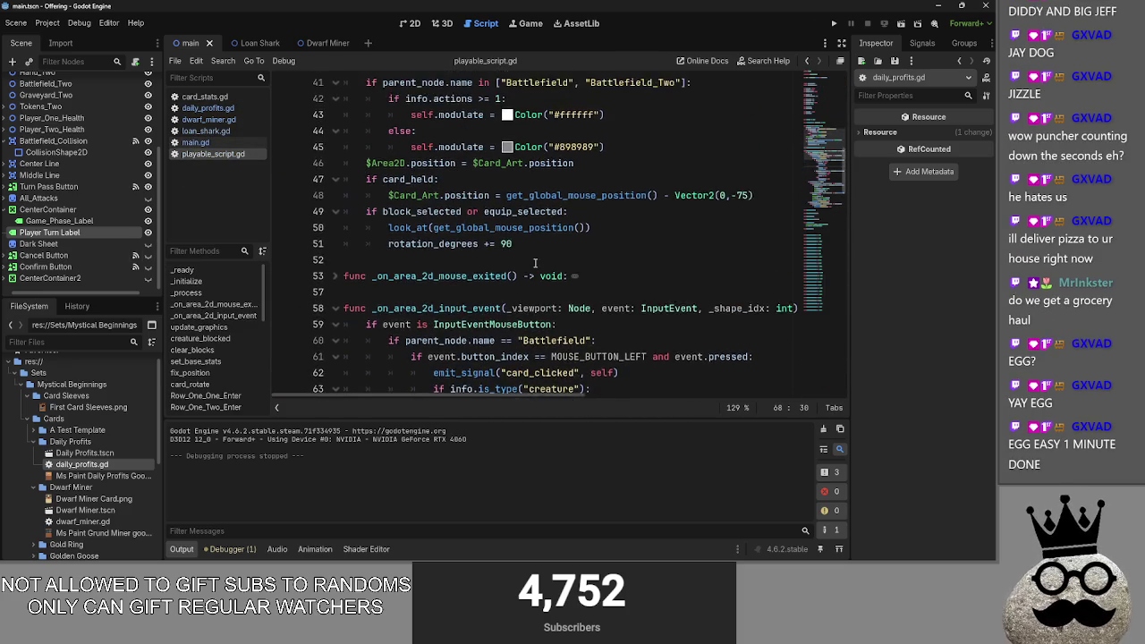
{"action": "scroll", "coordinate": [534, 261], "scroll_direction": "up", "scroll_amount": 1}
{"action": "left_click", "coordinate": [400, 260]}
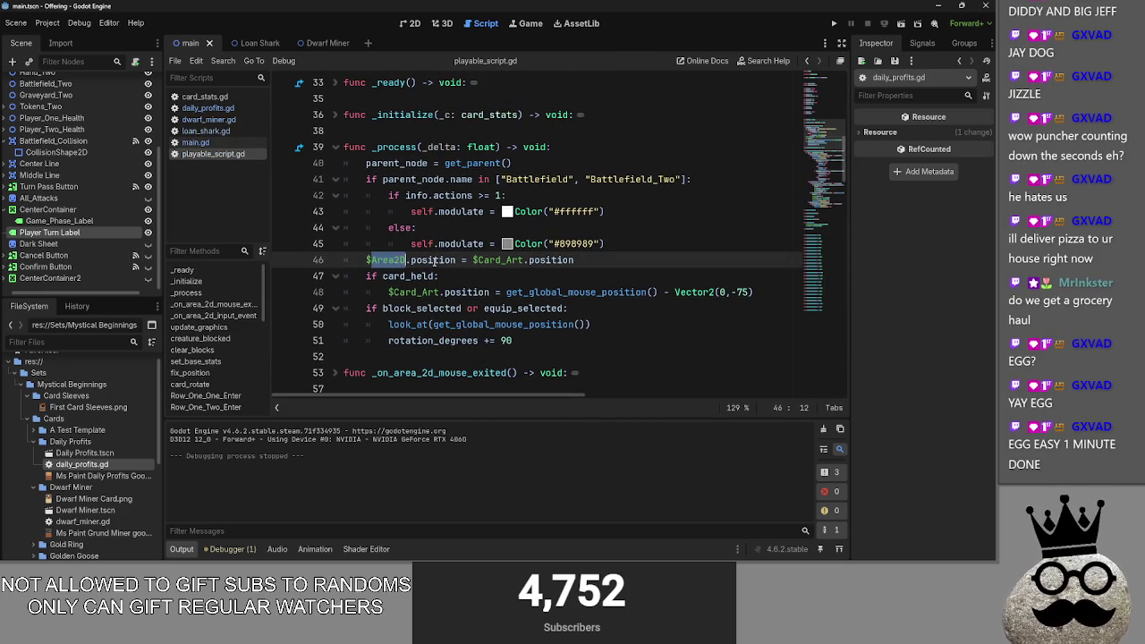
{"action": "scroll", "coordinate": [61, 166], "scroll_direction": "up", "scroll_amount": 5}
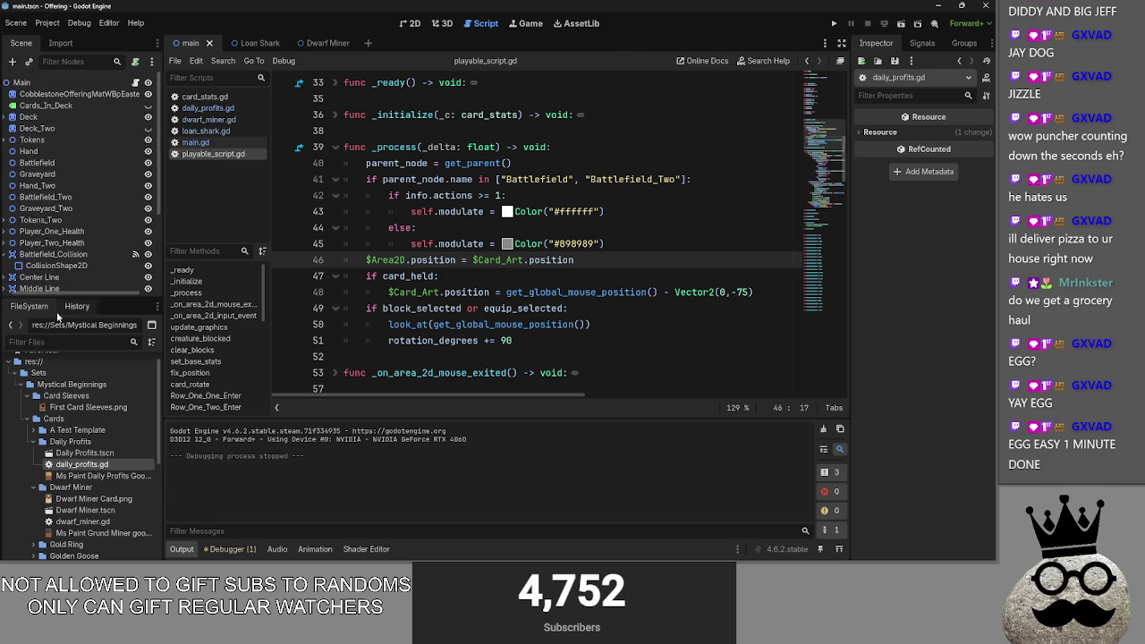
{"action": "left_click", "coordinate": [962, 5]}
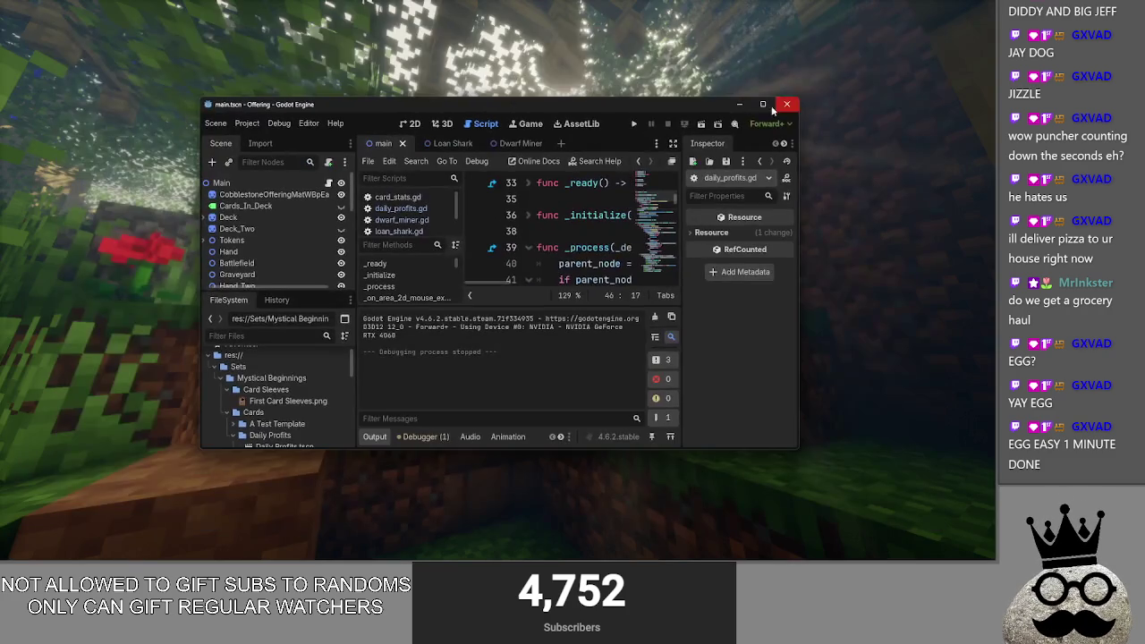
Step: Relaunch the Offering game with Run Project, leaving the Debug drawing options unchanged
{"action": "left_click", "coordinate": [771, 100]}
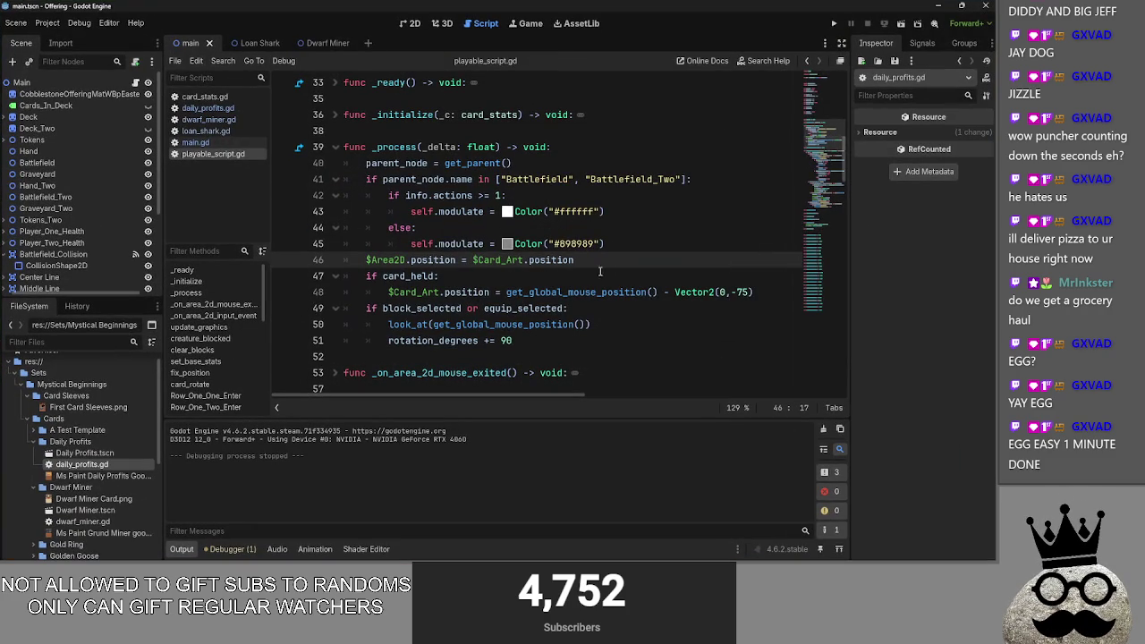
{"action": "left_click", "coordinate": [79, 23]}
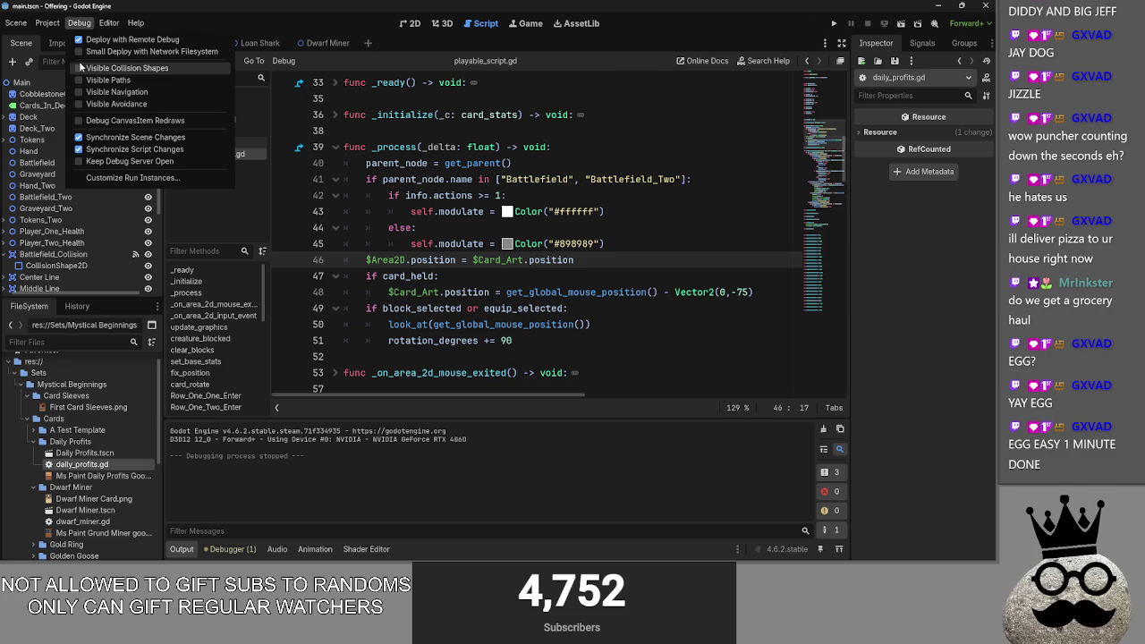
{"action": "left_click", "coordinate": [87, 26]}
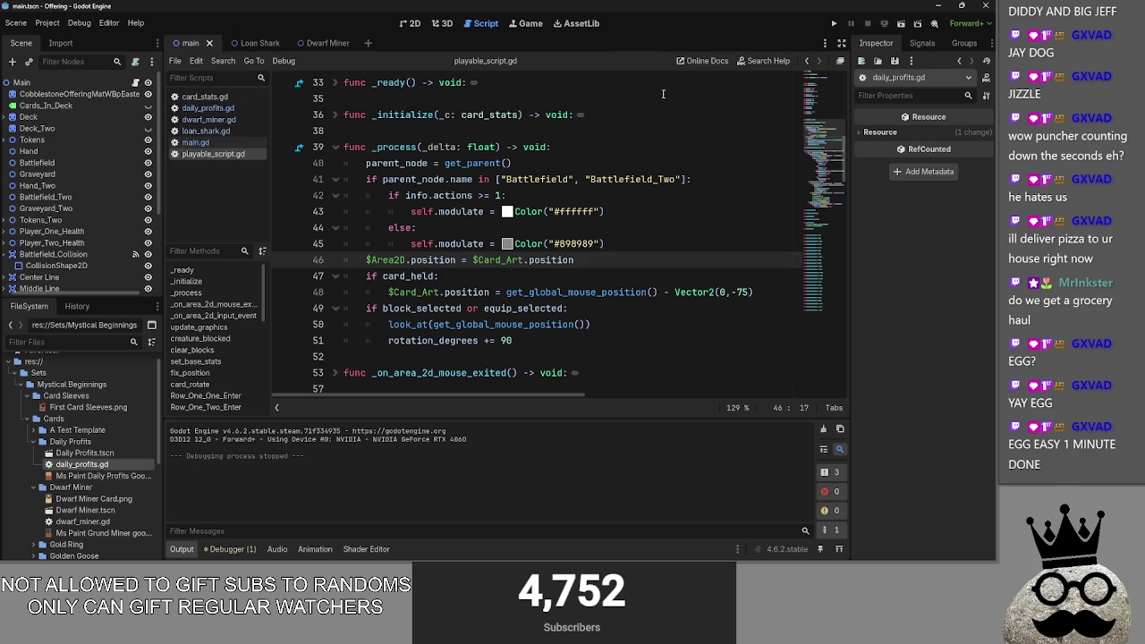
{"action": "left_click", "coordinate": [834, 25]}
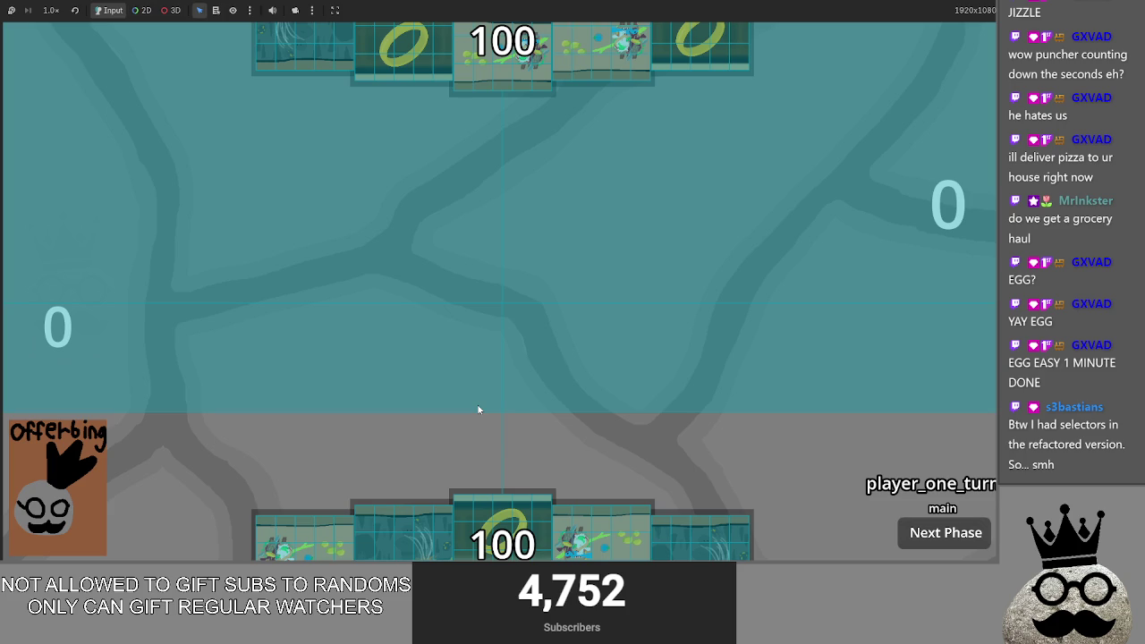
Step: Drag the ring card onto the board to bring up its Makes On Damage cast prompt, then switch windows
{"action": "left_click_drag", "start_coordinate": [483, 508], "coordinate": [546, 311]}
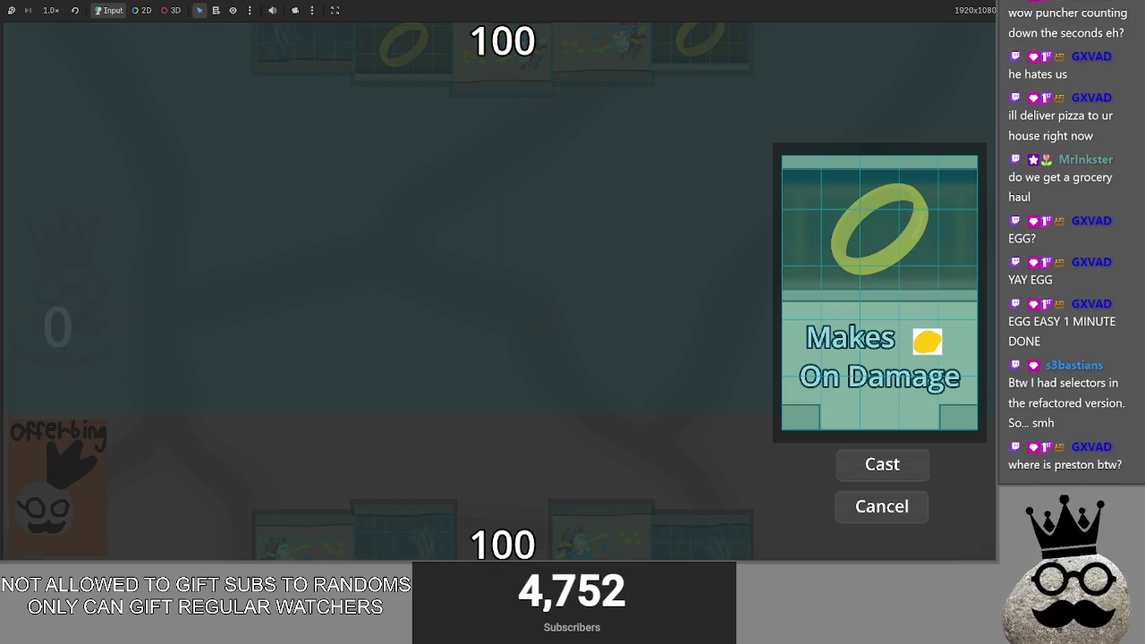
{"action": "key", "text": "alt+Tab"}
{"action": "key", "text": "alt+Tab"}
{"action": "key", "text": "alt+Tab"}
{"action": "key", "text": "alt+Tab"}
{"action": "key", "text": "alt+Tab"}
{"action": "key", "text": "alt+Tab"}
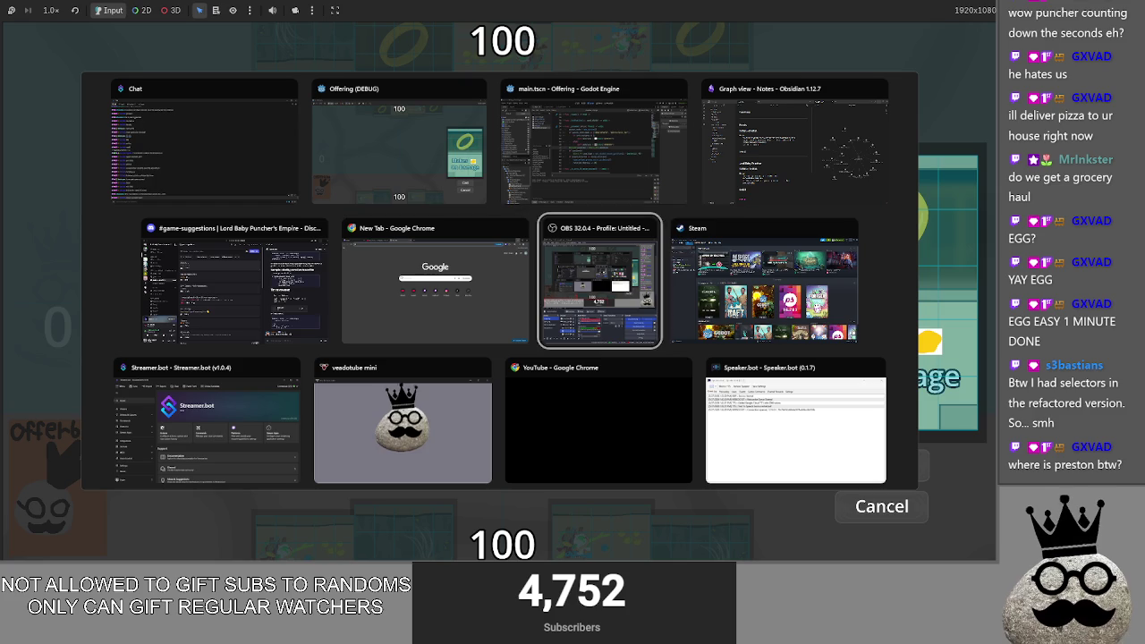
Step: Switch to Discord, open the DM with the active call, and restore Discord down
{"action": "left_click", "coordinate": [231, 272]}
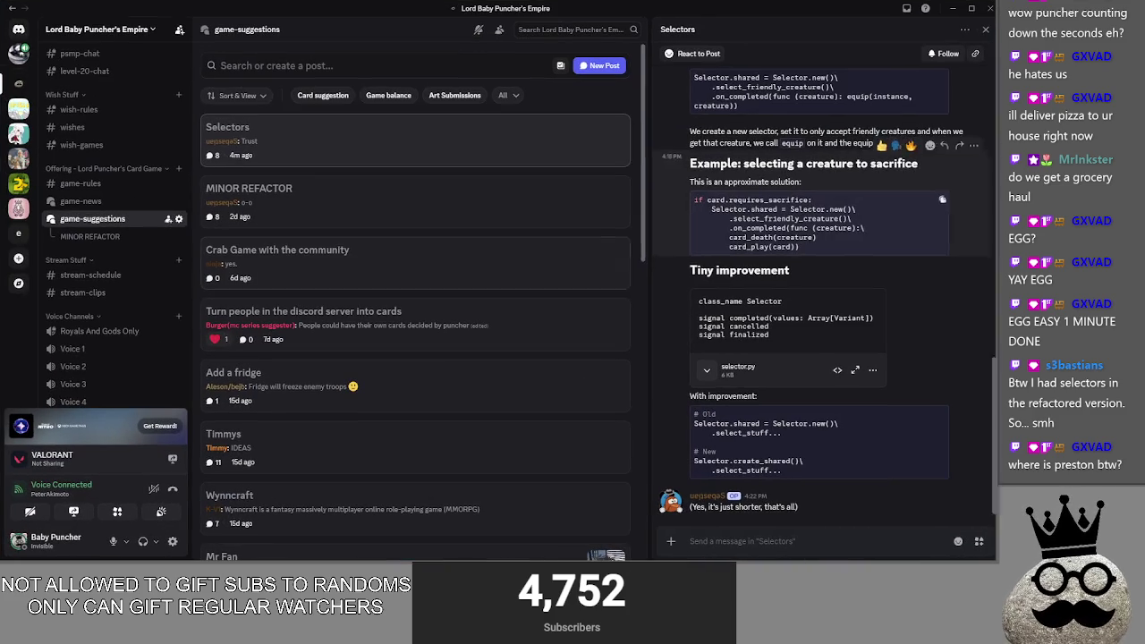
{"action": "left_click", "coordinate": [18, 56]}
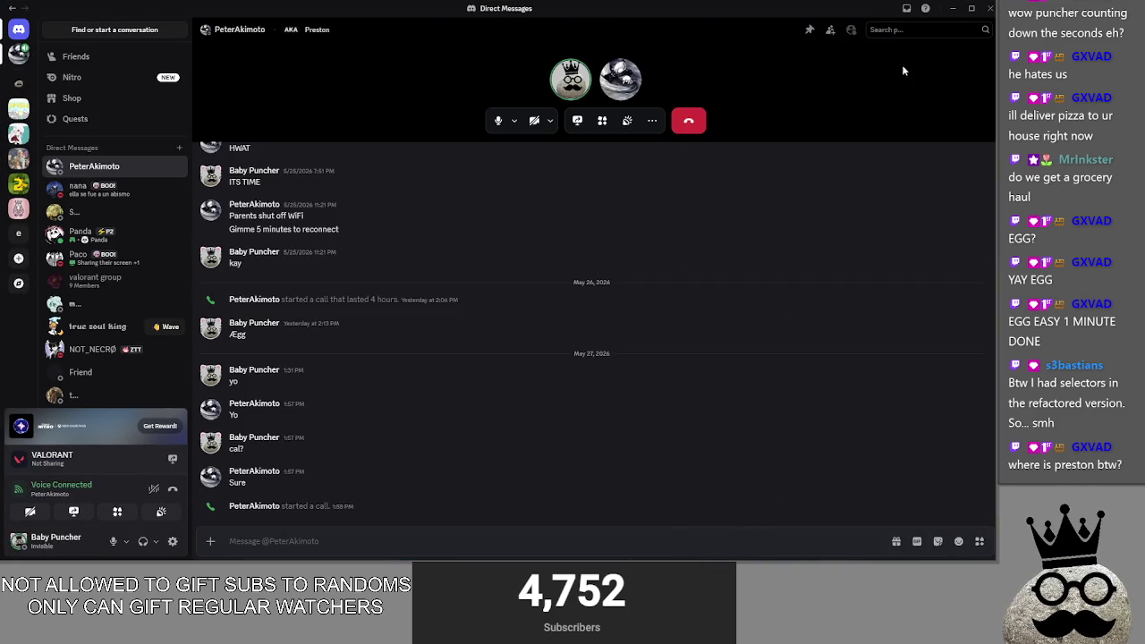
{"action": "left_click", "coordinate": [974, 11]}
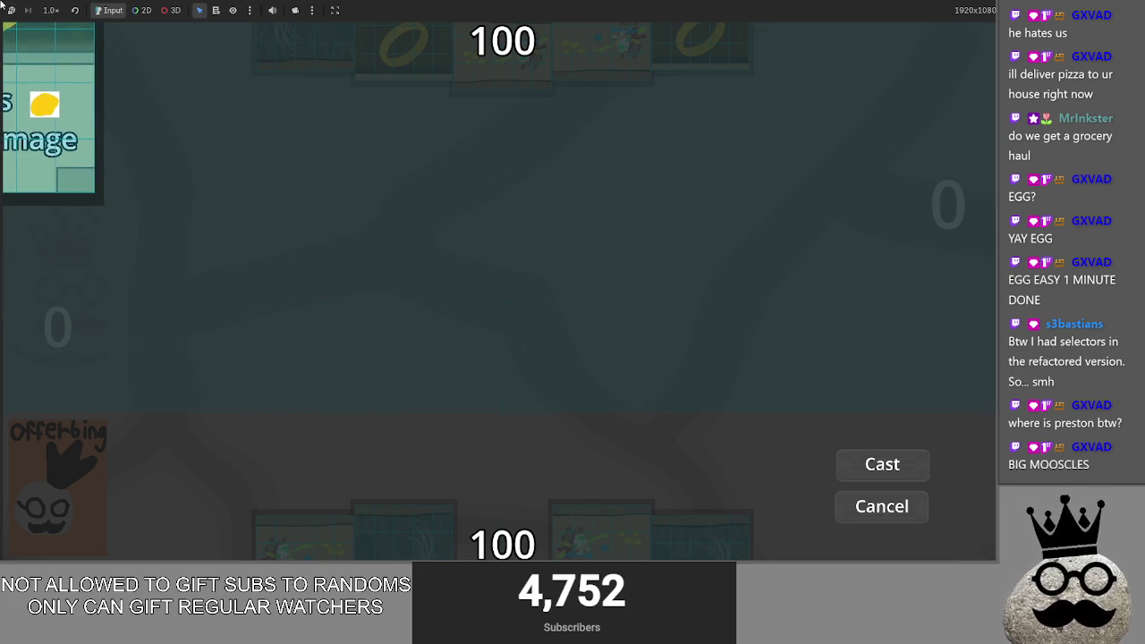
Step: Stage and cancel the Makes On Damage and Makes cards, then restart the game with F5
{"action": "mouse_move", "coordinate": [28, 36]}
{"action": "left_click", "coordinate": [42, 71]}
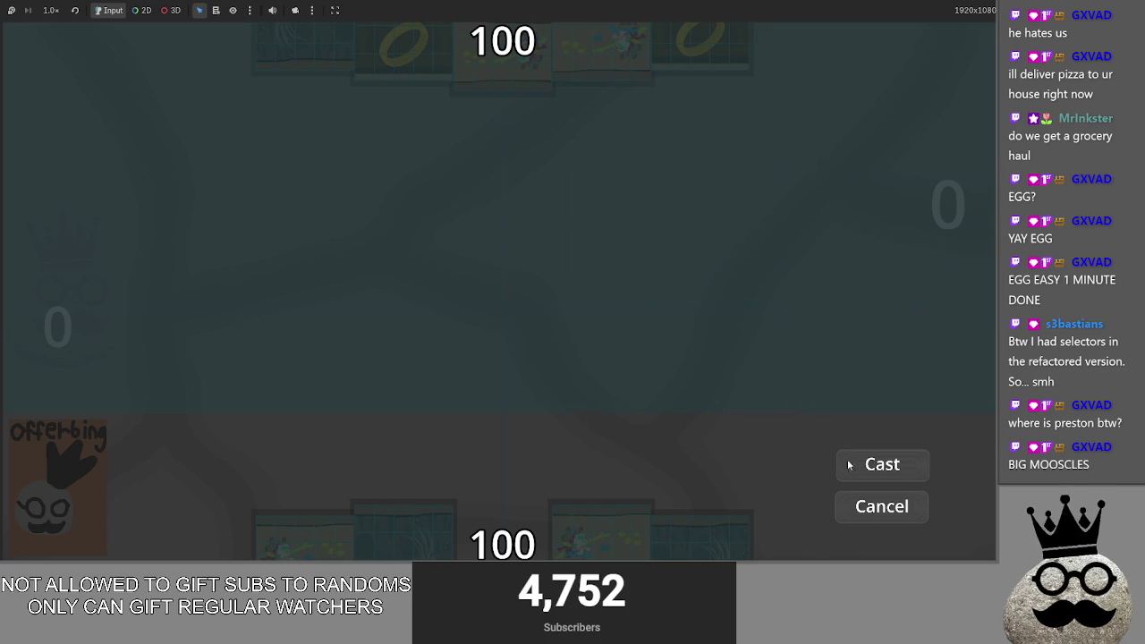
{"action": "left_click", "coordinate": [873, 508]}
{"action": "left_click", "coordinate": [608, 501]}
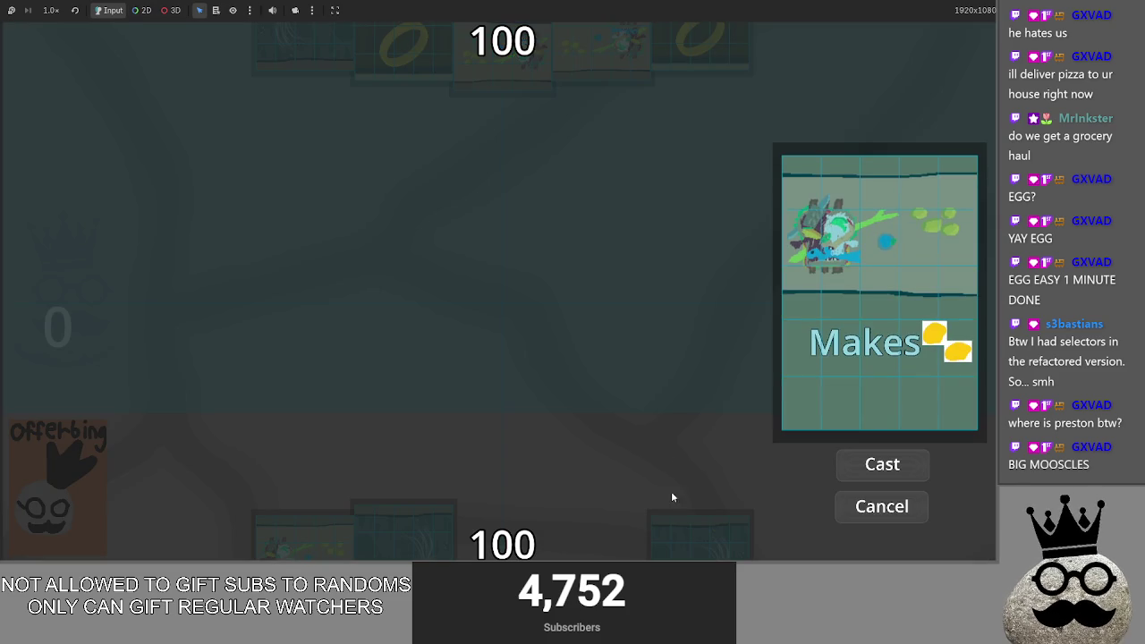
{"action": "mouse_move", "coordinate": [700, 526]}
{"action": "left_mouse_down"}
{"action": "mouse_move", "coordinate": [742, 355]}
{"action": "mouse_move", "coordinate": [732, 290]}
{"action": "mouse_move", "coordinate": [491, 254]}
{"action": "mouse_move", "coordinate": [474, 322]}
{"action": "left_mouse_up"}
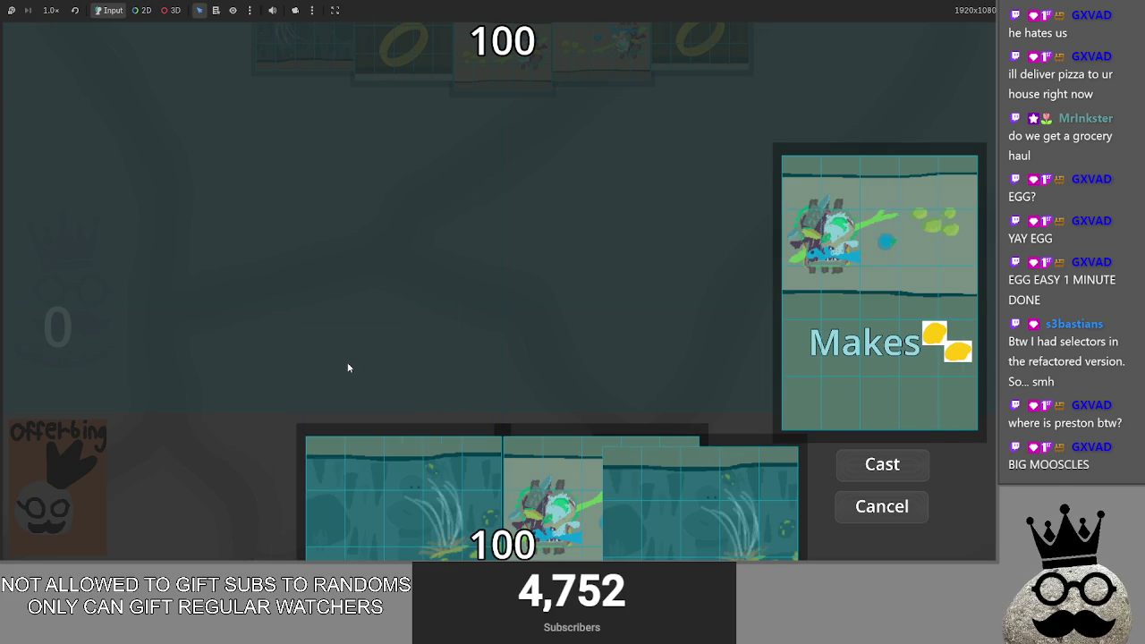
{"action": "left_click", "coordinate": [881, 506]}
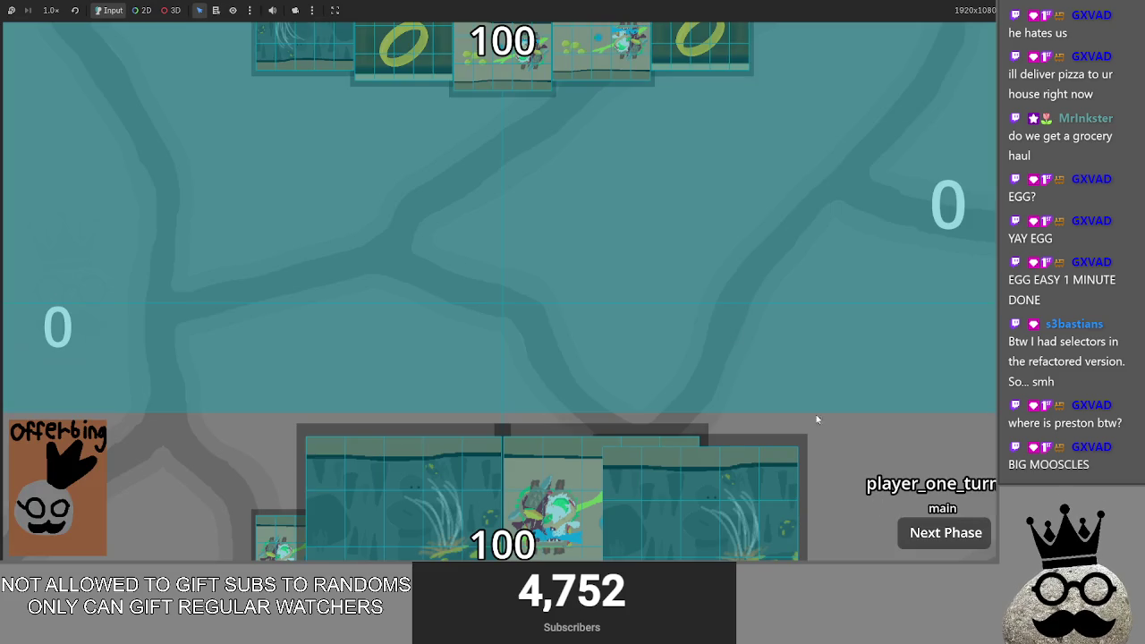
{"action": "key", "text": "F5"}
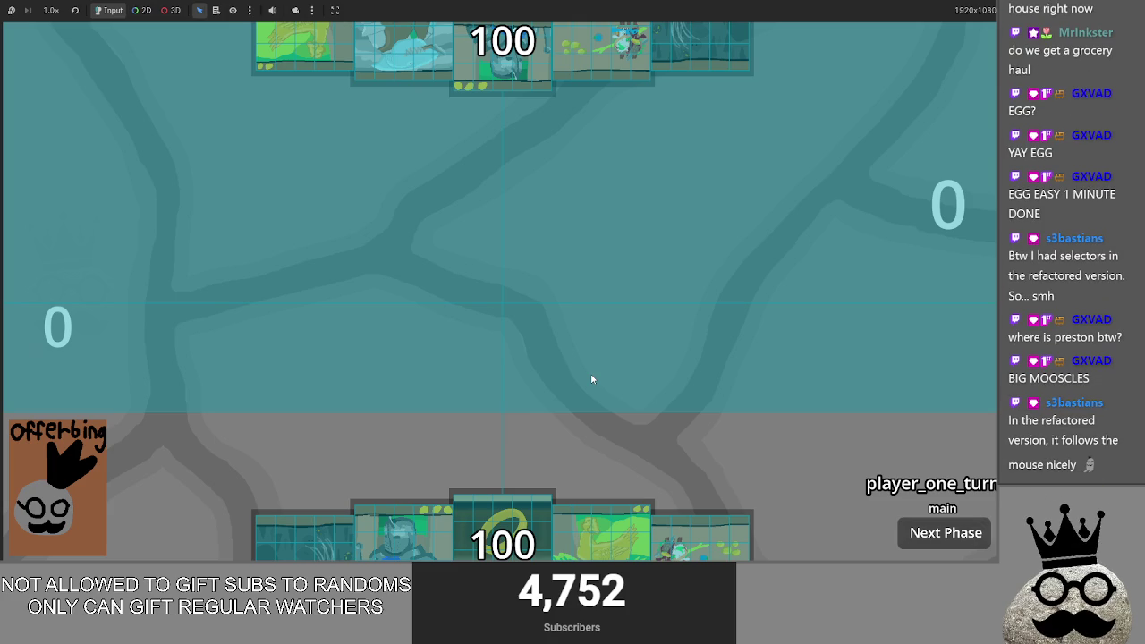
Step: Cast a card to raise the counter to 2, test the ring and egg previews, then stop the game
{"action": "mouse_move", "coordinate": [716, 536]}
{"action": "left_mouse_down"}
{"action": "mouse_move", "coordinate": [713, 244]}
{"action": "mouse_move", "coordinate": [230, 159]}
{"action": "mouse_move", "coordinate": [500, 195]}
{"action": "mouse_move", "coordinate": [314, 132]}
{"action": "mouse_move", "coordinate": [713, 117]}
{"action": "mouse_move", "coordinate": [703, 215]}
{"action": "mouse_move", "coordinate": [726, 236]}
{"action": "mouse_move", "coordinate": [749, 214]}
{"action": "mouse_move", "coordinate": [796, 235]}
{"action": "mouse_move", "coordinate": [268, 224]}
{"action": "mouse_move", "coordinate": [241, 263]}
{"action": "mouse_move", "coordinate": [657, 254]}
{"action": "mouse_move", "coordinate": [116, 240]}
{"action": "mouse_move", "coordinate": [720, 252]}
{"action": "mouse_move", "coordinate": [699, 236]}
{"action": "mouse_move", "coordinate": [548, 232]}
{"action": "mouse_move", "coordinate": [286, 249]}
{"action": "mouse_move", "coordinate": [304, 269]}
{"action": "mouse_move", "coordinate": [590, 277]}
{"action": "mouse_move", "coordinate": [676, 297]}
{"action": "mouse_move", "coordinate": [730, 279]}
{"action": "mouse_move", "coordinate": [533, 259]}
{"action": "mouse_move", "coordinate": [376, 296]}
{"action": "mouse_move", "coordinate": [367, 447]}
{"action": "mouse_move", "coordinate": [309, 107]}
{"action": "mouse_move", "coordinate": [259, 252]}
{"action": "mouse_move", "coordinate": [282, 278]}
{"action": "mouse_move", "coordinate": [895, 299]}
{"action": "mouse_move", "coordinate": [230, 217]}
{"action": "mouse_move", "coordinate": [356, 220]}
{"action": "left_mouse_up"}
{"action": "mouse_move", "coordinate": [453, 252]}
{"action": "left_mouse_down"}
{"action": "mouse_move", "coordinate": [528, 263]}
{"action": "mouse_move", "coordinate": [629, 332]}
{"action": "mouse_move", "coordinate": [514, 307]}
{"action": "mouse_move", "coordinate": [556, 280]}
{"action": "mouse_move", "coordinate": [528, 237]}
{"action": "left_mouse_up"}
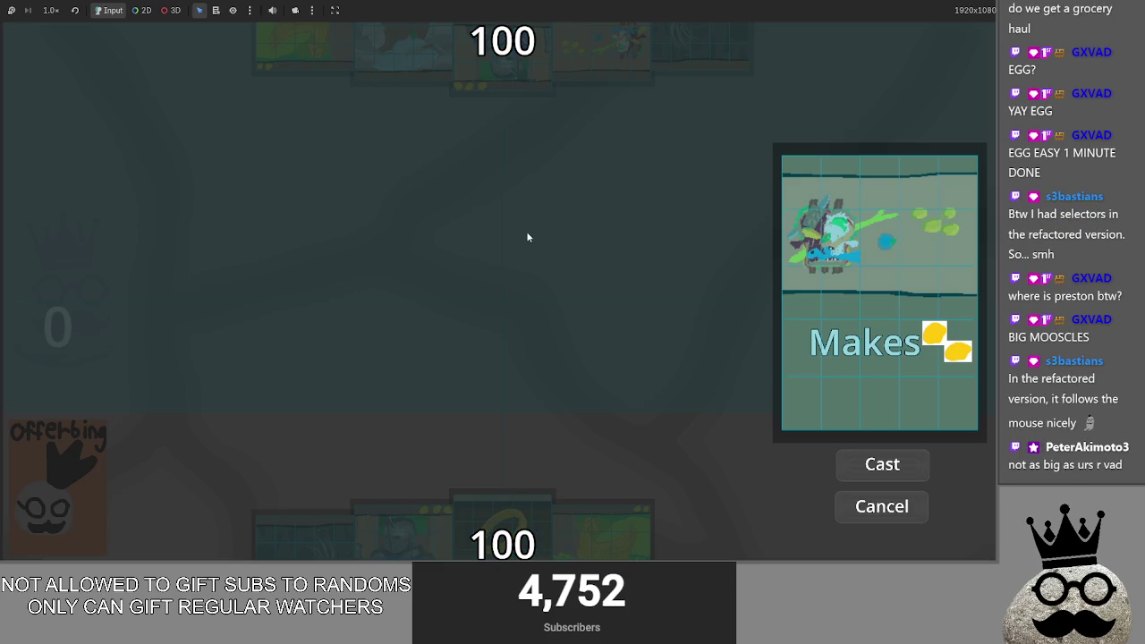
{"action": "left_click", "coordinate": [874, 466]}
{"action": "left_click", "coordinate": [523, 542]}
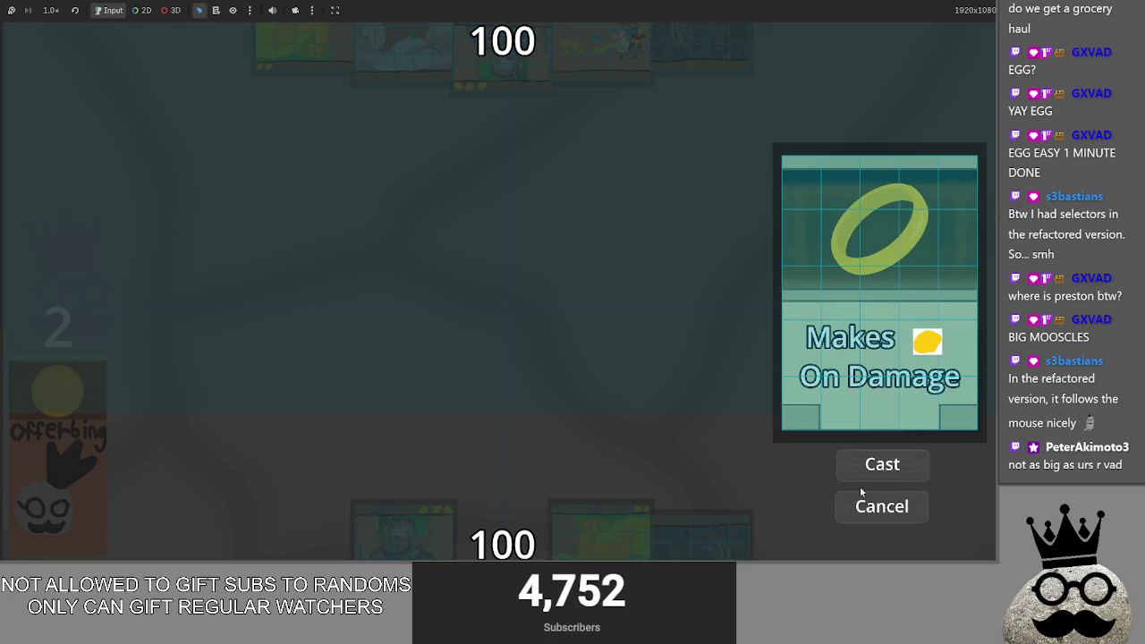
{"action": "left_click", "coordinate": [579, 409]}
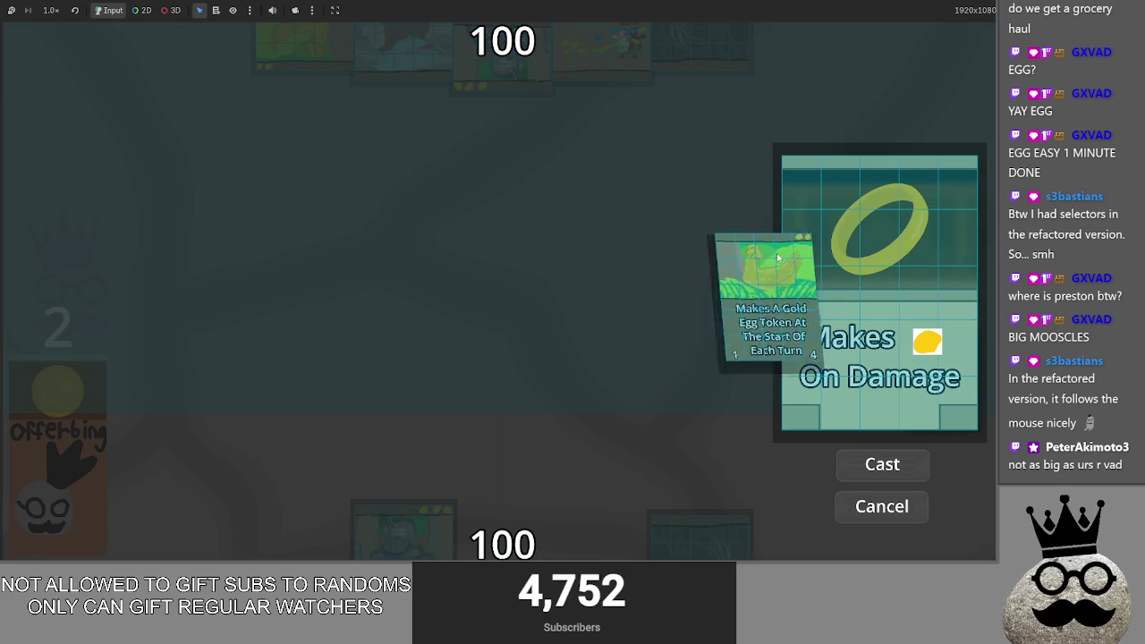
{"action": "left_click", "coordinate": [848, 508]}
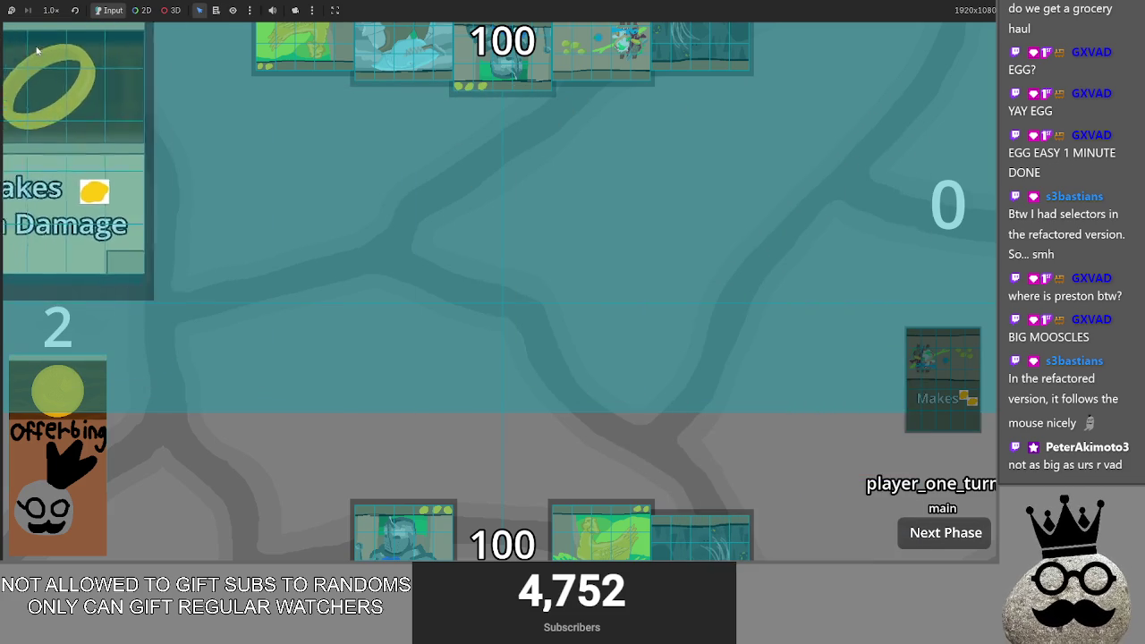
{"action": "left_click", "coordinate": [51, 46]}
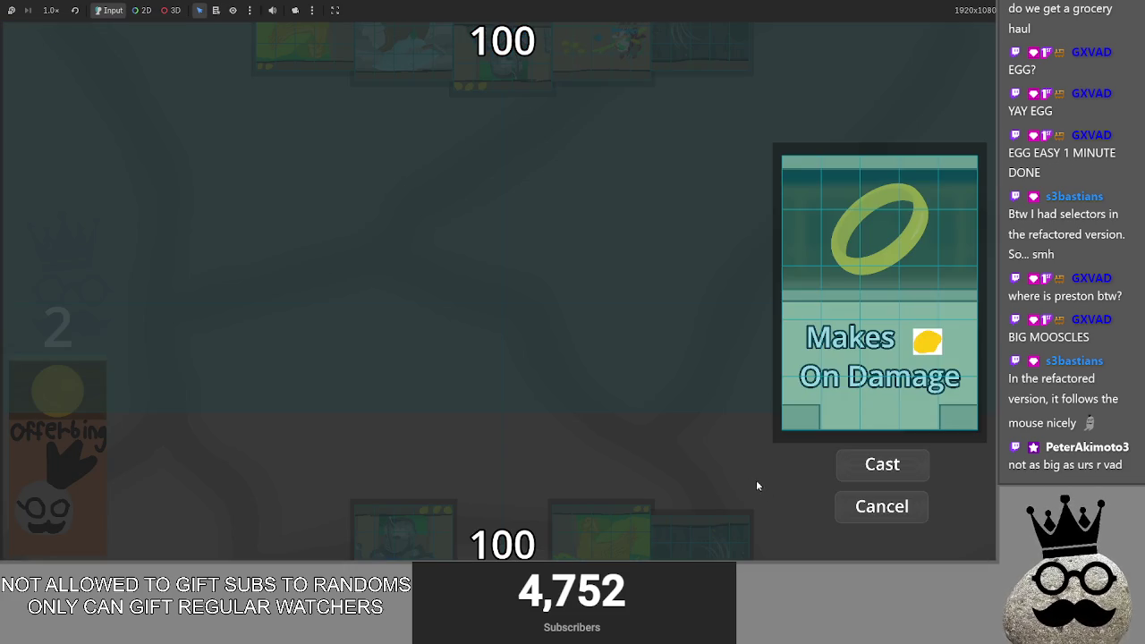
{"action": "key", "text": "F8"}
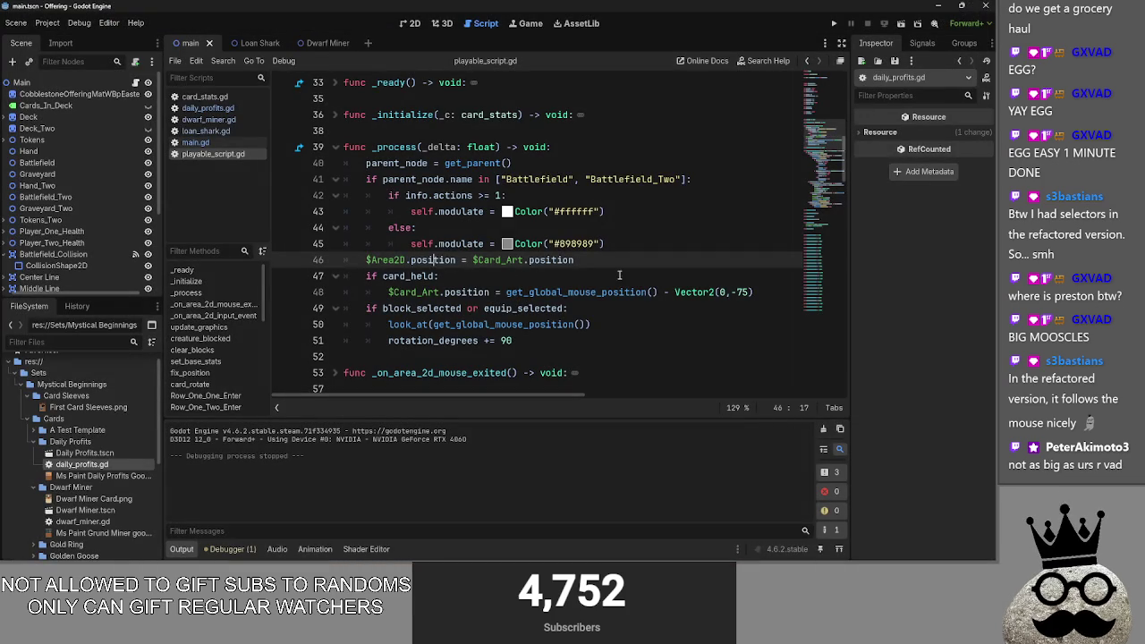
Step: Search playable_script.gd for $Card_Art and step forward through its matches
{"action": "left_click", "coordinate": [617, 270]}
{"action": "left_click_drag", "start_coordinate": [474, 260], "coordinate": [521, 261]}
{"action": "key", "text": "ctrl+c"}
{"action": "key", "text": "ctrl+f"}
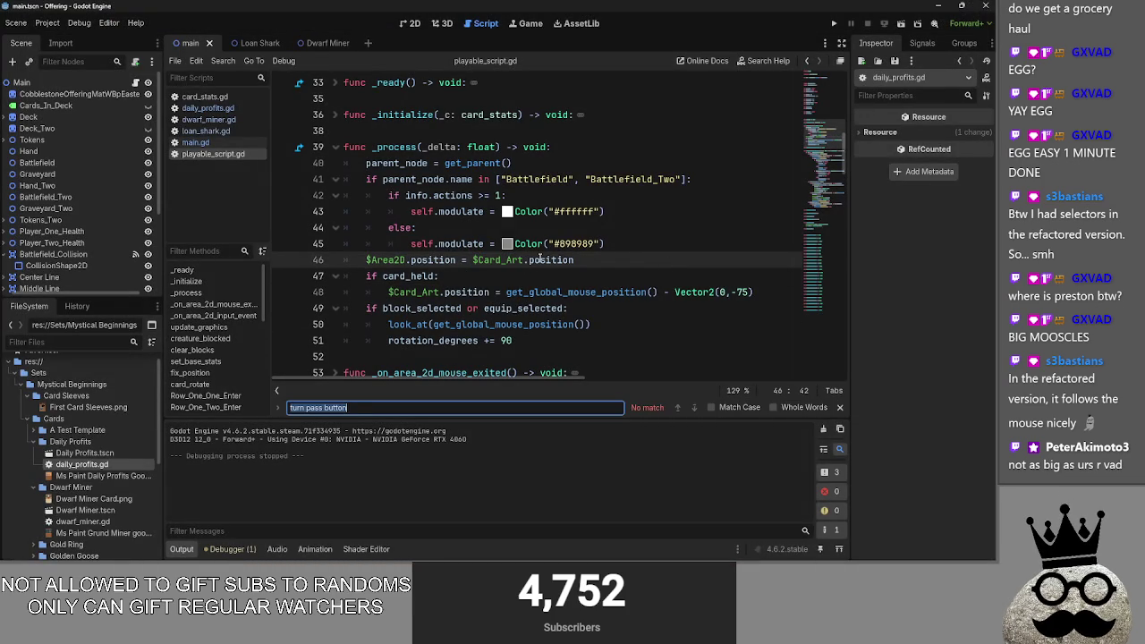
{"action": "key", "text": "ctrl+v"}
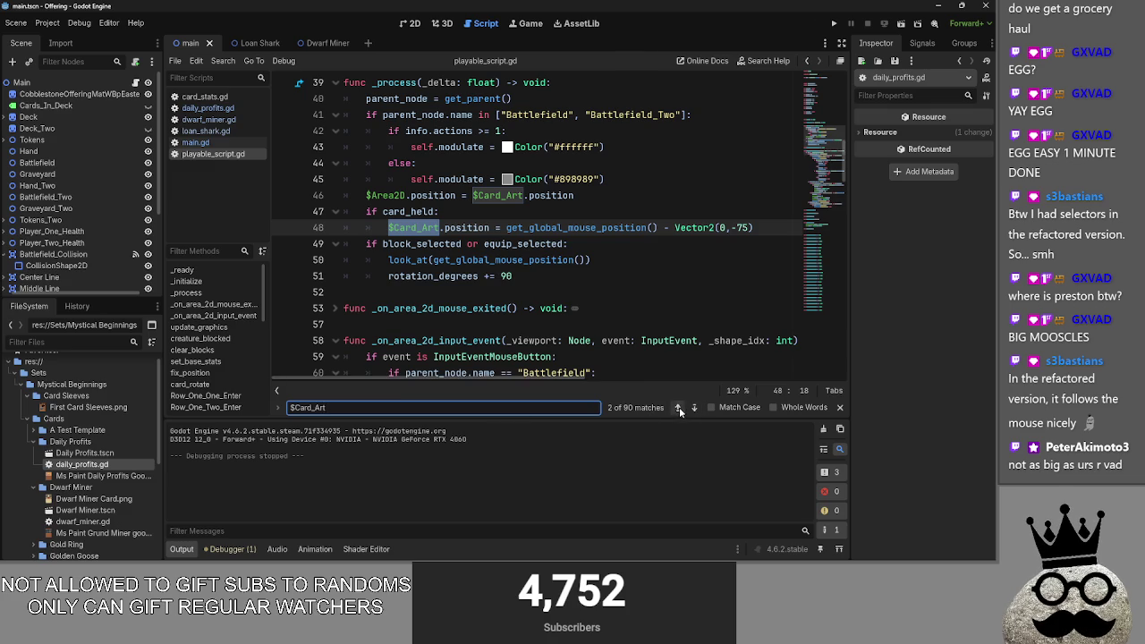
{"action": "left_click", "coordinate": [694, 408]}
{"action": "left_click", "coordinate": [695, 408]}
{"action": "left_click", "coordinate": [694, 408]}
{"action": "left_click", "coordinate": [695, 408]}
{"action": "left_click", "coordinate": [695, 408]}
{"action": "left_click", "coordinate": [695, 408]}
{"action": "left_click", "coordinate": [694, 408]}
{"action": "left_click", "coordinate": [694, 409]}
{"action": "left_click", "coordinate": [695, 409]}
{"action": "left_click", "coordinate": [695, 409]}
{"action": "left_click", "coordinate": [694, 409]}
{"action": "left_click", "coordinate": [695, 409]}
{"action": "left_click", "coordinate": [694, 409]}
{"action": "left_click", "coordinate": [694, 409]}
{"action": "left_click", "coordinate": [694, 409]}
{"action": "left_click", "coordinate": [695, 409]}
{"action": "left_click", "coordinate": [694, 409]}
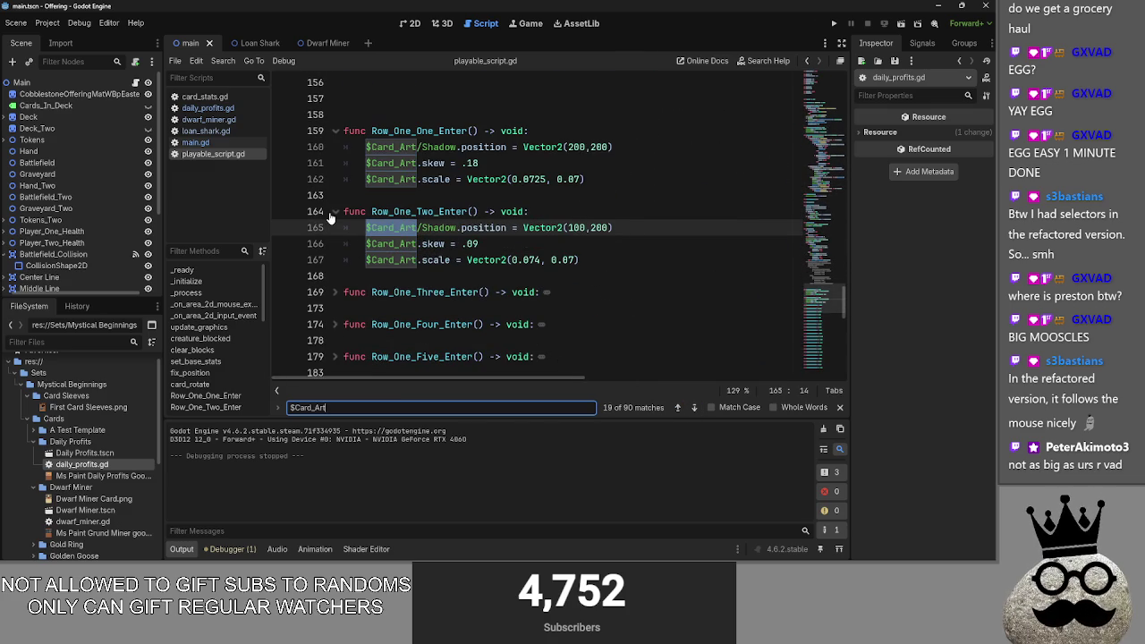
Step: Fold the Row_One_One_Enter and Row_One_Two_Enter functions and step back to the $Card_Art match on line 89
{"action": "left_click", "coordinate": [334, 212]}
{"action": "left_click", "coordinate": [337, 131]}
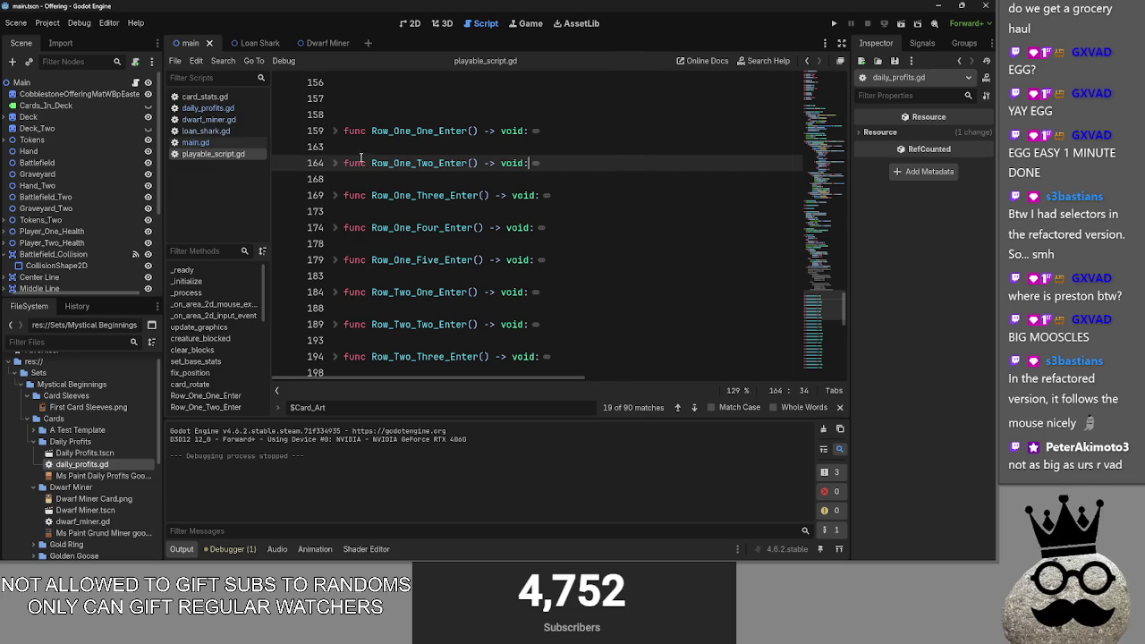
{"action": "left_click", "coordinate": [678, 409]}
{"action": "left_click", "coordinate": [678, 409]}
{"action": "left_click", "coordinate": [677, 409]}
{"action": "left_click", "coordinate": [677, 409]}
{"action": "left_click", "coordinate": [694, 409]}
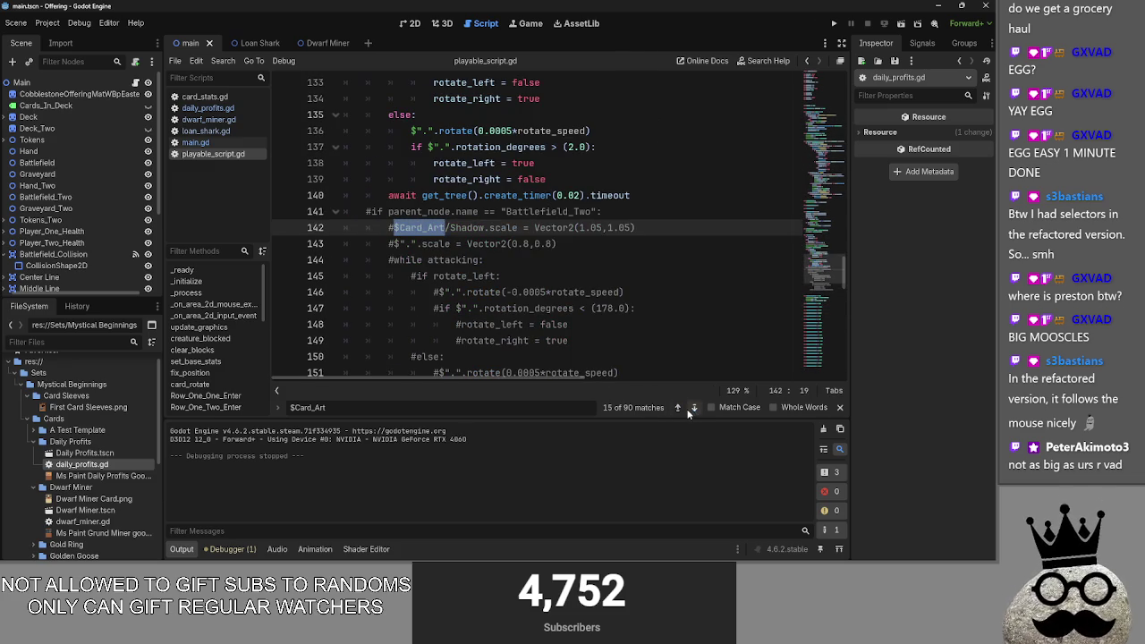
{"action": "left_click", "coordinate": [675, 409]}
{"action": "scroll", "coordinate": [375, 304], "scroll_direction": "down", "scroll_amount": 12}
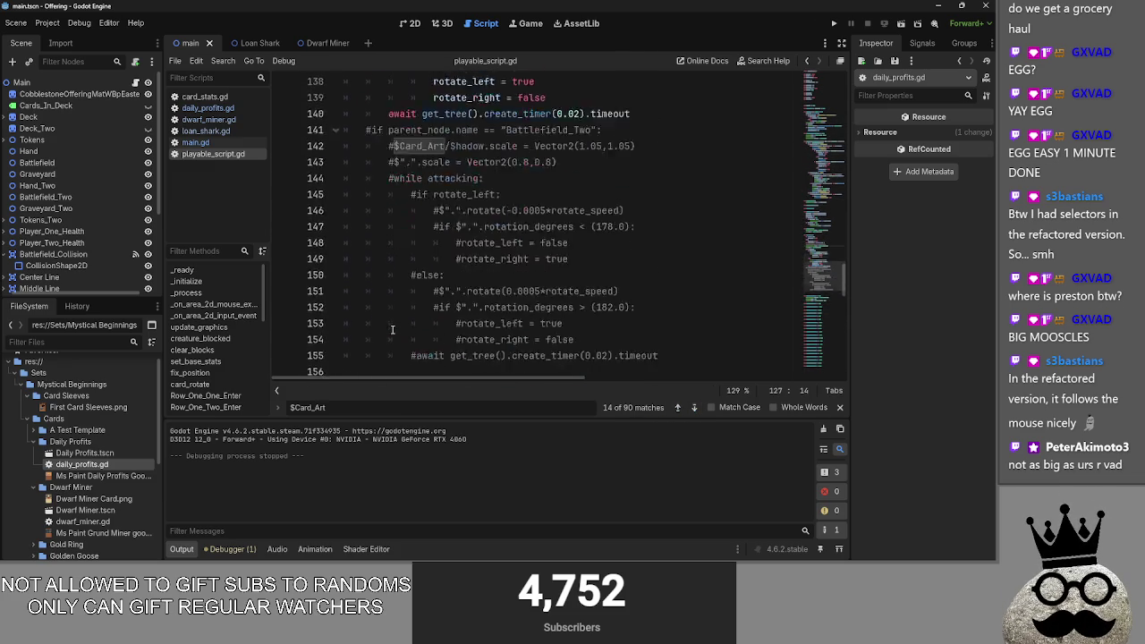
{"action": "scroll", "coordinate": [376, 304], "scroll_direction": "up", "scroll_amount": 7}
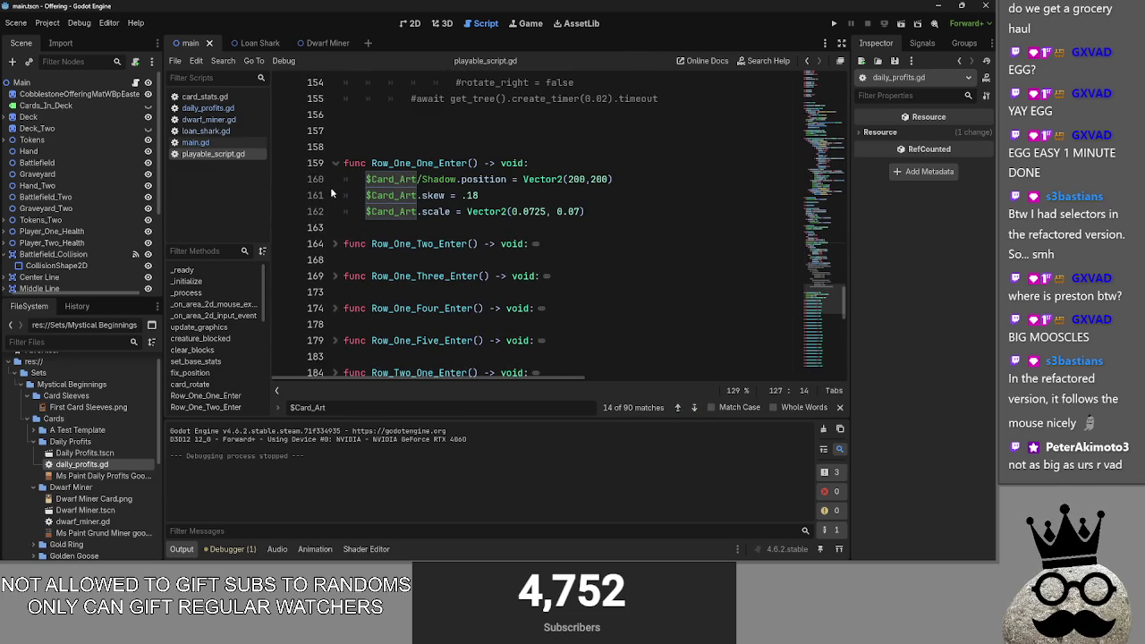
{"action": "left_click", "coordinate": [335, 163]}
{"action": "scroll", "coordinate": [439, 253], "scroll_direction": "down", "scroll_amount": 8}
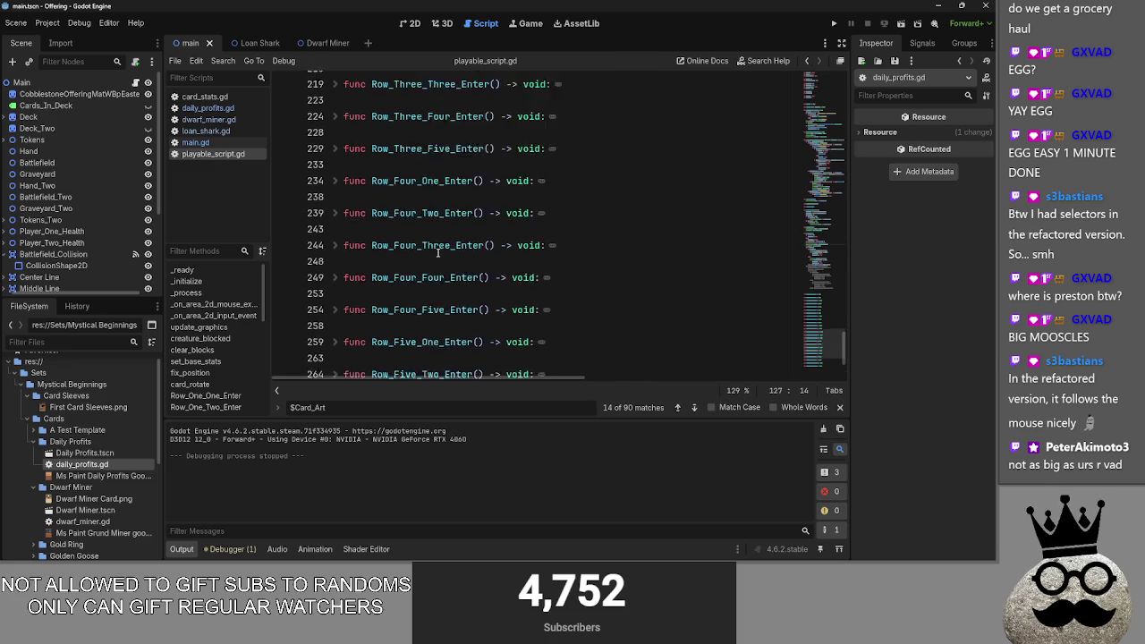
{"action": "scroll", "coordinate": [439, 253], "scroll_direction": "up", "scroll_amount": 10}
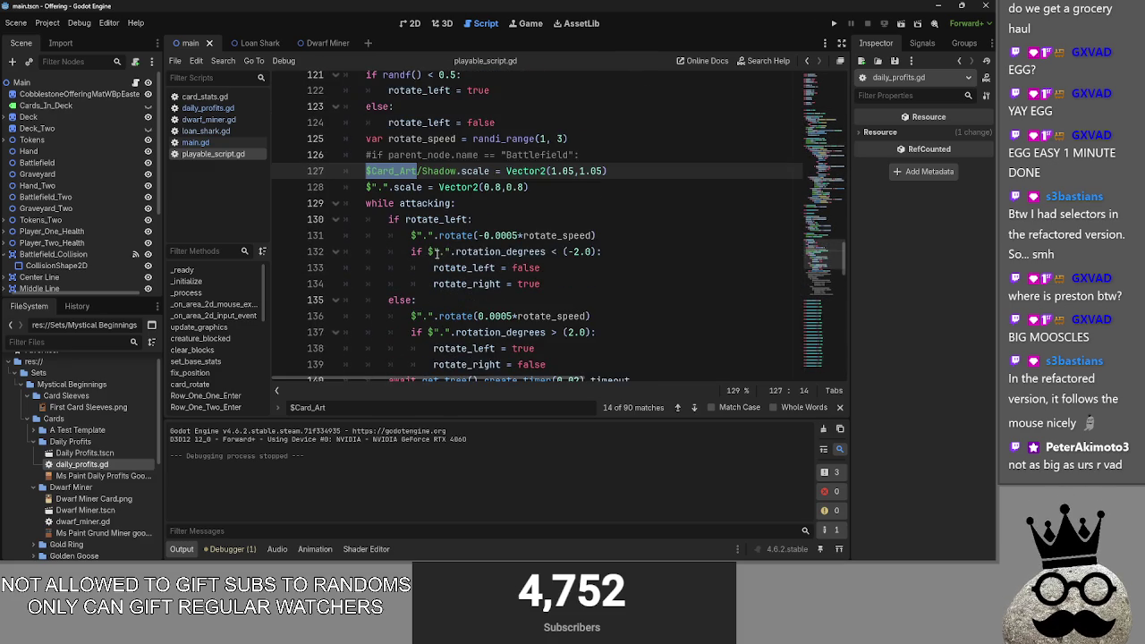
{"action": "scroll", "coordinate": [437, 254], "scroll_direction": "up", "scroll_amount": 3}
{"action": "left_click", "coordinate": [677, 407]}
{"action": "left_click", "coordinate": [678, 407]}
{"action": "scroll", "coordinate": [621, 301], "scroll_direction": "up", "scroll_amount": 1}
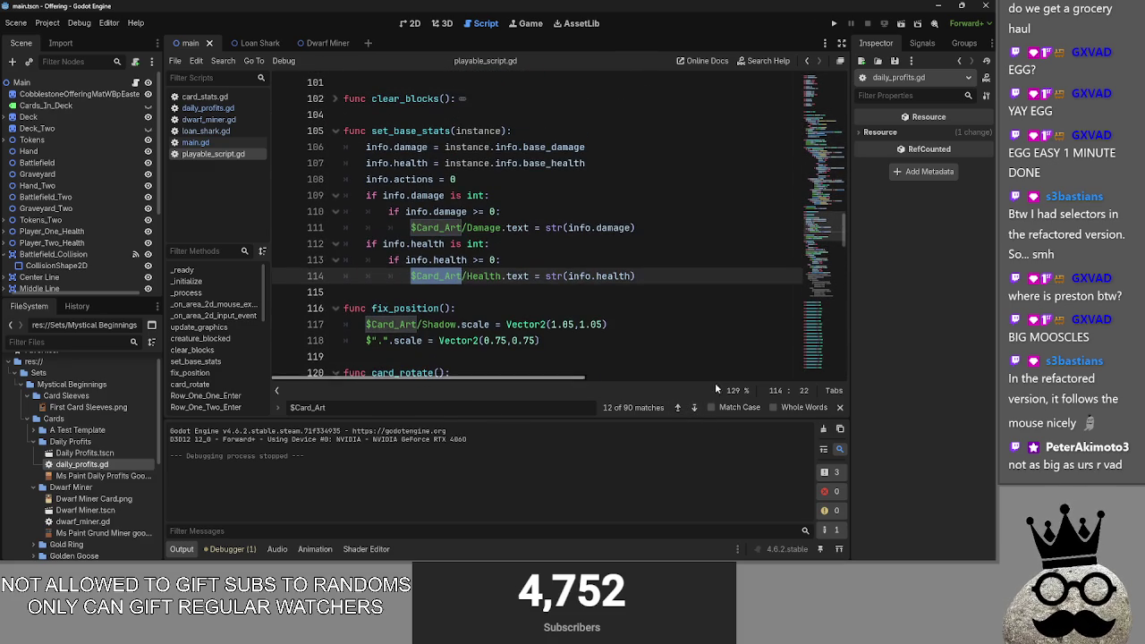
{"action": "left_click", "coordinate": [677, 408]}
{"action": "left_click", "coordinate": [677, 407]}
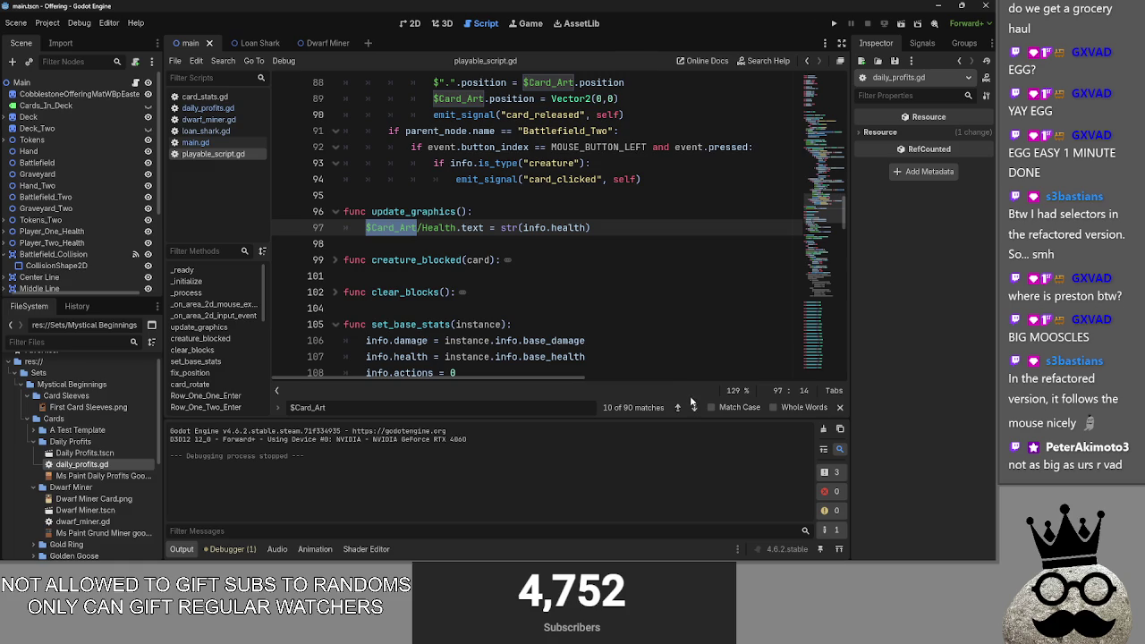
{"action": "scroll", "coordinate": [648, 340], "scroll_direction": "up", "scroll_amount": 2}
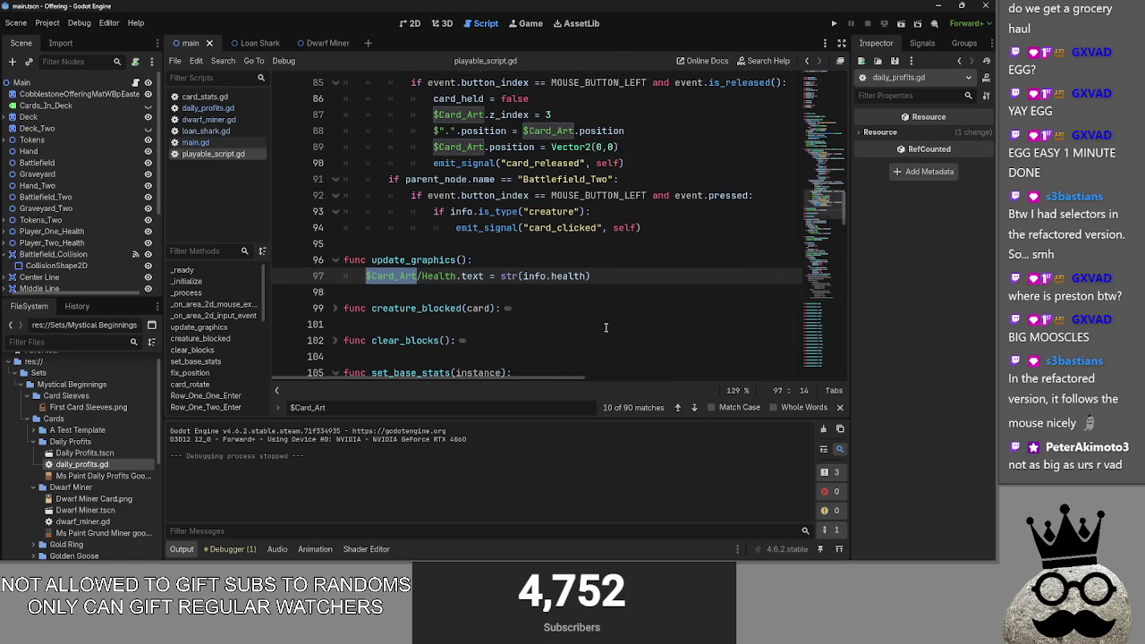
{"action": "left_click", "coordinate": [680, 407]}
Step: Briefly view dwarf_miner.gd, then switch to the Dwarf Miner card scene
{"action": "scroll", "coordinate": [634, 352], "scroll_direction": "up", "scroll_amount": 3}
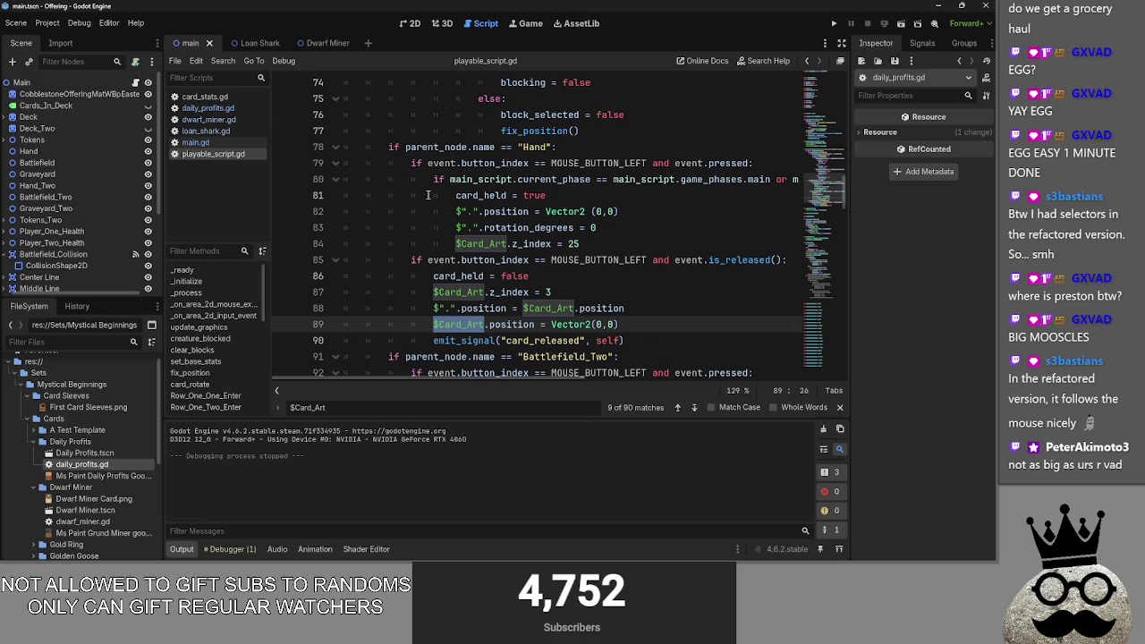
{"action": "scroll", "coordinate": [492, 293], "scroll_direction": "up", "scroll_amount": 14}
{"action": "scroll", "coordinate": [493, 293], "scroll_direction": "up", "scroll_amount": 5}
{"action": "scroll", "coordinate": [492, 293], "scroll_direction": "down", "scroll_amount": 7}
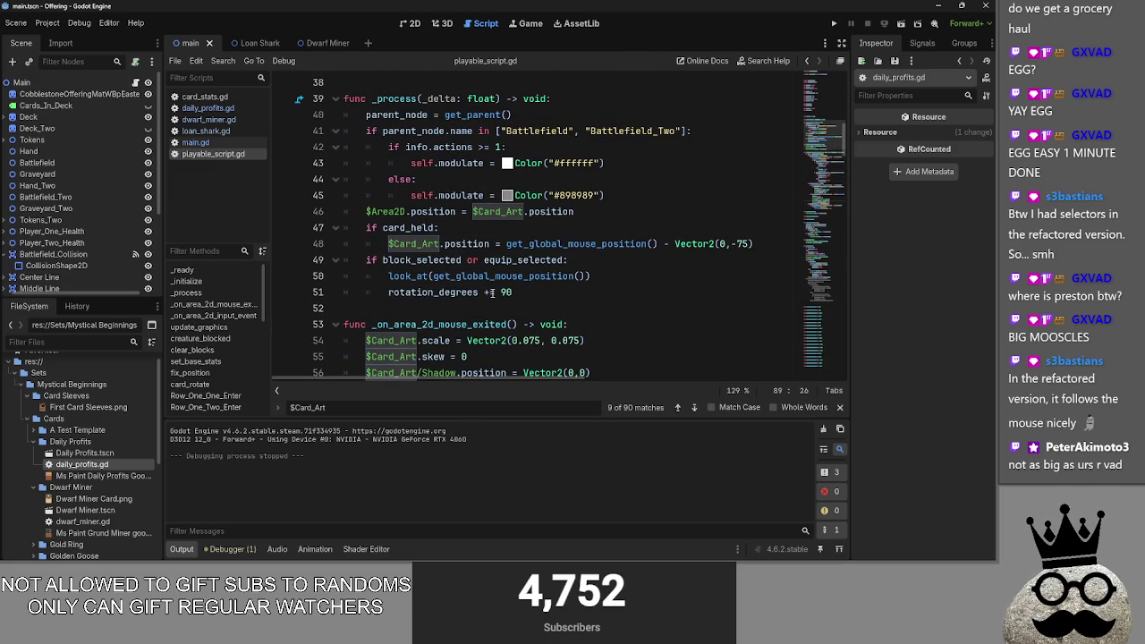
{"action": "scroll", "coordinate": [492, 294], "scroll_direction": "down", "scroll_amount": 2}
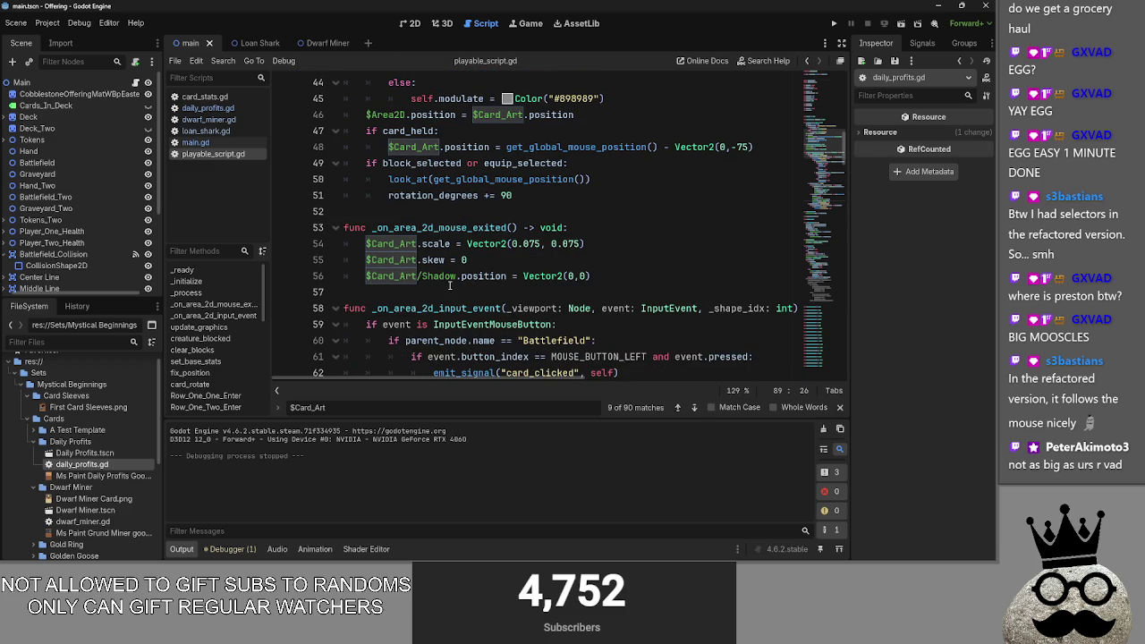
{"action": "scroll", "coordinate": [450, 284], "scroll_direction": "down", "scroll_amount": 9}
{"action": "scroll", "coordinate": [450, 284], "scroll_direction": "up", "scroll_amount": 5}
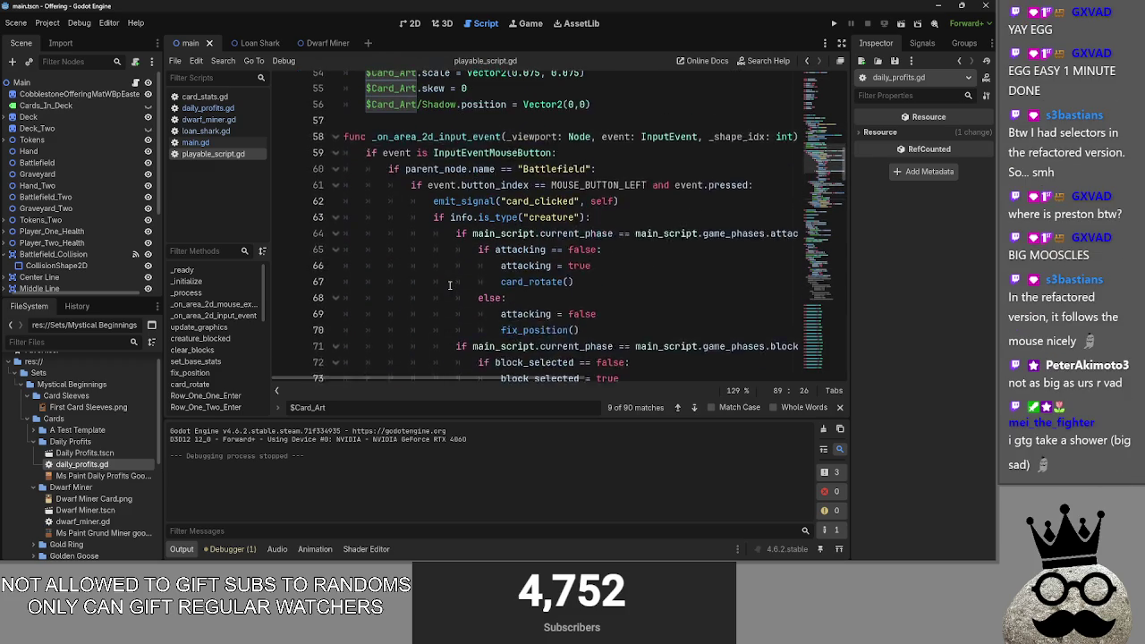
{"action": "scroll", "coordinate": [450, 285], "scroll_direction": "down", "scroll_amount": 5}
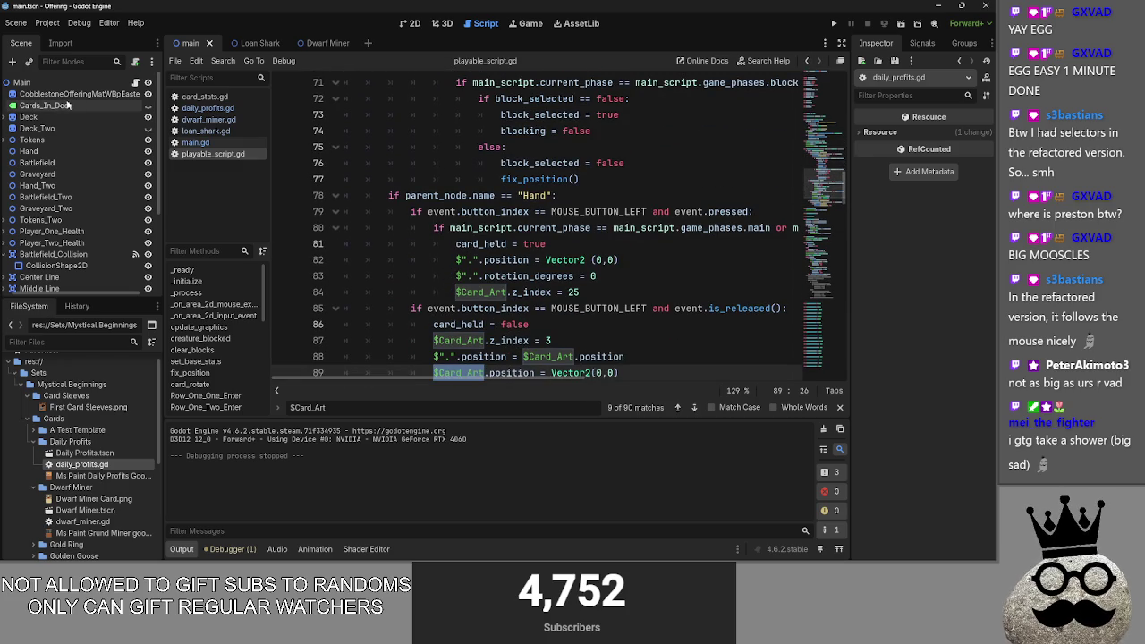
{"action": "left_click", "coordinate": [213, 121]}
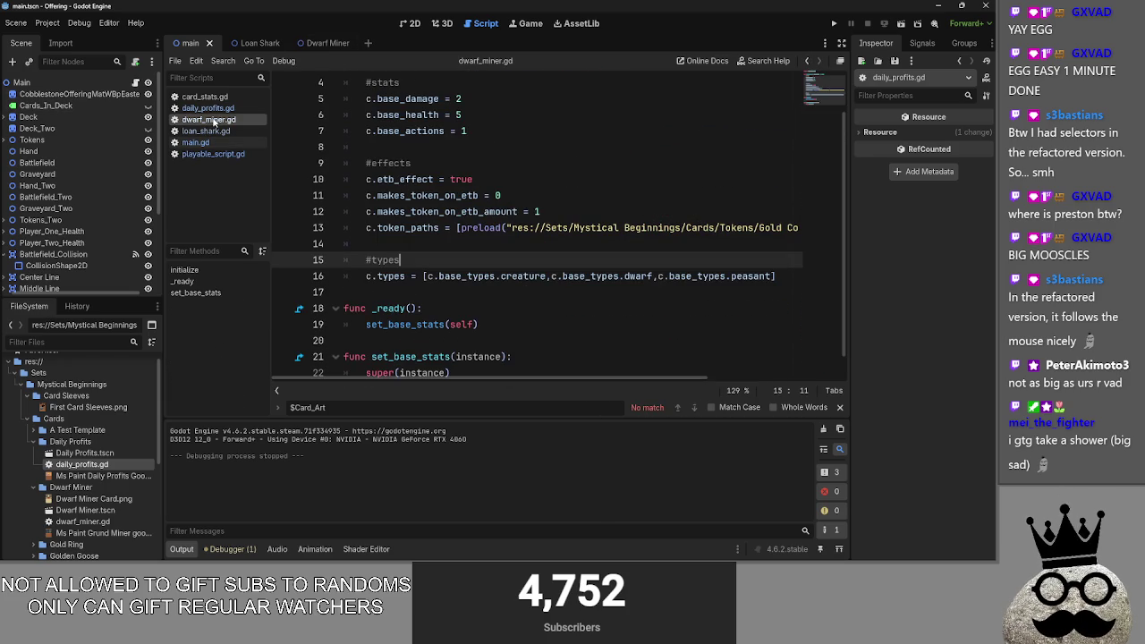
{"action": "left_click", "coordinate": [202, 154]}
{"action": "left_click", "coordinate": [313, 43]}
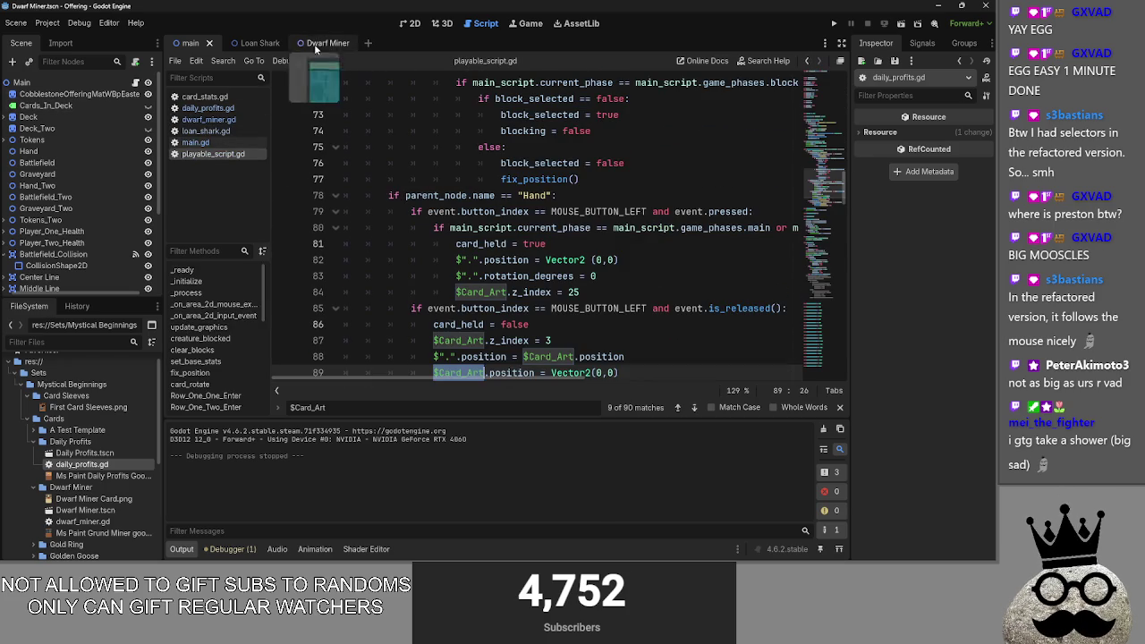
{"action": "scroll", "coordinate": [519, 267], "scroll_direction": "down", "scroll_amount": 1}
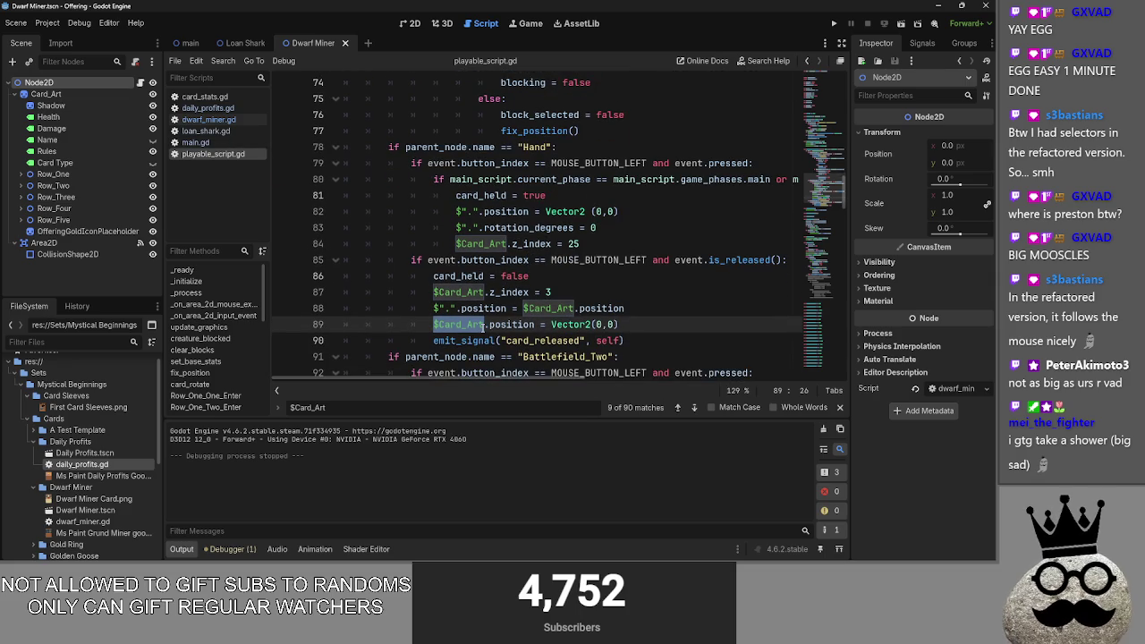
Step: Try replacing $Card_Art on line 89 with the root node path, then delete that line
{"action": "left_click_drag", "start_coordinate": [484, 324], "coordinate": [434, 324]}
{"action": "key", "text": "BackSpace"}
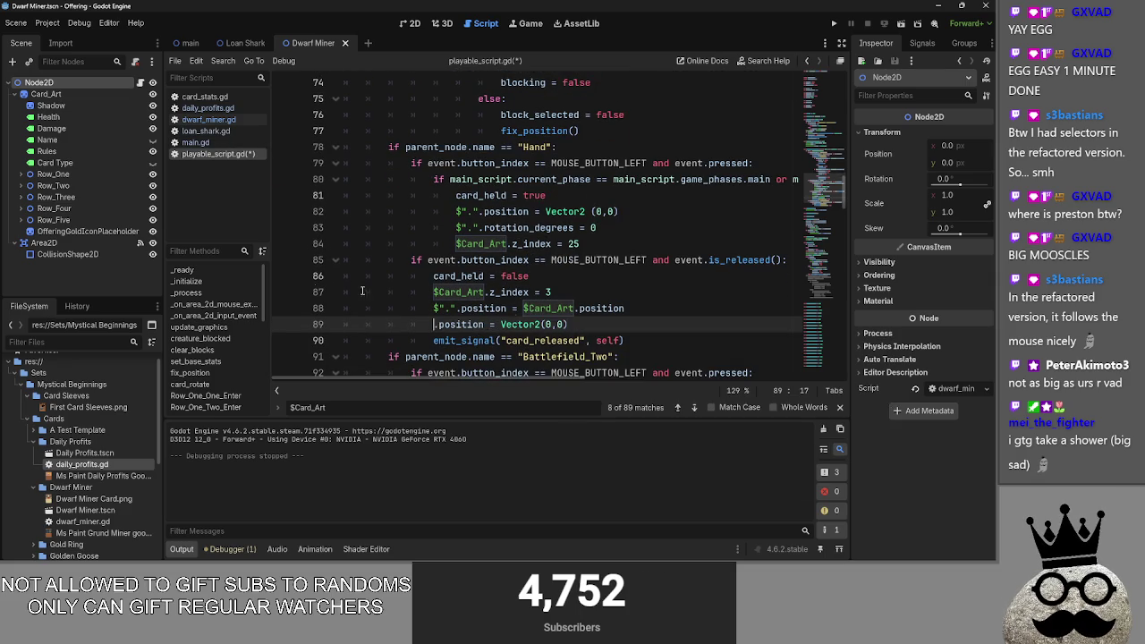
{"action": "mouse_move", "coordinate": [41, 82]}
{"action": "left_mouse_down"}
{"action": "mouse_move", "coordinate": [421, 306]}
{"action": "mouse_move", "coordinate": [435, 327]}
{"action": "left_mouse_up"}
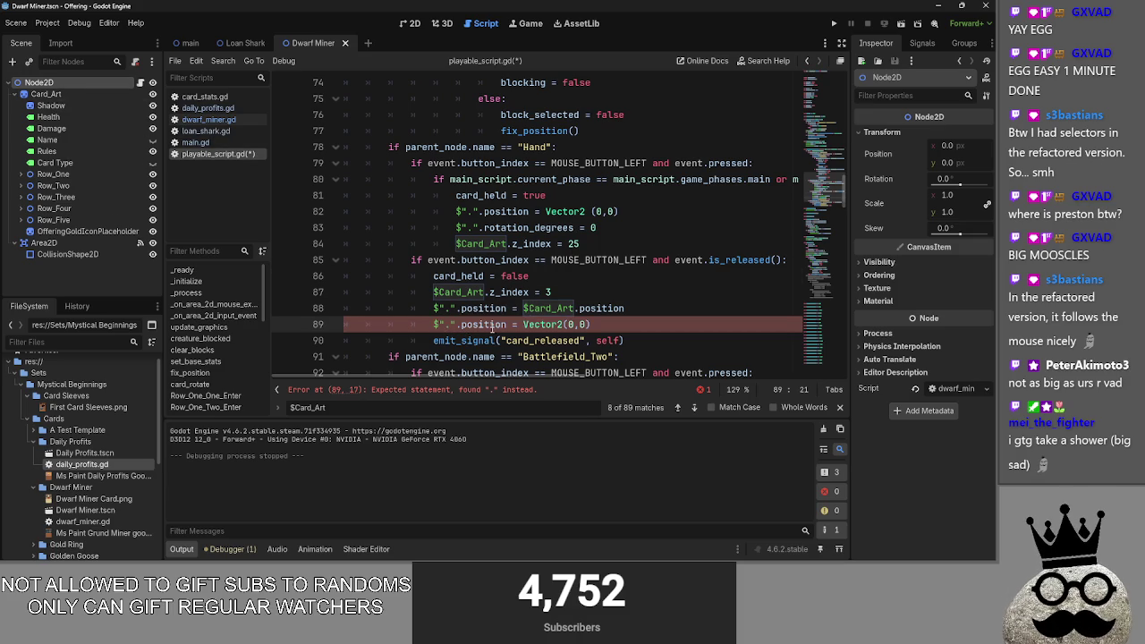
{"action": "left_click", "coordinate": [439, 325]}
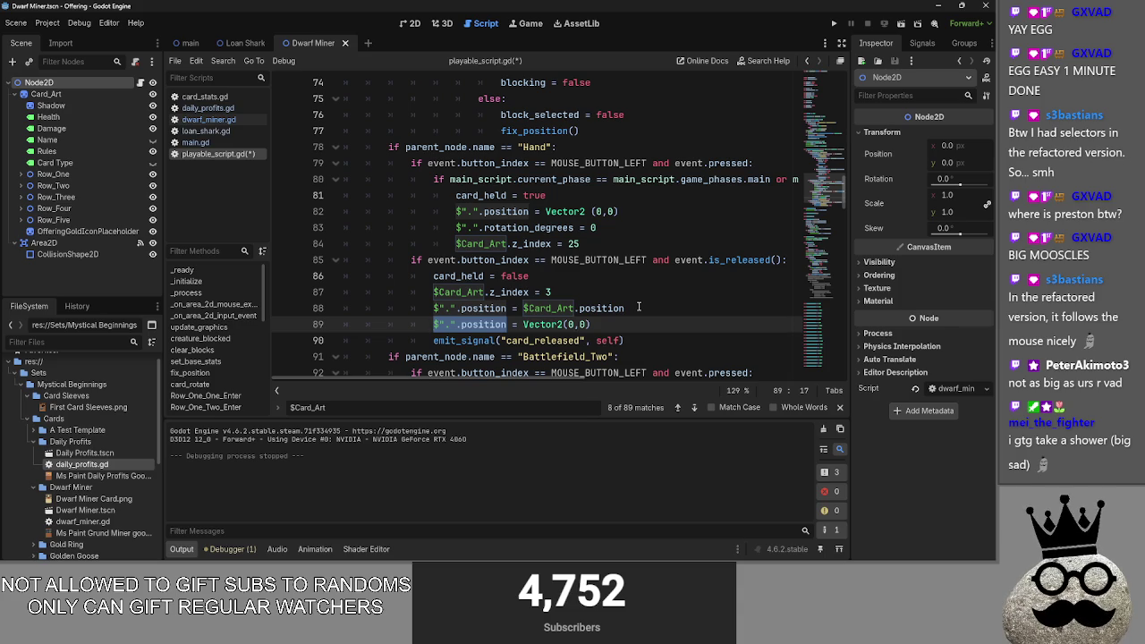
{"action": "left_click_drag", "start_coordinate": [606, 319], "coordinate": [330, 321]}
{"action": "key", "text": "ctrl+c"}
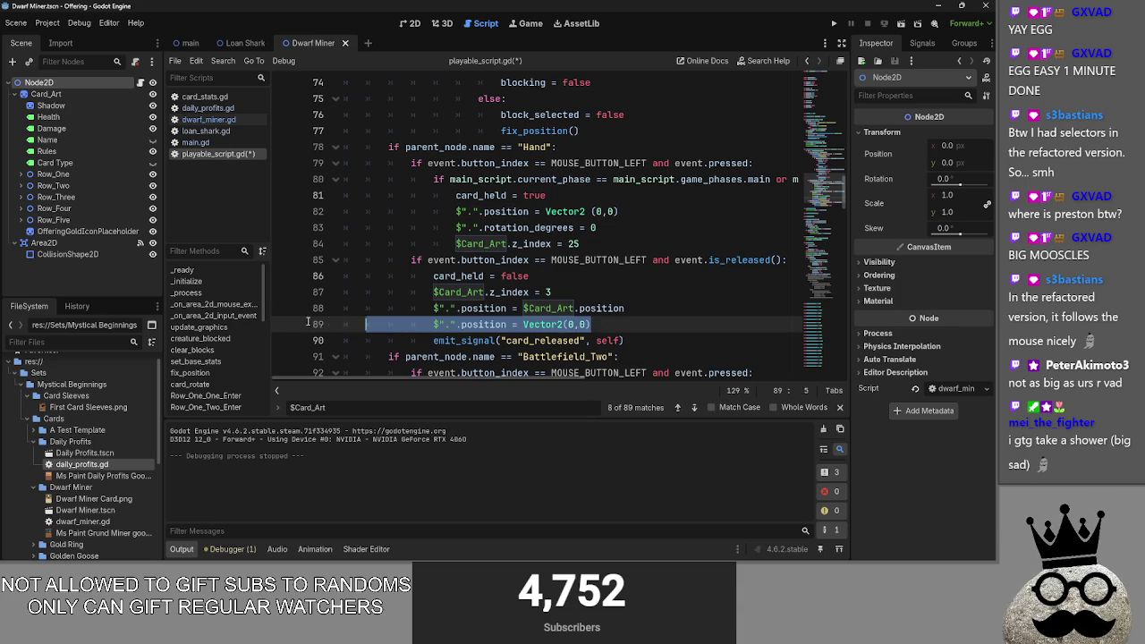
{"action": "key", "text": "BackSpace"}
{"action": "key", "text": "BackSpace"}
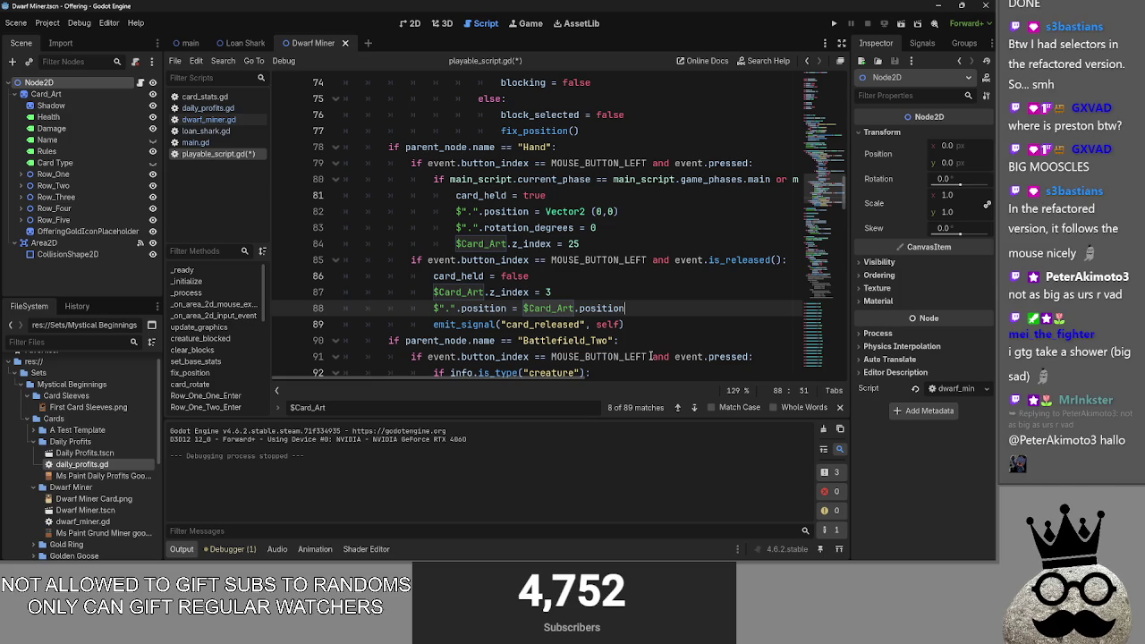
Step: Restore the line 89 position reset, then delete both position lines 88 and 89
{"action": "mouse_move", "coordinate": [566, 377]}
{"action": "left_mouse_down"}
{"action": "mouse_move", "coordinate": [593, 374]}
{"action": "mouse_move", "coordinate": [542, 378]}
{"action": "left_mouse_up"}
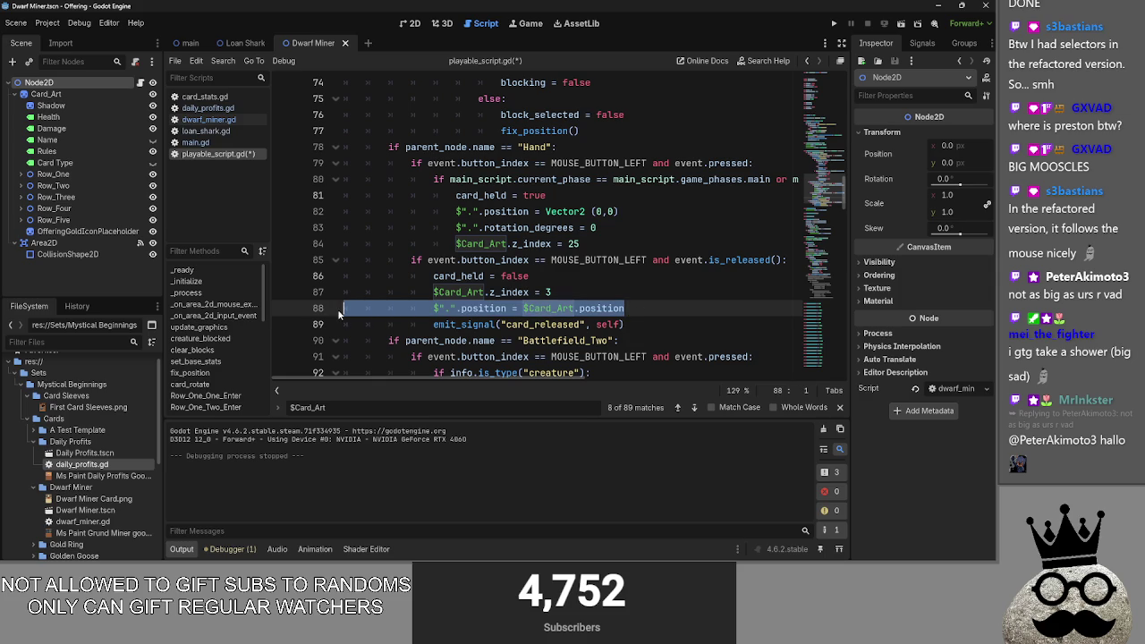
{"action": "left_click", "coordinate": [637, 314]}
{"action": "key", "text": "Return"}
{"action": "key", "text": "ctrl+v"}
{"action": "left_click_drag", "start_coordinate": [608, 327], "coordinate": [356, 313]}
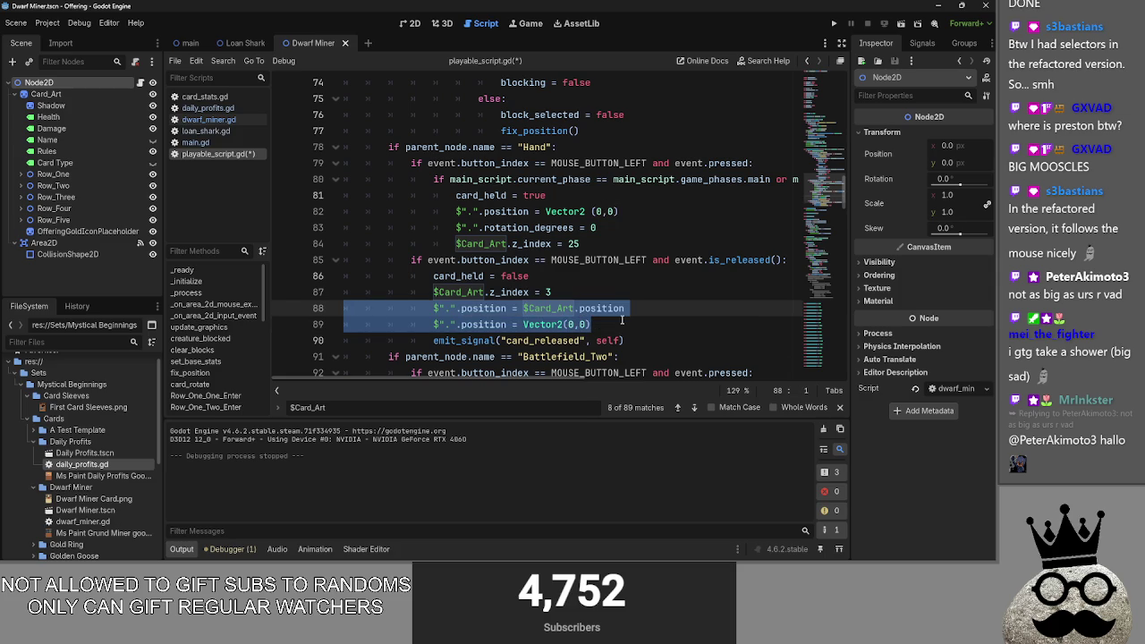
{"action": "key", "text": "BackSpace"}
{"action": "key", "text": "BackSpace"}
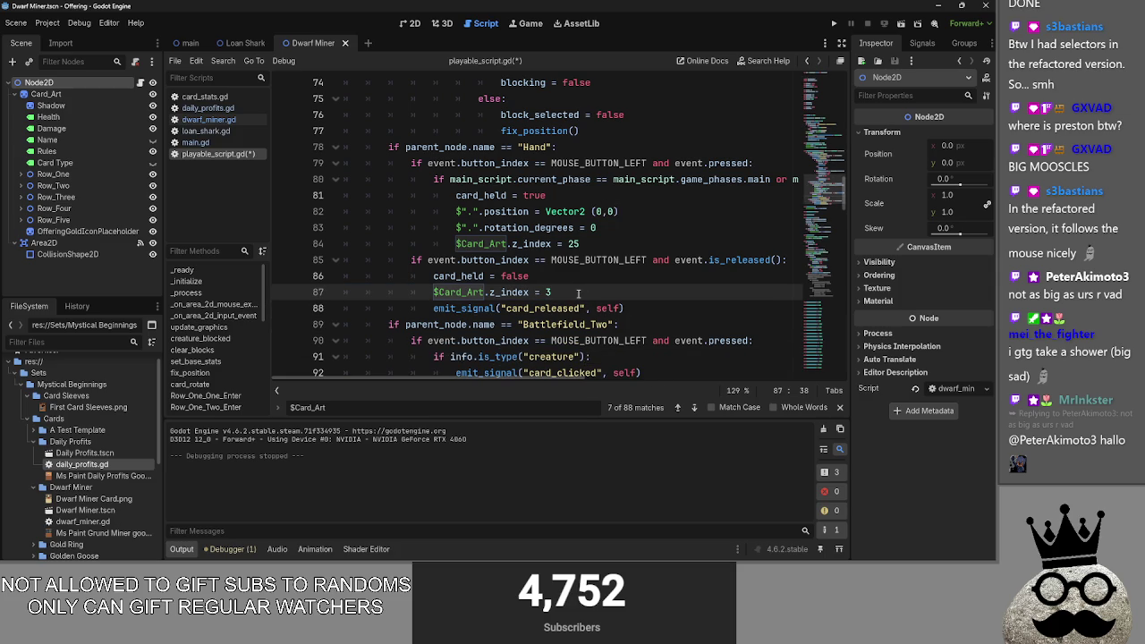
{"action": "scroll", "coordinate": [578, 293], "scroll_direction": "up", "scroll_amount": 1}
{"action": "left_click", "coordinate": [594, 293]}
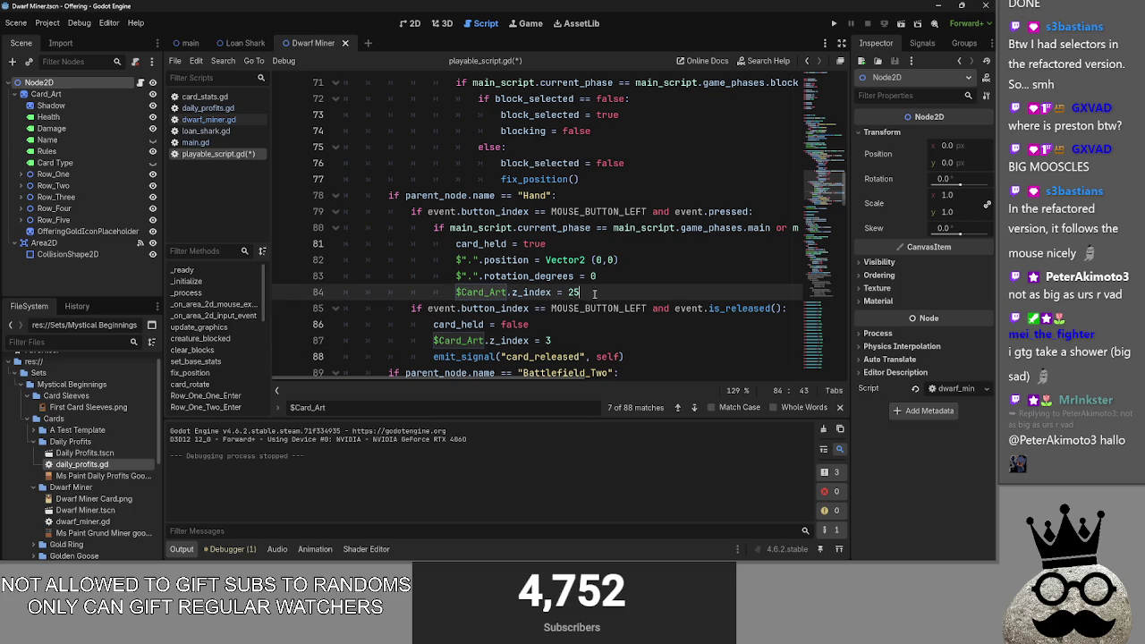
Step: Replace $Card_Art with $"." on line 48 so the root node follows the mouse
{"action": "left_click", "coordinate": [679, 409]}
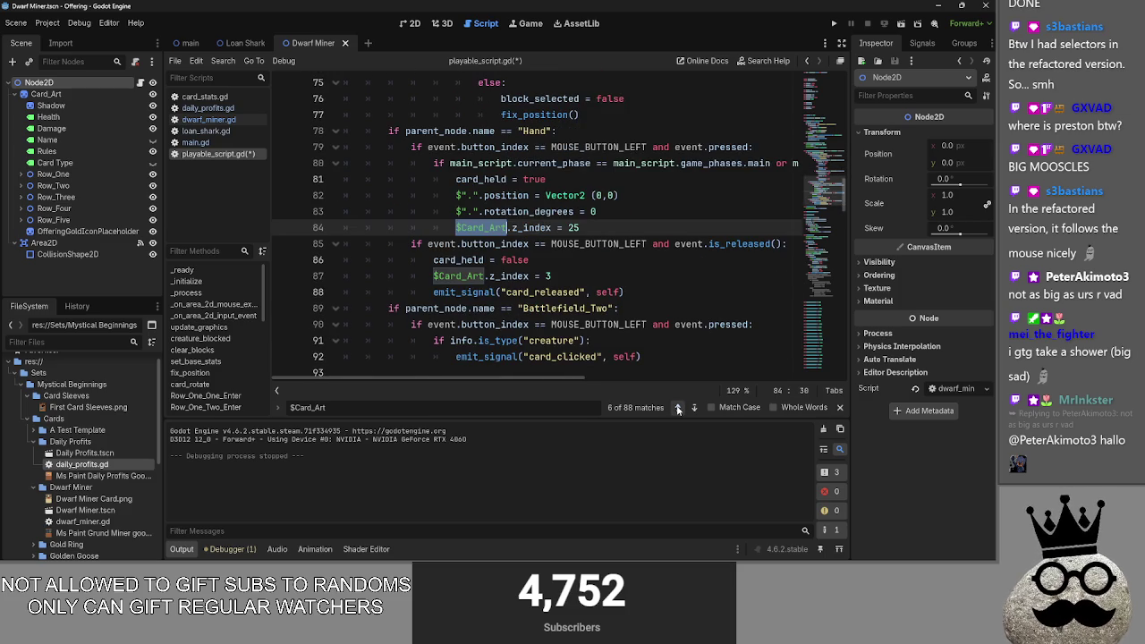
{"action": "left_click", "coordinate": [678, 408]}
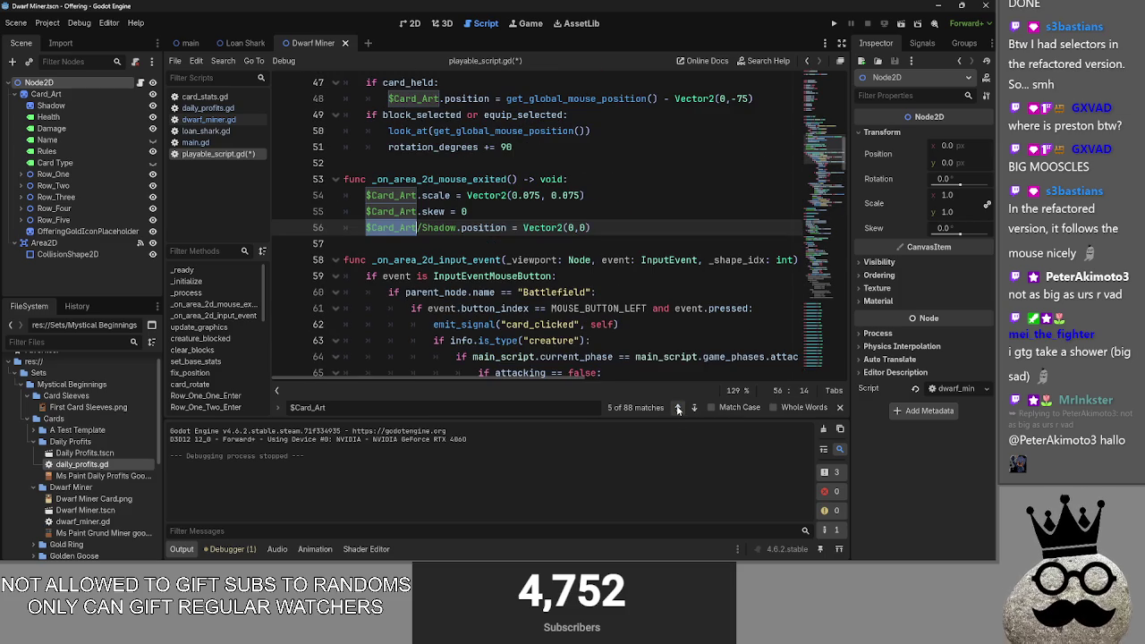
{"action": "scroll", "coordinate": [619, 336], "scroll_direction": "up", "scroll_amount": 3}
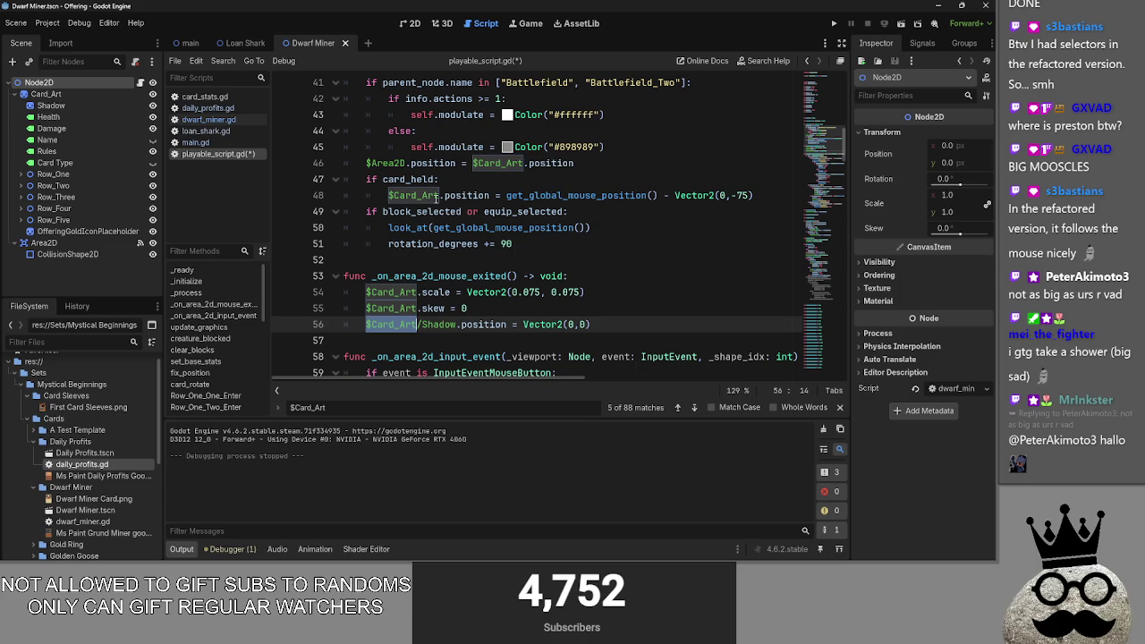
{"action": "double_click", "coordinate": [437, 199]}
{"action": "key", "text": "BackSpace"}
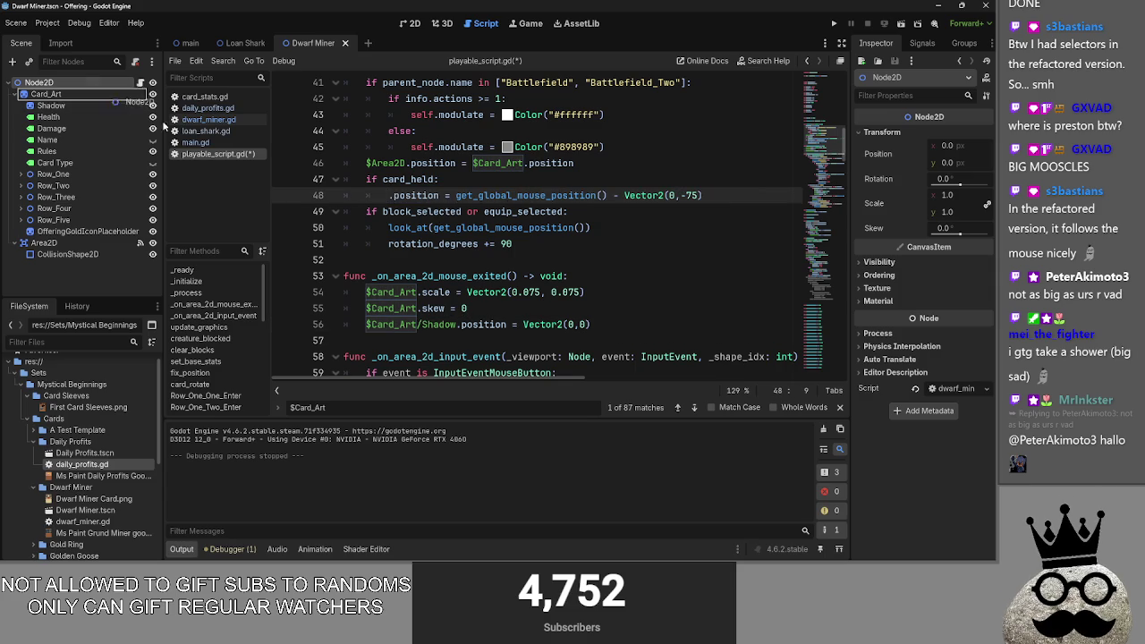
{"action": "type", "text": "$\".\""}
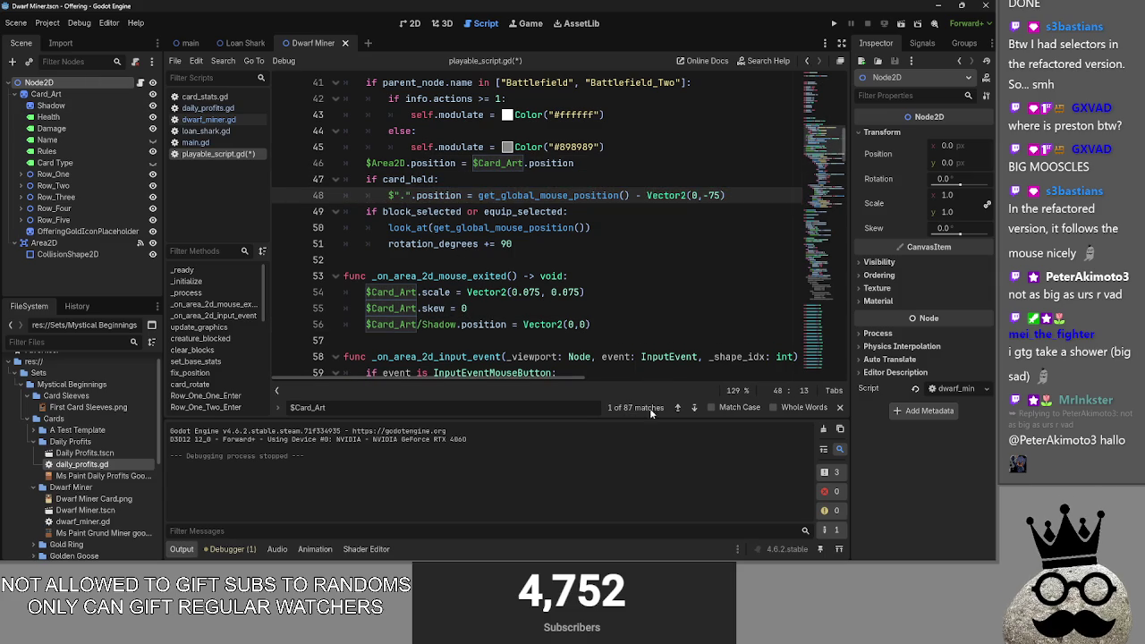
Step: Recheck the remaining $Card_Art matches, close the find bar and run the project
{"action": "left_click", "coordinate": [678, 408]}
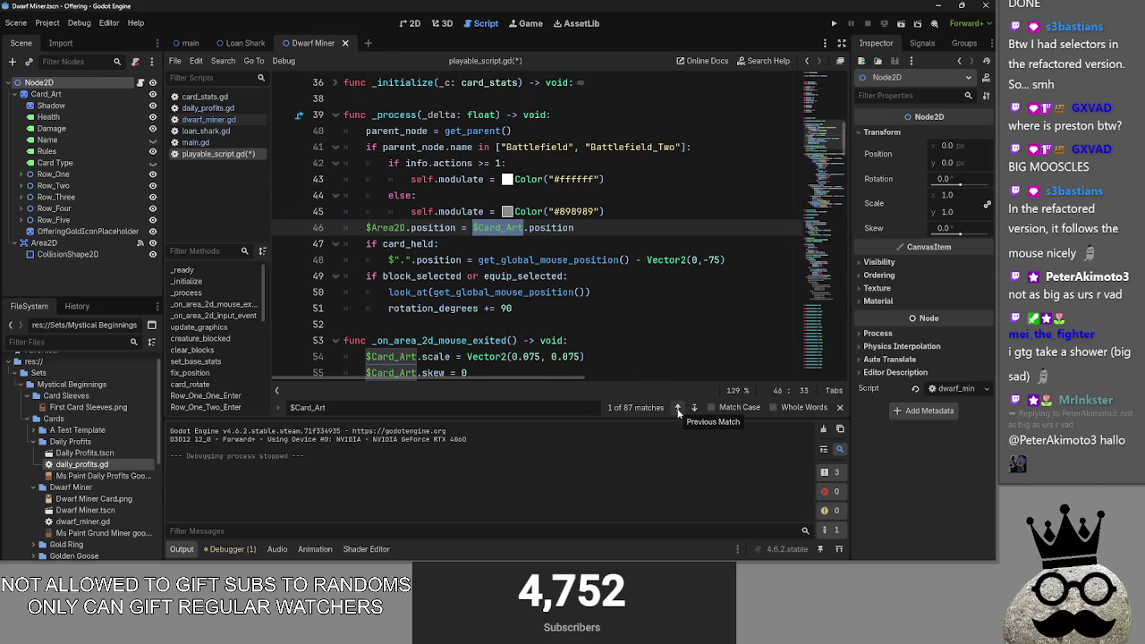
{"action": "left_click", "coordinate": [679, 408]}
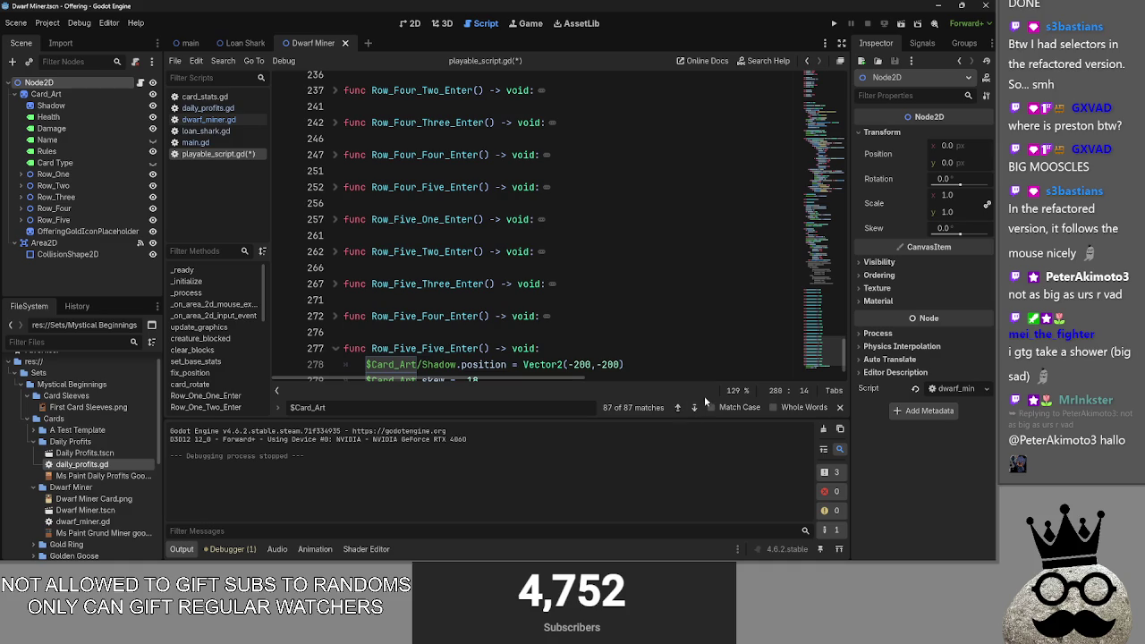
{"action": "left_click", "coordinate": [694, 408]}
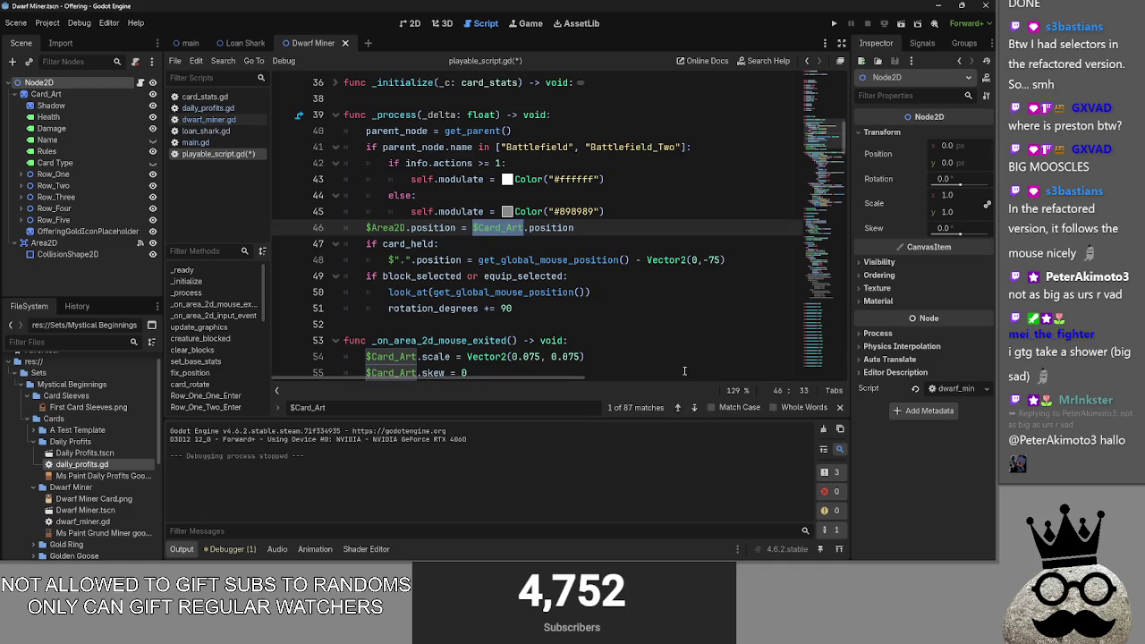
{"action": "left_click", "coordinate": [839, 408]}
{"action": "left_click", "coordinate": [831, 383]}
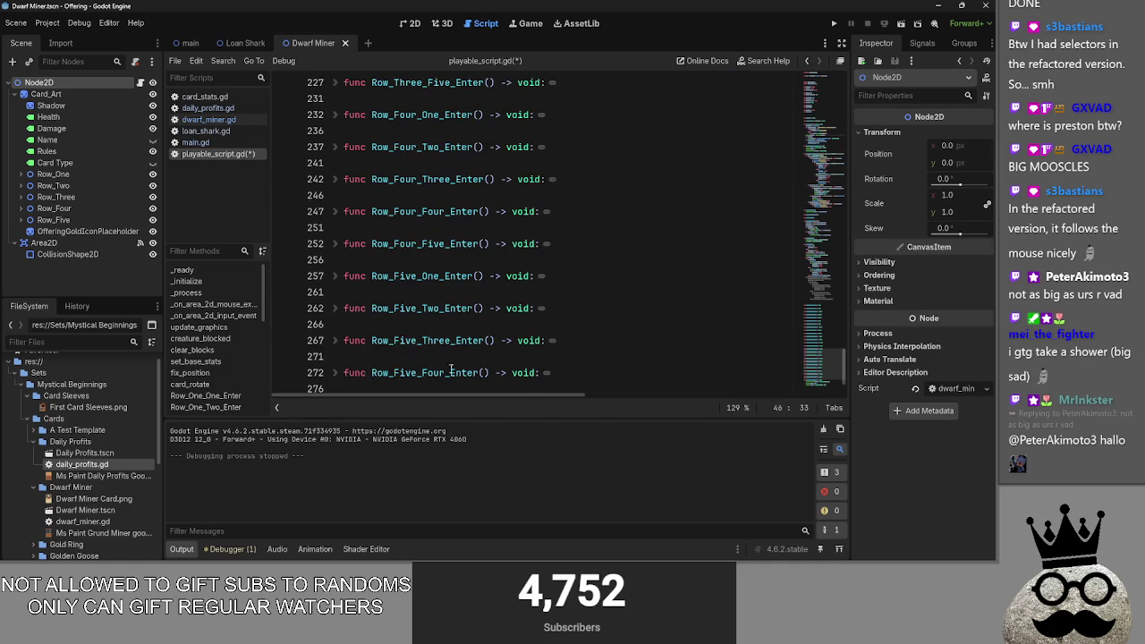
{"action": "left_click_drag", "start_coordinate": [844, 367], "coordinate": [837, 45]}
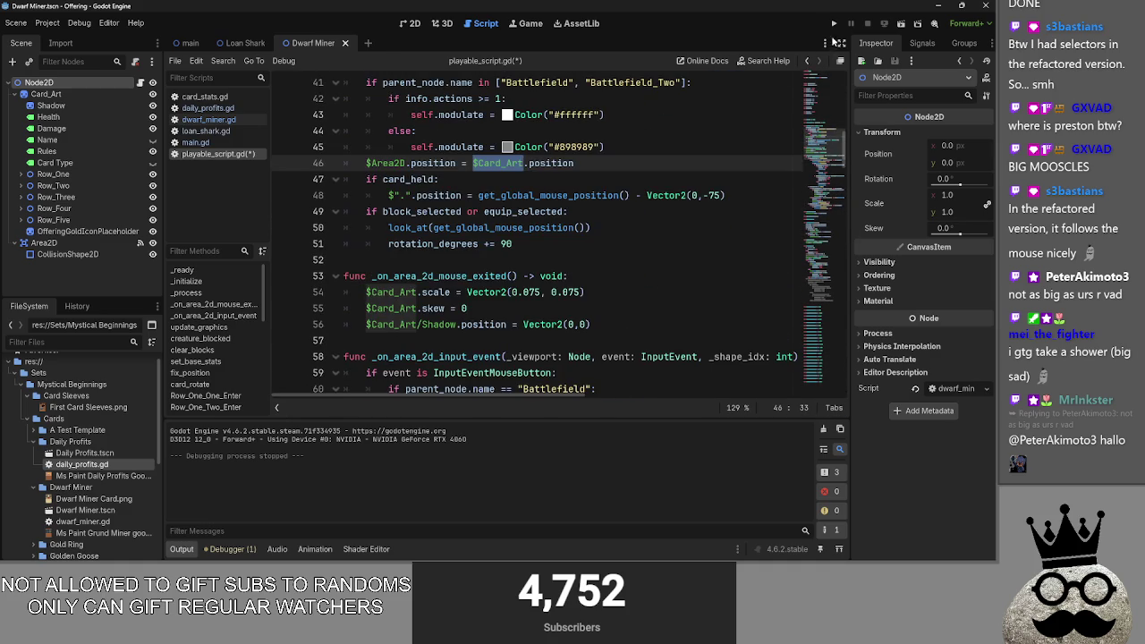
{"action": "left_click", "coordinate": [834, 23]}
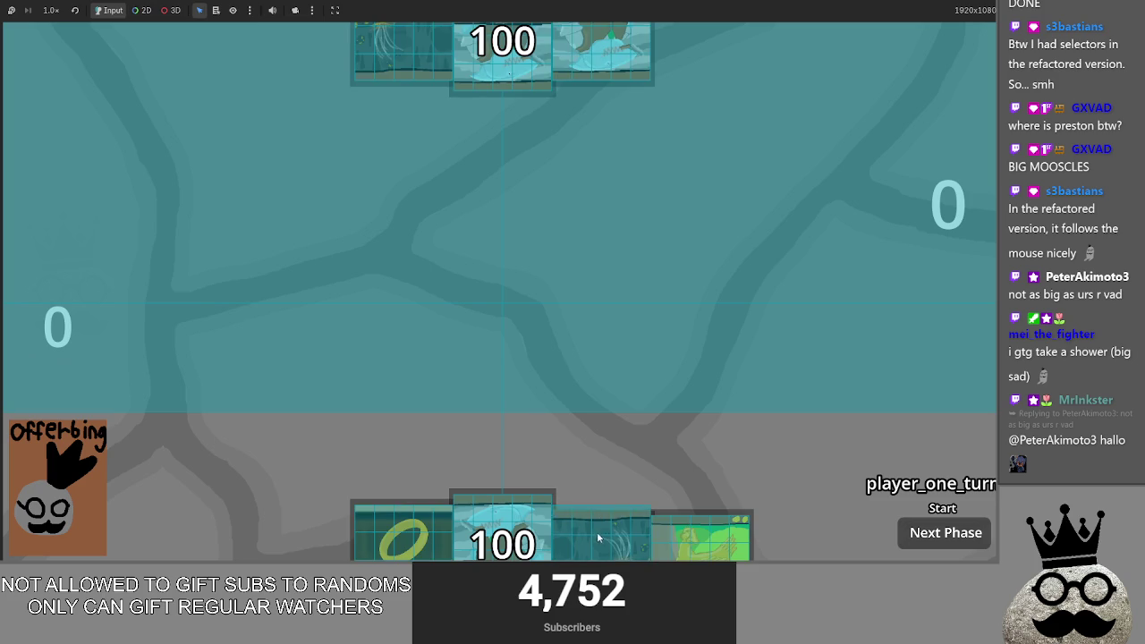
Step: Try several hand cards, backing out of each, then cast a Makes card into the centre
{"action": "mouse_move", "coordinate": [616, 430]}
{"action": "left_mouse_down"}
{"action": "mouse_move", "coordinate": [617, 464]}
{"action": "mouse_move", "coordinate": [639, 342]}
{"action": "left_mouse_up"}
{"action": "mouse_move", "coordinate": [586, 302]}
{"action": "left_mouse_down"}
{"action": "mouse_move", "coordinate": [631, 362]}
{"action": "mouse_move", "coordinate": [739, 366]}
{"action": "mouse_move", "coordinate": [617, 484]}
{"action": "mouse_move", "coordinate": [627, 511]}
{"action": "left_mouse_up"}
{"action": "left_click", "coordinate": [873, 507]}
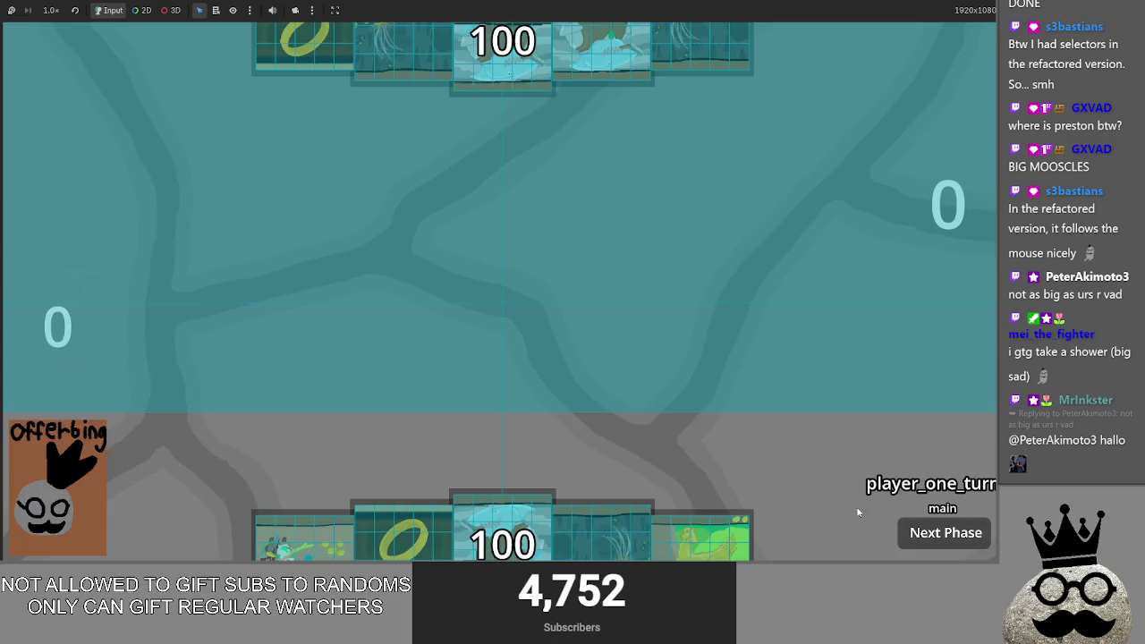
{"action": "left_click", "coordinate": [700, 537]}
{"action": "left_click", "coordinate": [872, 506]}
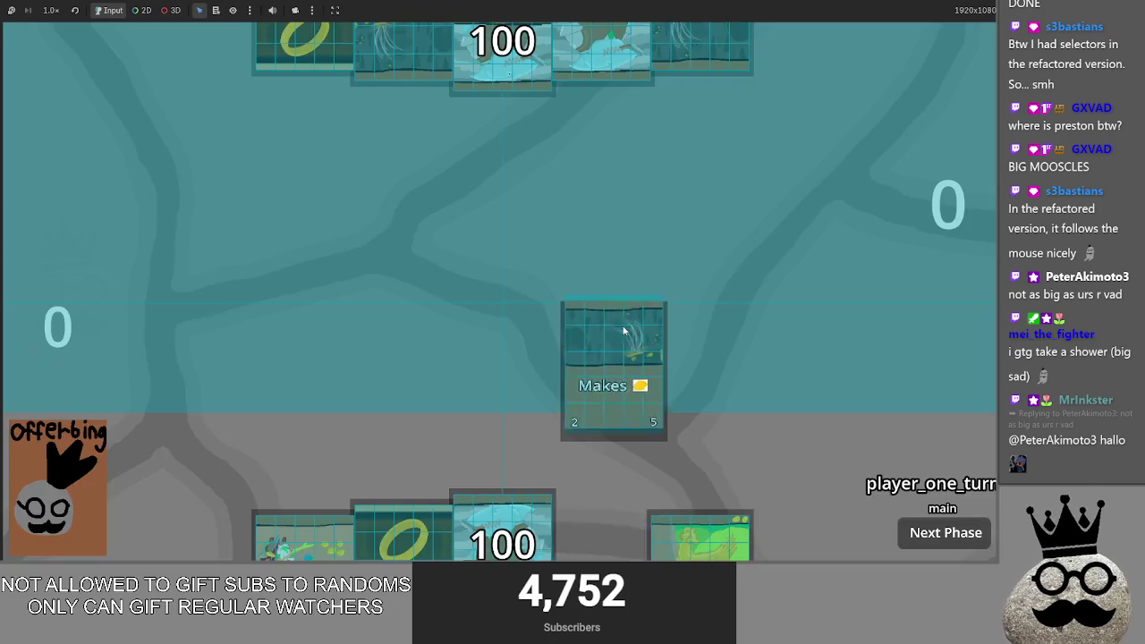
{"action": "left_click", "coordinate": [882, 504]}
{"action": "left_click_drag", "start_coordinate": [437, 536], "coordinate": [429, 468]}
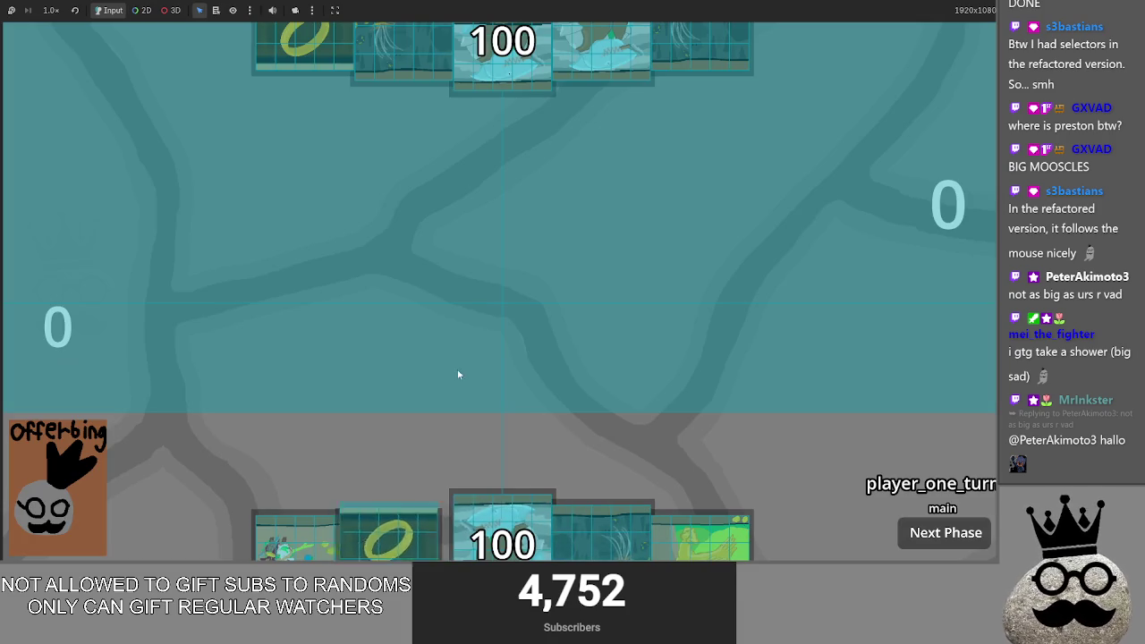
{"action": "left_click", "coordinate": [880, 503]}
{"action": "left_click", "coordinate": [325, 543]}
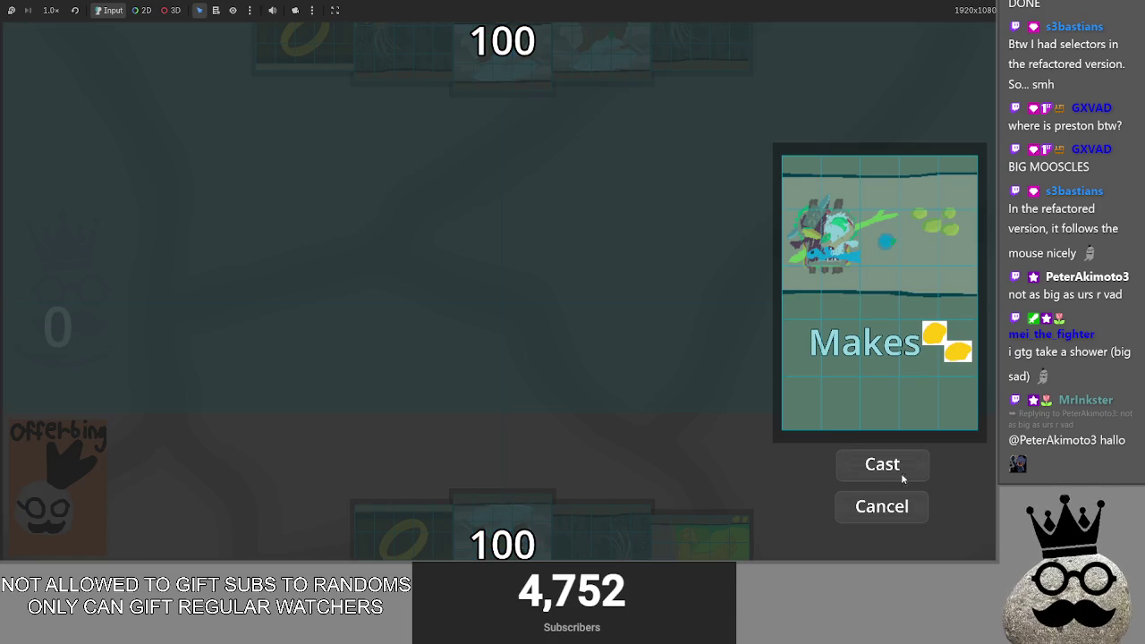
{"action": "left_click", "coordinate": [880, 507]}
{"action": "left_click_drag", "start_coordinate": [602, 533], "coordinate": [620, 354]}
{"action": "left_click", "coordinate": [883, 464]}
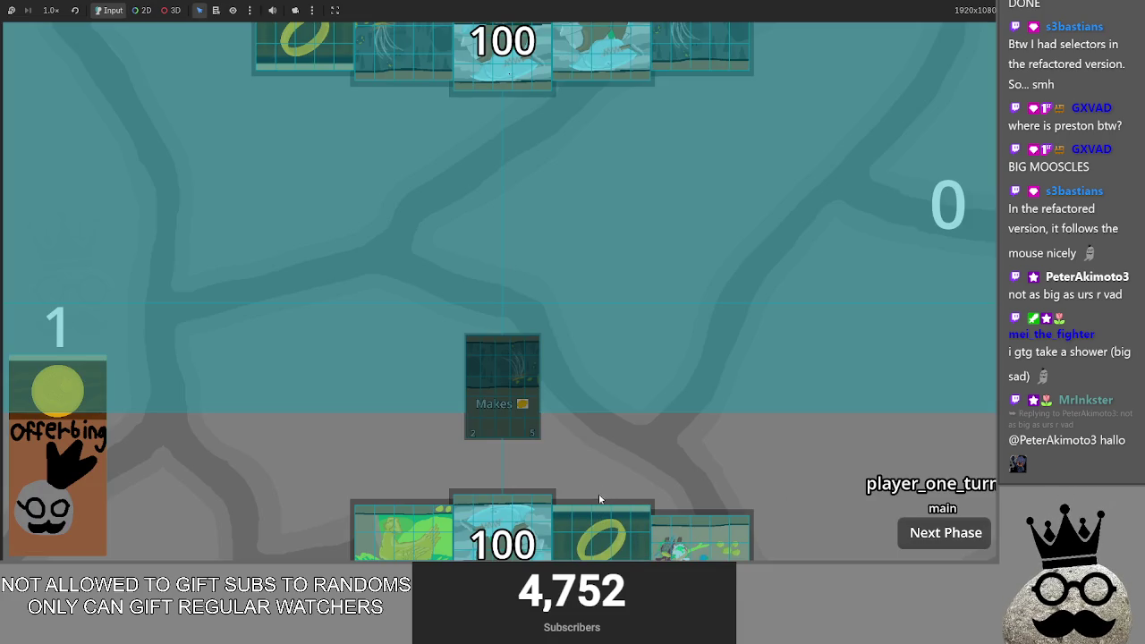
Step: After a few cancelled attempts, cast the ring Makes On Damage card onto the board
{"action": "left_click_drag", "start_coordinate": [601, 499], "coordinate": [593, 210]}
{"action": "left_click", "coordinate": [891, 508]}
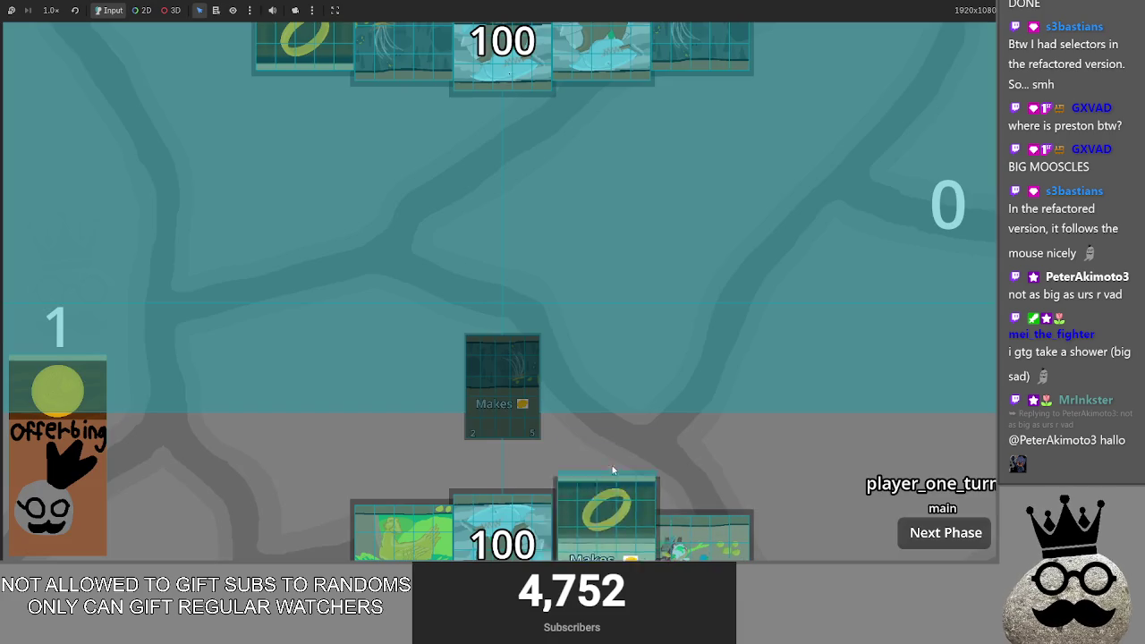
{"action": "left_click_drag", "start_coordinate": [602, 528], "coordinate": [637, 376]}
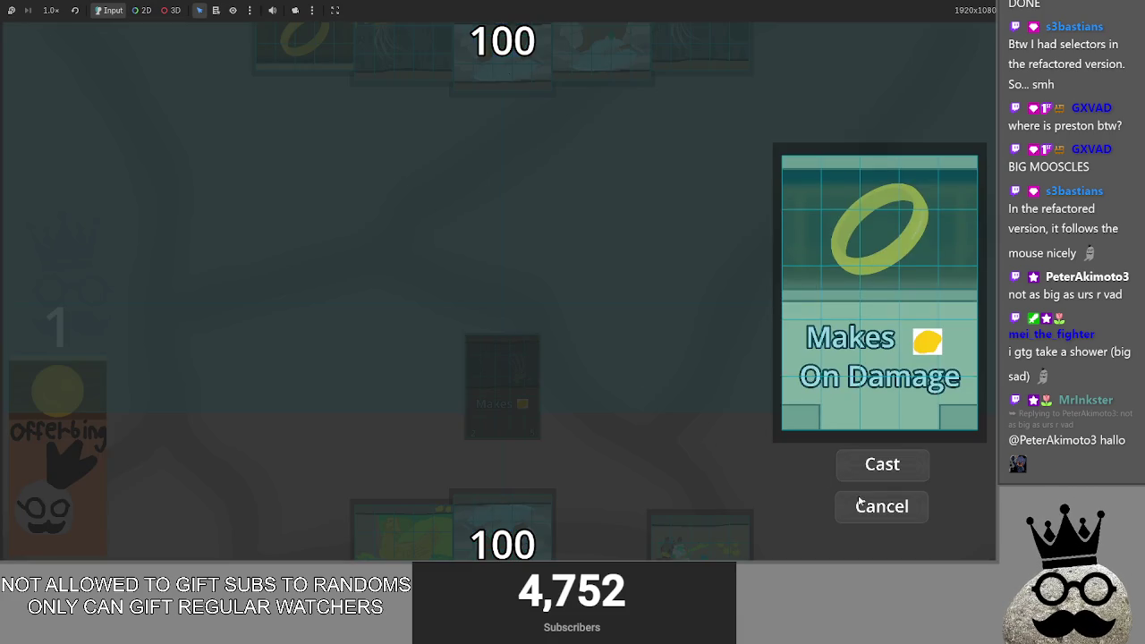
{"action": "left_click", "coordinate": [861, 503]}
{"action": "left_click_drag", "start_coordinate": [401, 532], "coordinate": [636, 388]}
{"action": "left_click", "coordinate": [864, 517]}
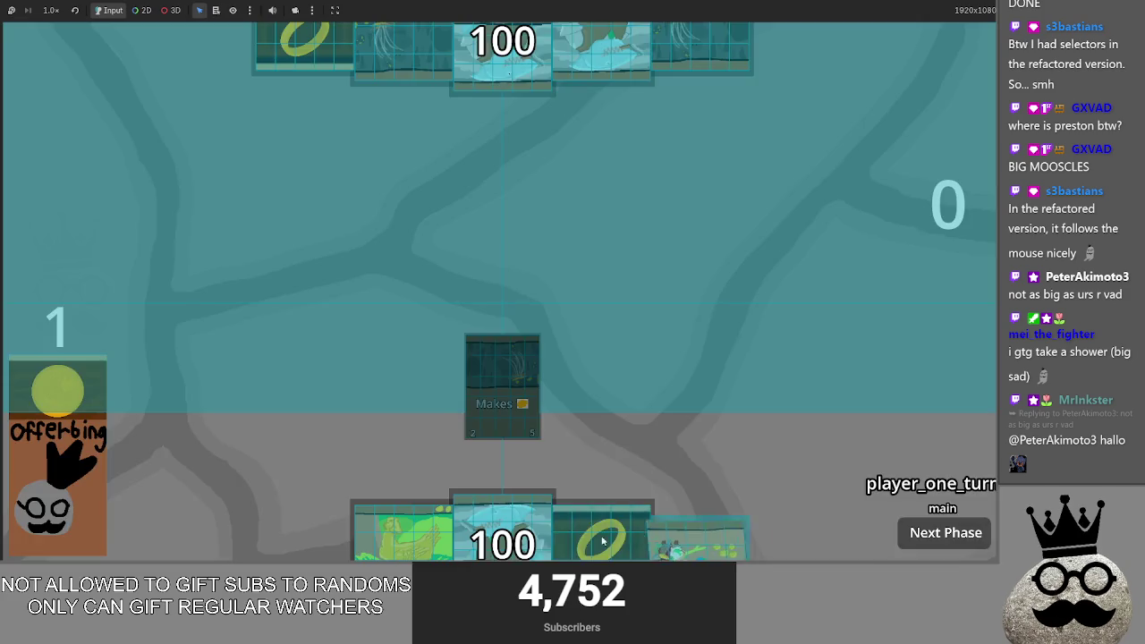
{"action": "left_click_drag", "start_coordinate": [601, 528], "coordinate": [646, 363]}
{"action": "left_click", "coordinate": [901, 468]}
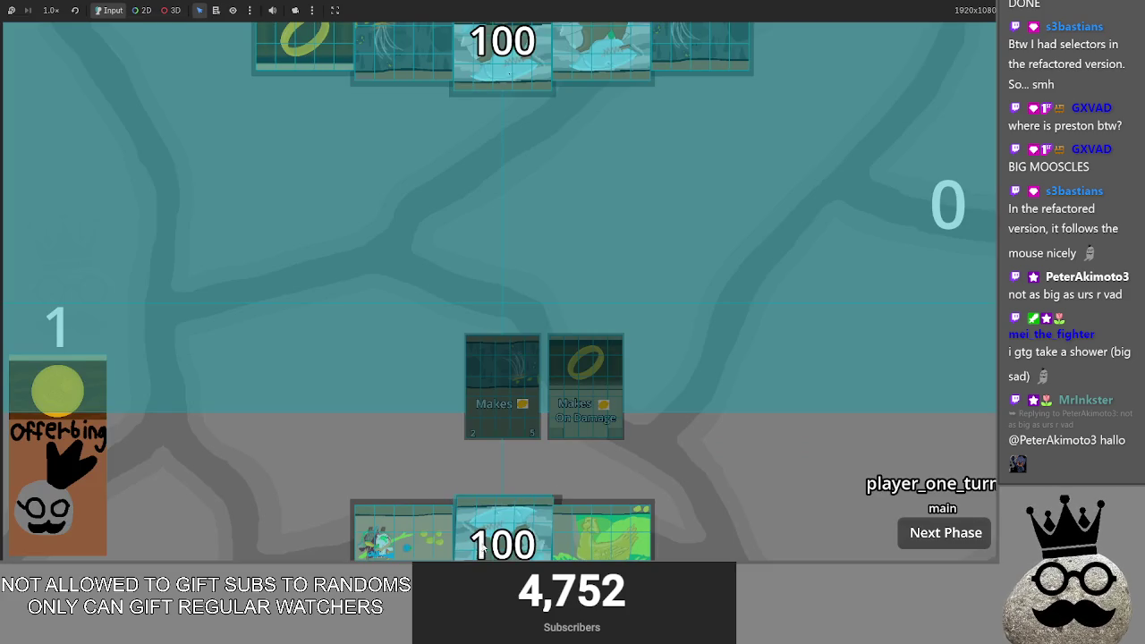
Step: Drag more cards onto the board and cast a third, bringing the counter to 3
{"action": "left_click_drag", "start_coordinate": [481, 548], "coordinate": [579, 486]}
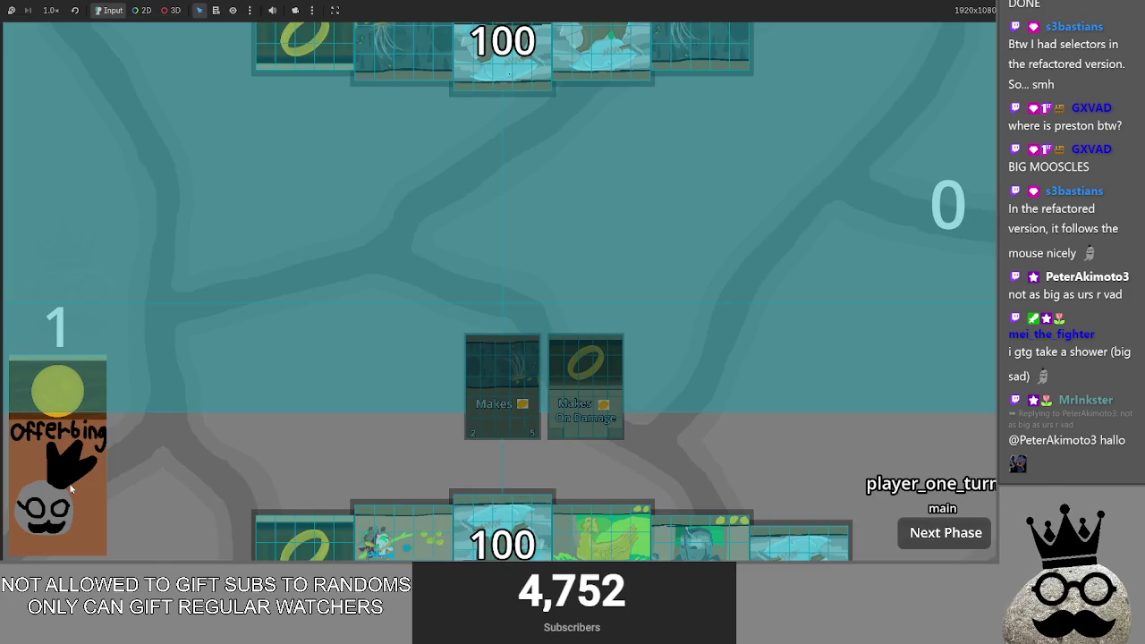
{"action": "left_click_drag", "start_coordinate": [305, 530], "coordinate": [644, 266]}
{"action": "left_click", "coordinate": [884, 510]}
{"action": "mouse_move", "coordinate": [206, 536]}
{"action": "left_mouse_down"}
{"action": "mouse_move", "coordinate": [318, 461]}
{"action": "mouse_move", "coordinate": [554, 340]}
{"action": "left_mouse_up"}
{"action": "mouse_move", "coordinate": [300, 537]}
{"action": "left_mouse_down"}
{"action": "mouse_move", "coordinate": [506, 318]}
{"action": "mouse_move", "coordinate": [506, 336]}
{"action": "left_mouse_up"}
{"action": "left_click", "coordinate": [866, 463]}
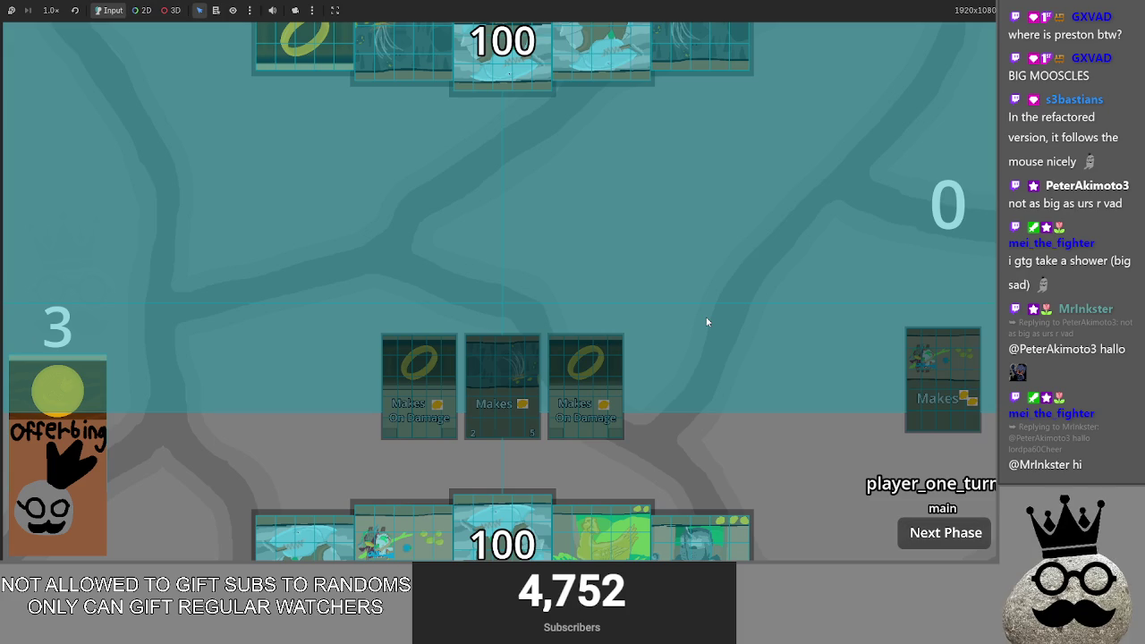
Step: Cast a Makes card, then drag the gold-egg and shark cards out and cancel their casts
{"action": "left_click_drag", "start_coordinate": [403, 532], "coordinate": [523, 394]}
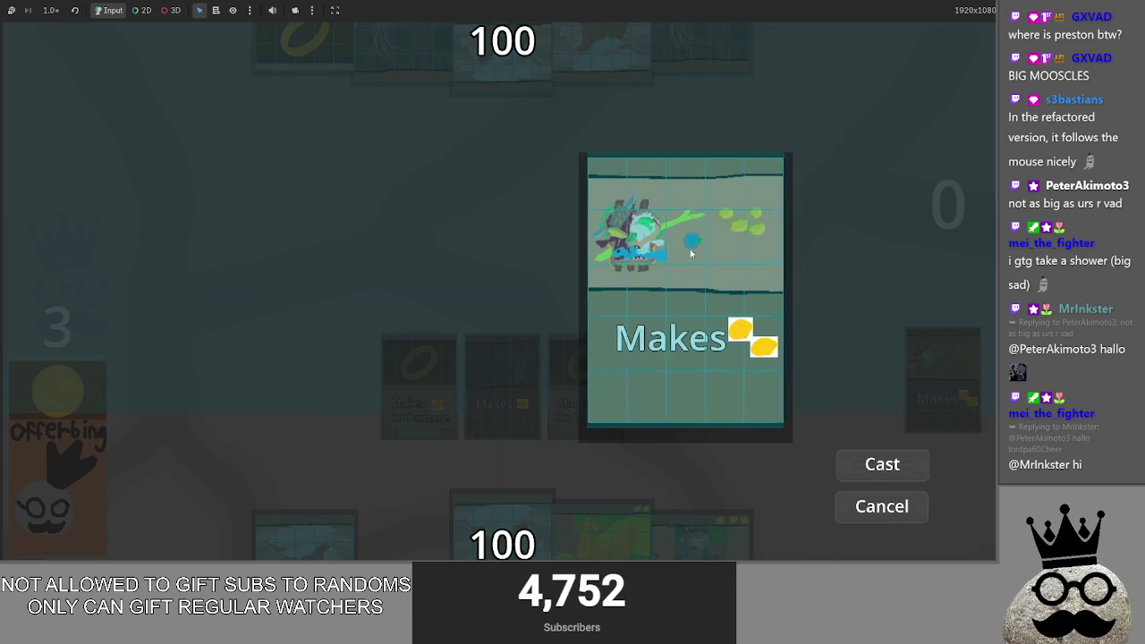
{"action": "left_click", "coordinate": [875, 475]}
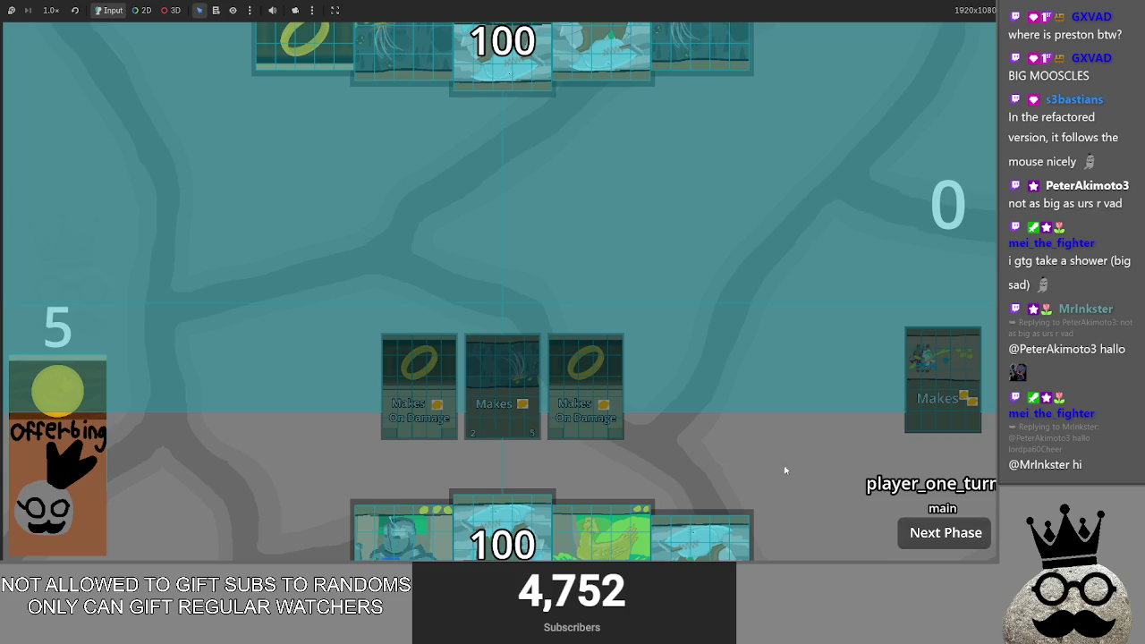
{"action": "left_click_drag", "start_coordinate": [598, 491], "coordinate": [693, 374]}
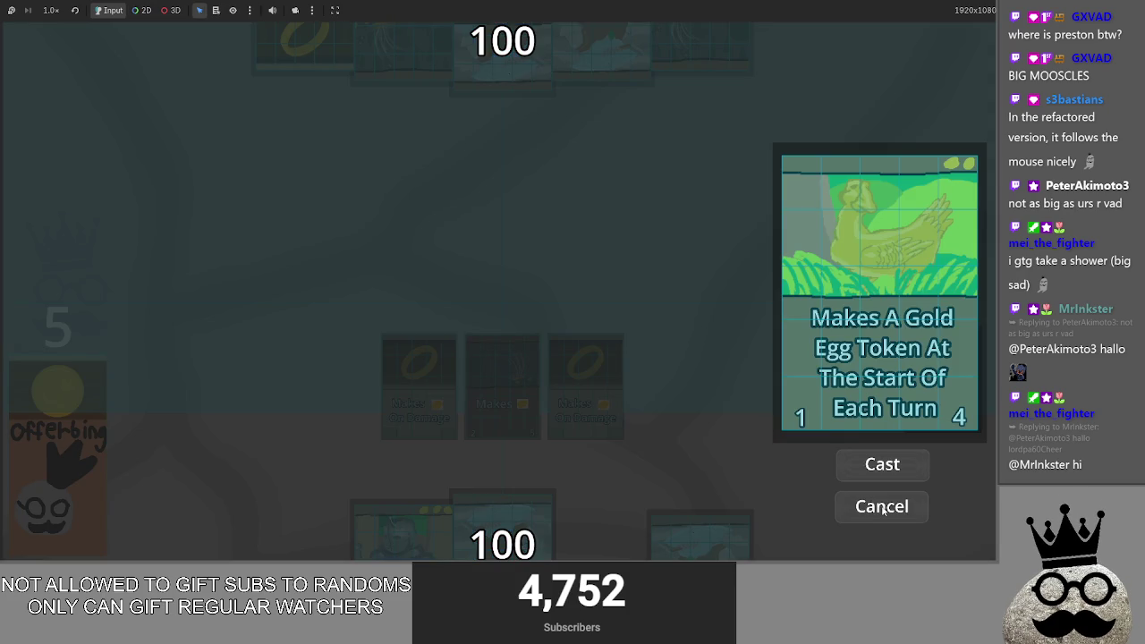
{"action": "left_click", "coordinate": [882, 506]}
{"action": "left_click_drag", "start_coordinate": [698, 535], "coordinate": [737, 389]}
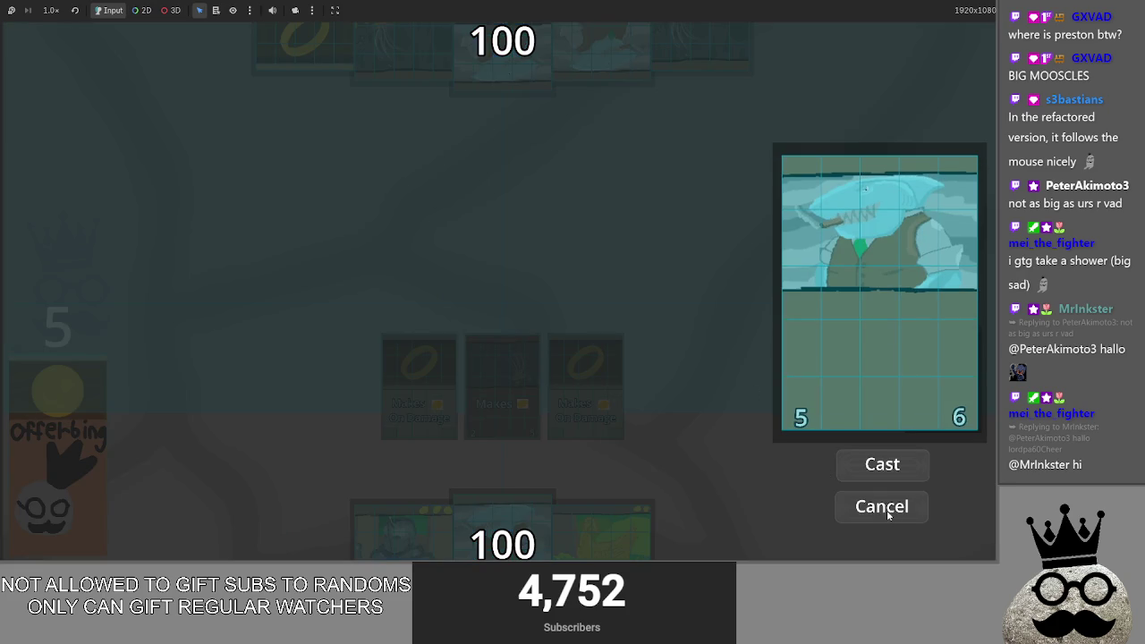
{"action": "left_click", "coordinate": [886, 510]}
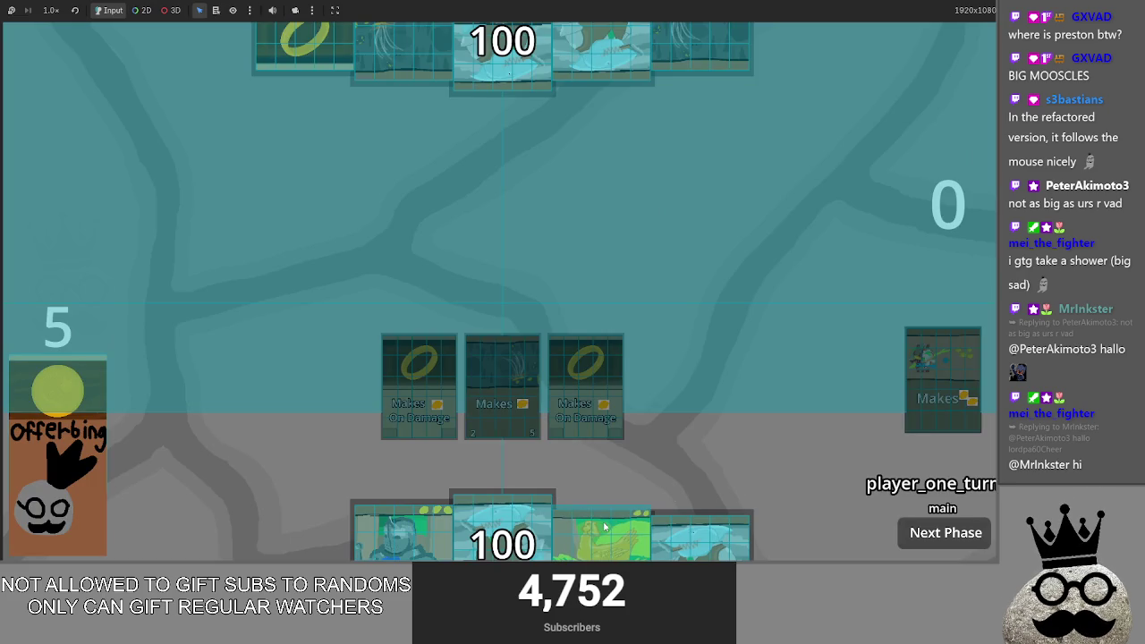
{"action": "mouse_move", "coordinate": [702, 537]}
{"action": "left_mouse_down"}
{"action": "mouse_move", "coordinate": [739, 341]}
{"action": "mouse_move", "coordinate": [830, 457]}
{"action": "left_mouse_up"}
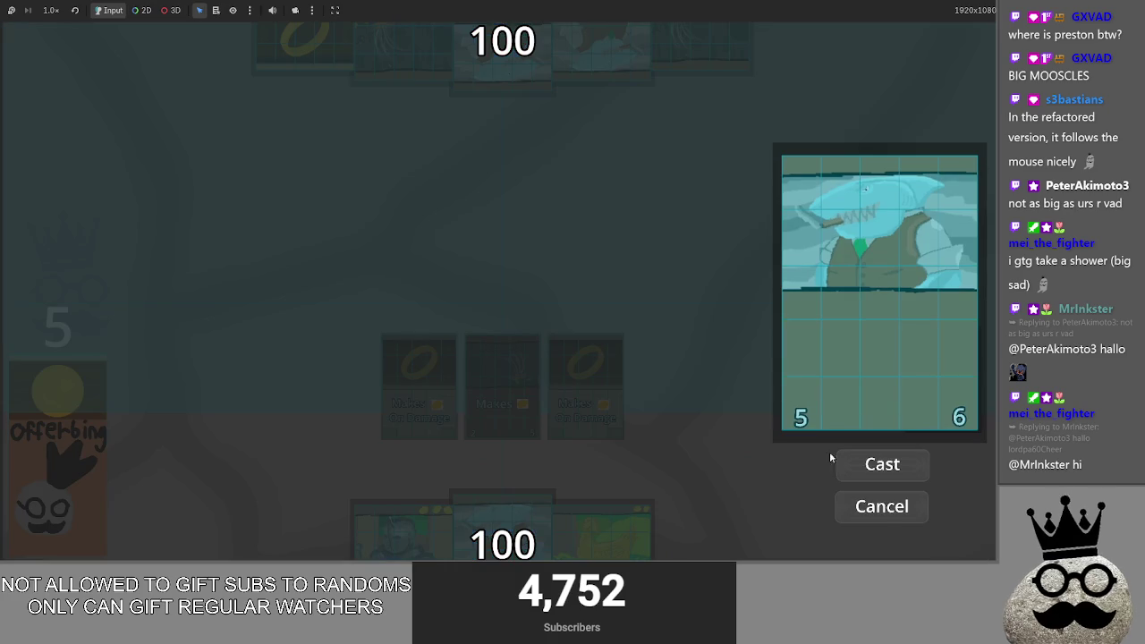
{"action": "left_click", "coordinate": [883, 507]}
{"action": "left_click_drag", "start_coordinate": [703, 537], "coordinate": [782, 433]}
{"action": "left_click", "coordinate": [877, 507]}
Step: Cancel the gold-egg and shark previews a few more times, then cast both onto the board
{"action": "mouse_move", "coordinate": [601, 536]}
{"action": "left_mouse_down"}
{"action": "mouse_move", "coordinate": [637, 396]}
{"action": "mouse_move", "coordinate": [691, 360]}
{"action": "left_mouse_up"}
{"action": "left_click", "coordinate": [873, 507]}
{"action": "mouse_move", "coordinate": [601, 537]}
{"action": "left_mouse_down"}
{"action": "mouse_move", "coordinate": [707, 358]}
{"action": "mouse_move", "coordinate": [716, 367]}
{"action": "left_mouse_up"}
{"action": "left_click", "coordinate": [882, 506]}
{"action": "left_click_drag", "start_coordinate": [626, 528], "coordinate": [707, 367]}
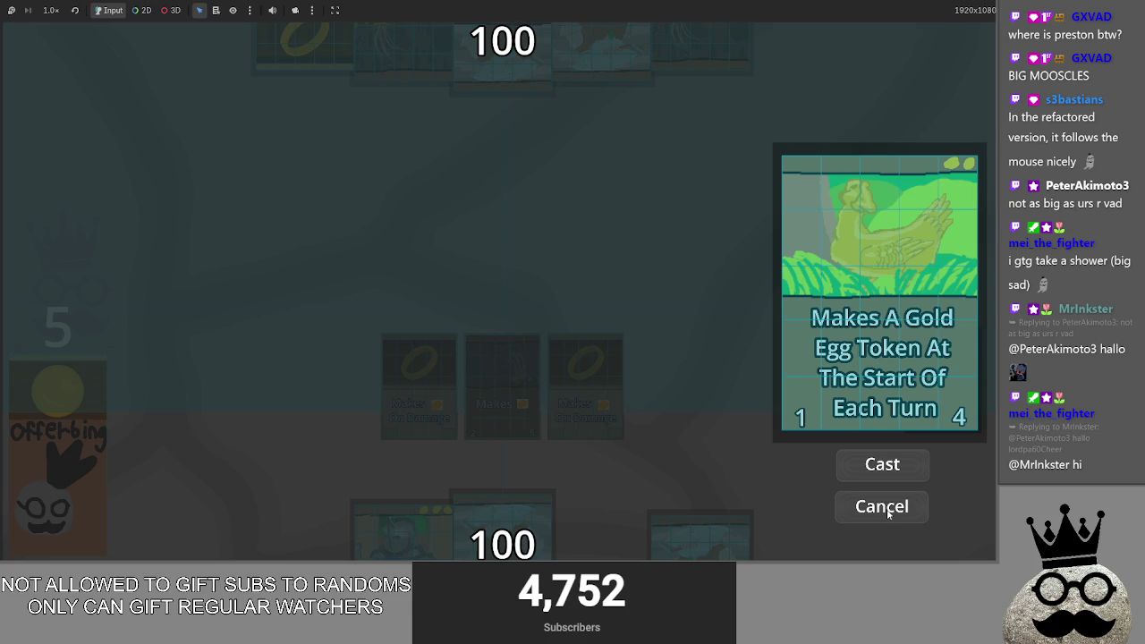
{"action": "left_click", "coordinate": [882, 507]}
{"action": "left_click_drag", "start_coordinate": [703, 537], "coordinate": [720, 414]}
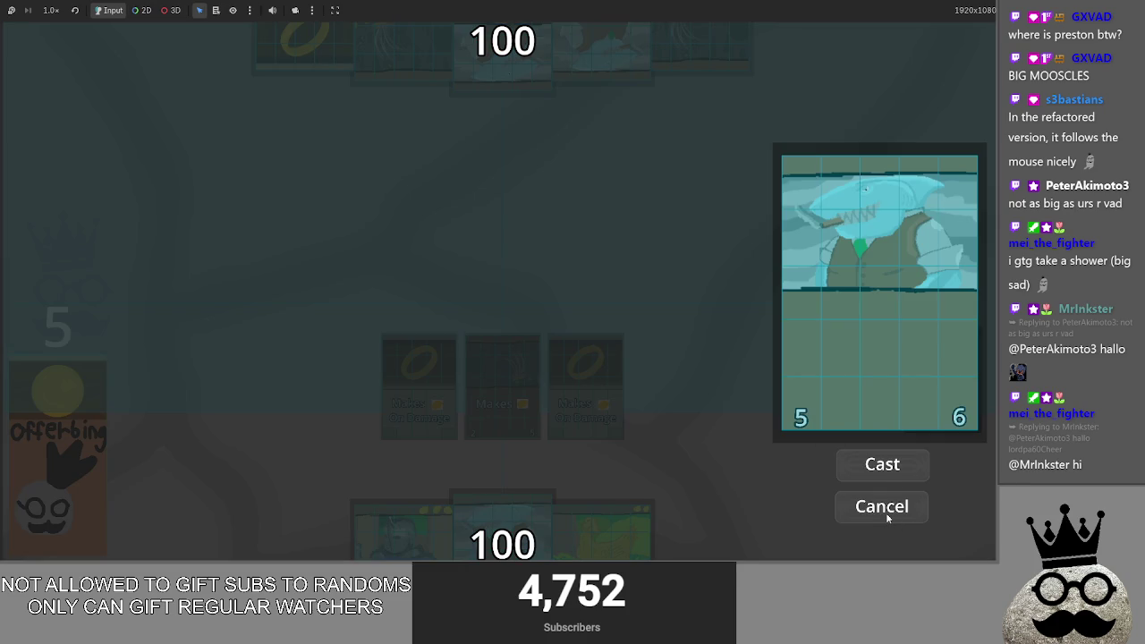
{"action": "left_click", "coordinate": [888, 517]}
{"action": "mouse_move", "coordinate": [528, 528]}
{"action": "left_mouse_down"}
{"action": "mouse_move", "coordinate": [652, 350]}
{"action": "mouse_move", "coordinate": [711, 342]}
{"action": "left_mouse_up"}
{"action": "left_click", "coordinate": [883, 465]}
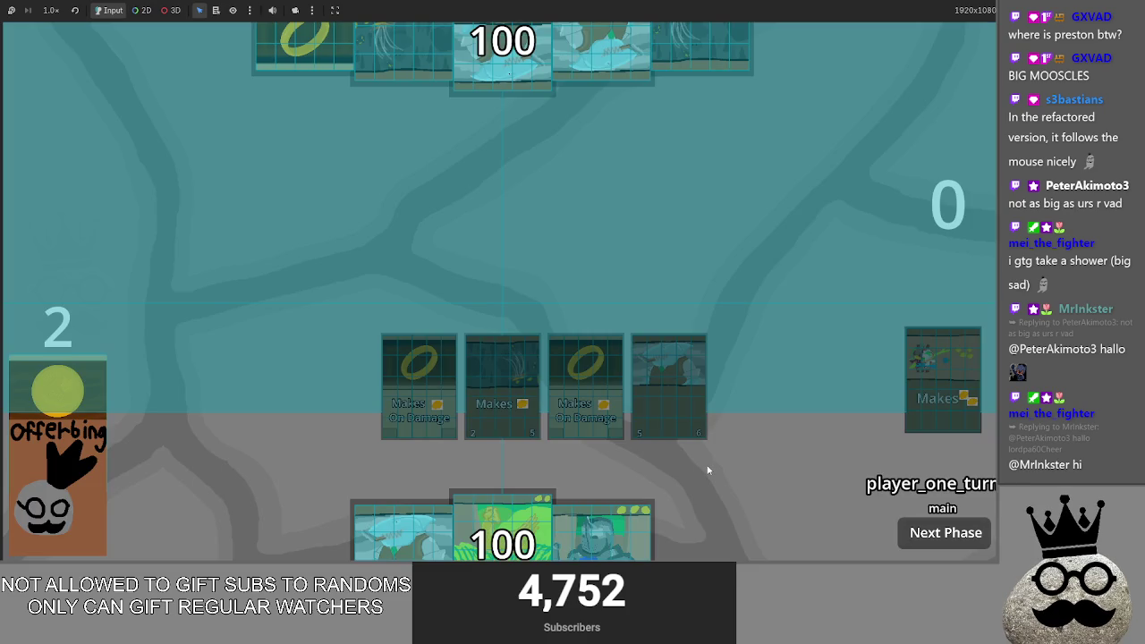
{"action": "left_click_drag", "start_coordinate": [549, 502], "coordinate": [716, 402]}
{"action": "left_click", "coordinate": [883, 464]}
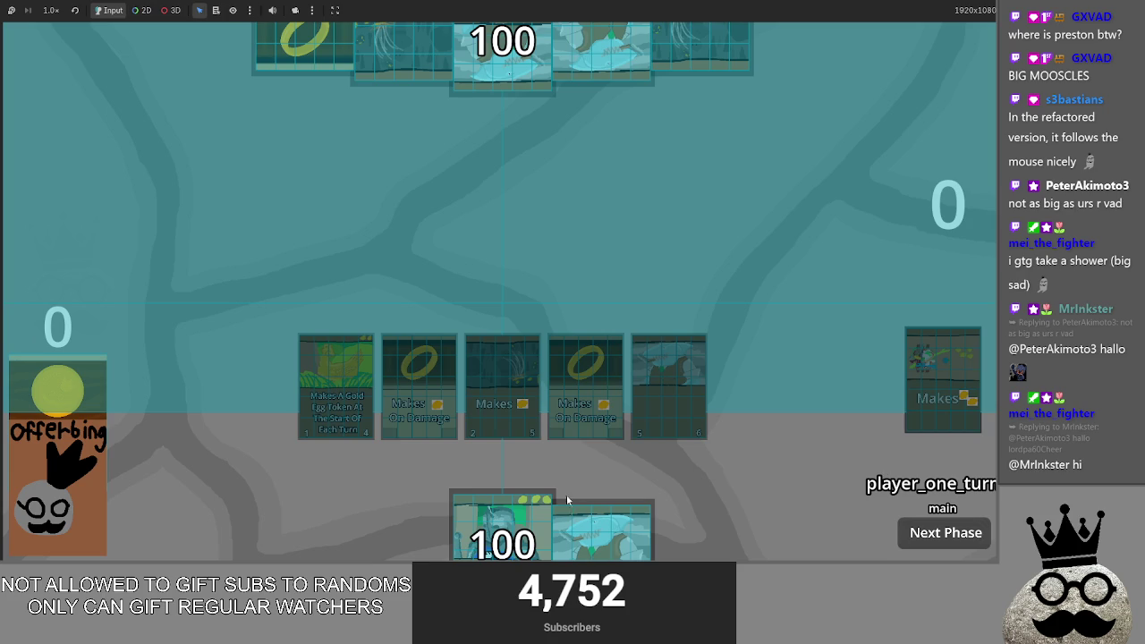
Step: Drag the shark and knight cards out of the hand and cancel both casts
{"action": "mouse_move", "coordinate": [602, 529]}
{"action": "left_mouse_down"}
{"action": "mouse_move", "coordinate": [444, 282]}
{"action": "mouse_move", "coordinate": [309, 288]}
{"action": "left_mouse_up"}
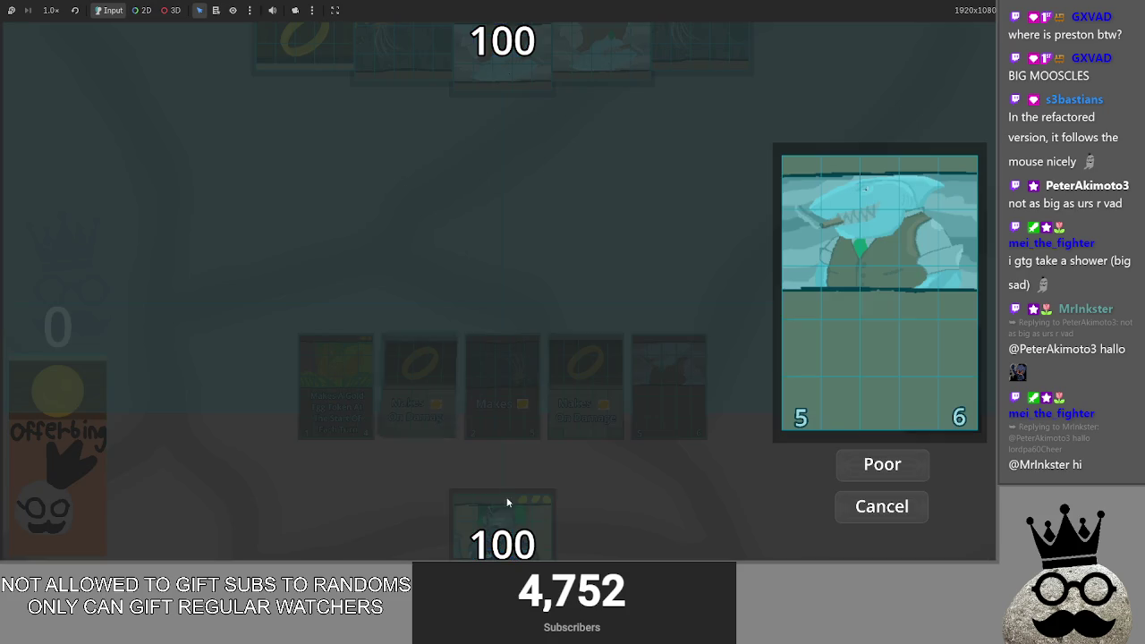
{"action": "left_click_drag", "start_coordinate": [648, 488], "coordinate": [348, 252]}
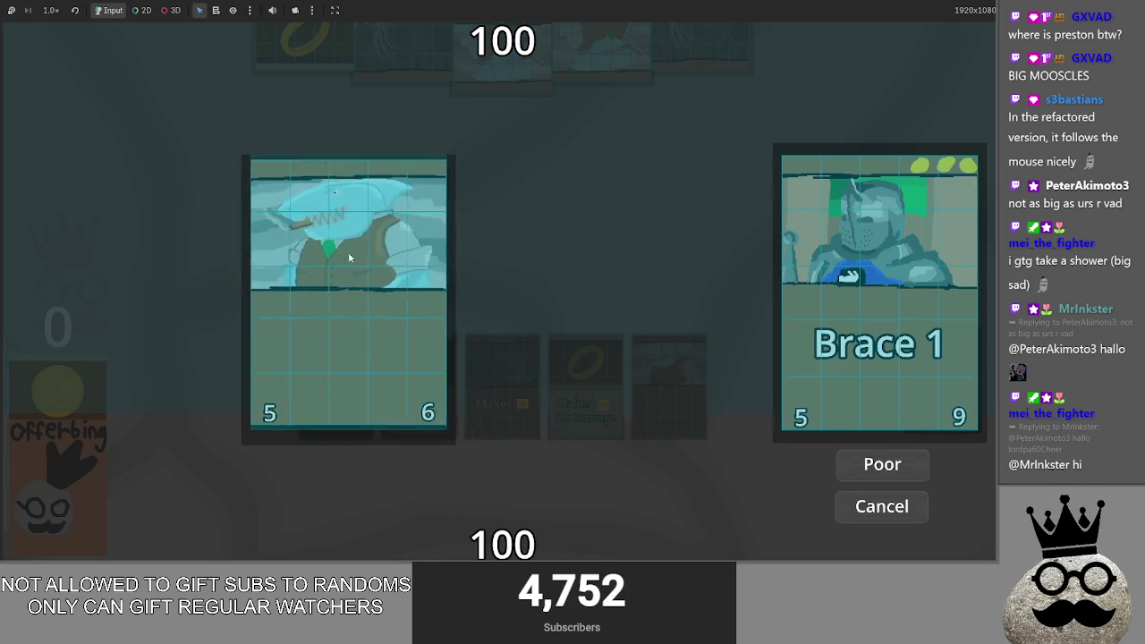
{"action": "left_click", "coordinate": [867, 510]}
{"action": "left_click_drag", "start_coordinate": [549, 497], "coordinate": [617, 337]}
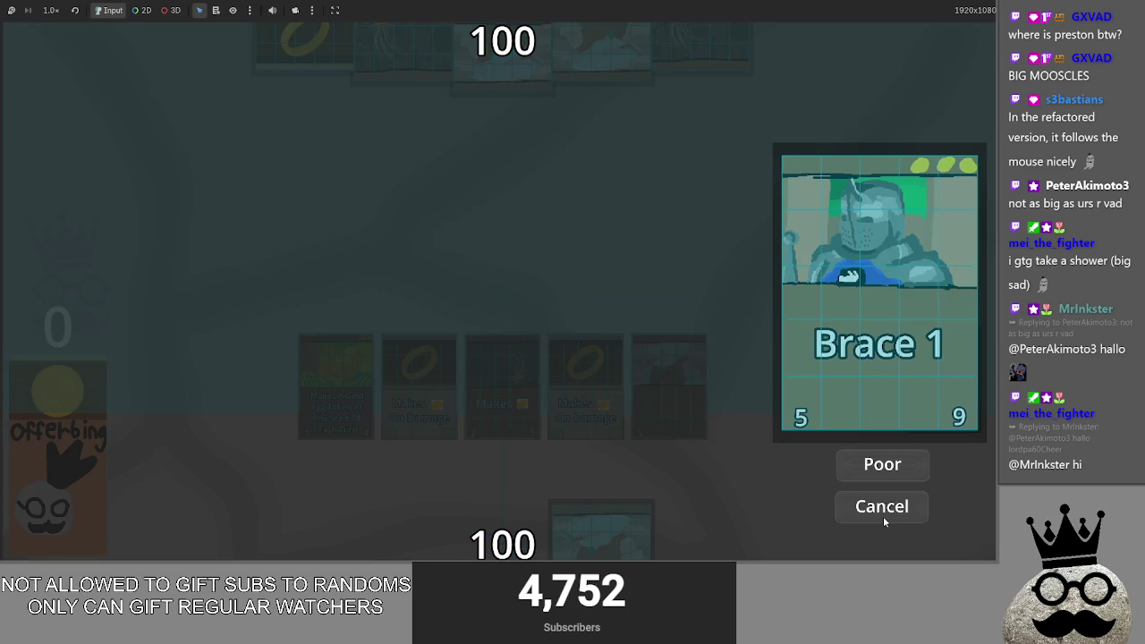
{"action": "left_click", "coordinate": [883, 508]}
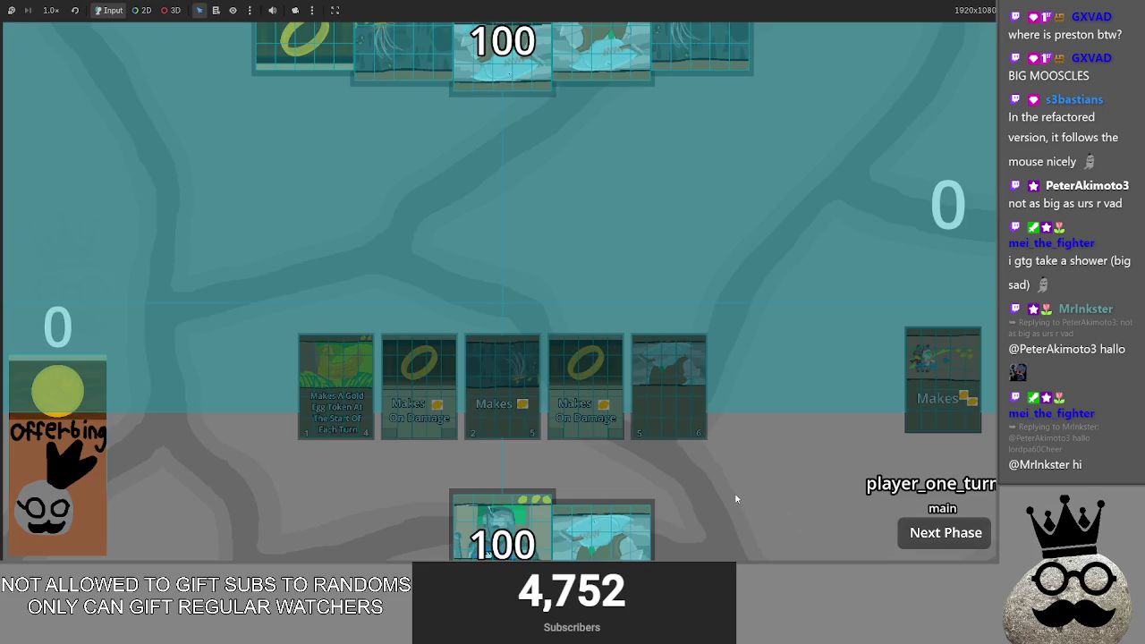
Step: Stop the game with F8, relaunch it, and lift a hand card out and back in
{"action": "key", "text": "F8"}
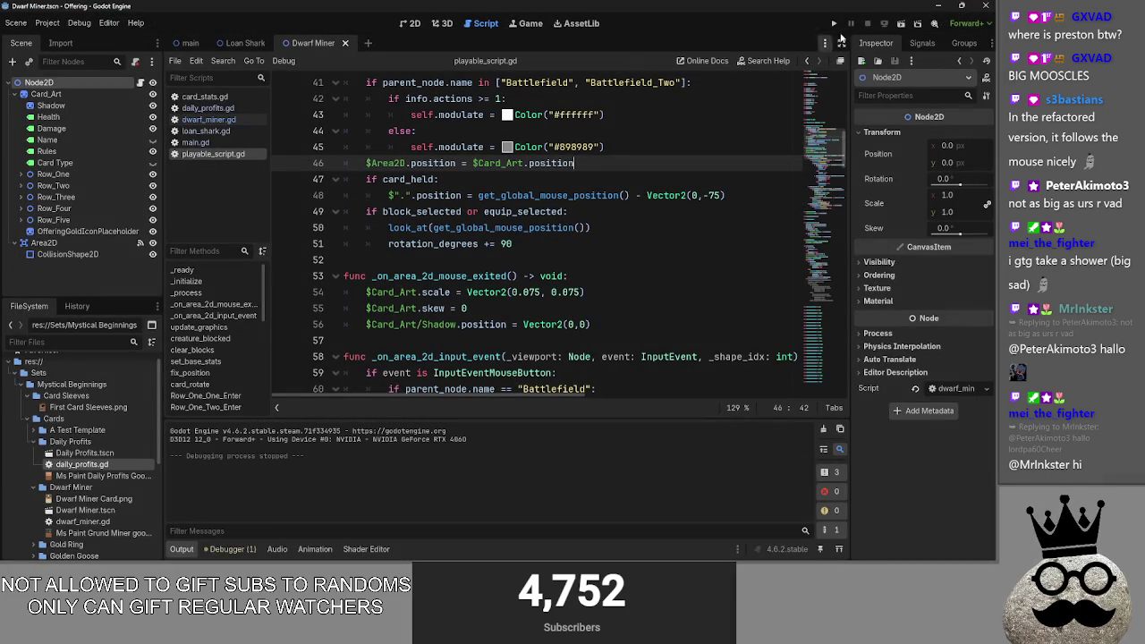
{"action": "left_click", "coordinate": [834, 23]}
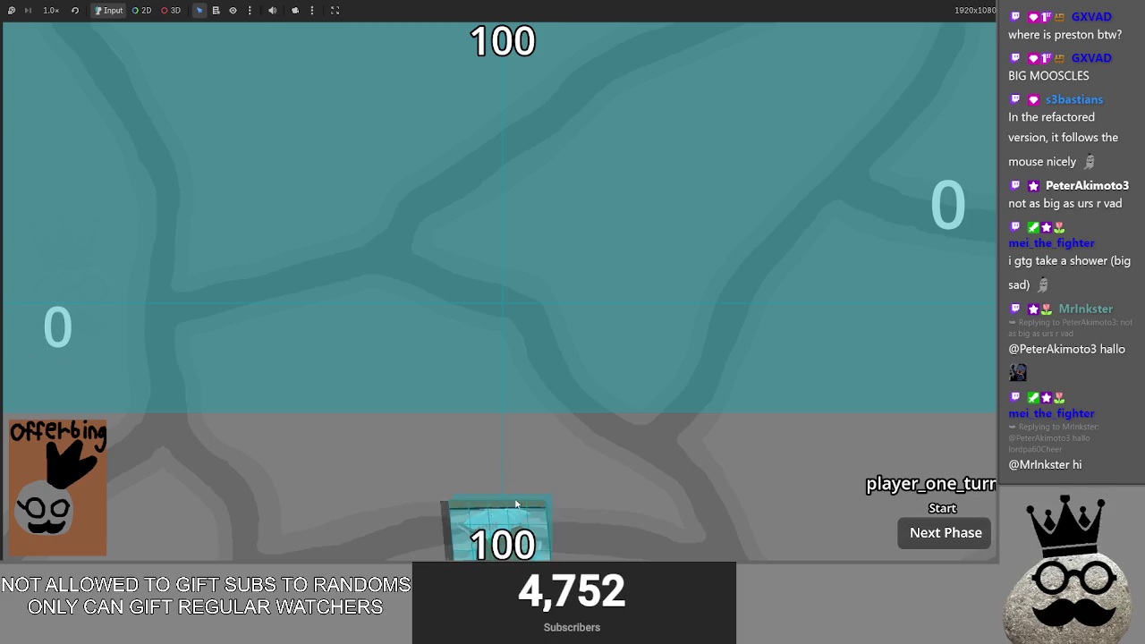
{"action": "left_click_drag", "start_coordinate": [512, 526], "coordinate": [513, 358]}
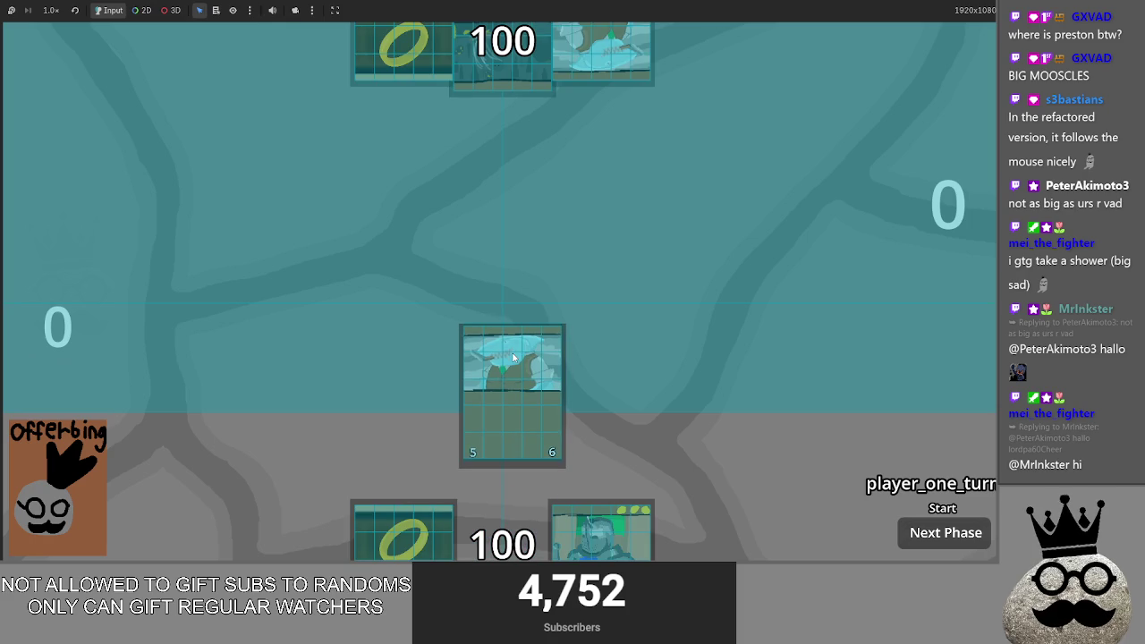
{"action": "left_click_drag", "start_coordinate": [514, 358], "coordinate": [537, 450]}
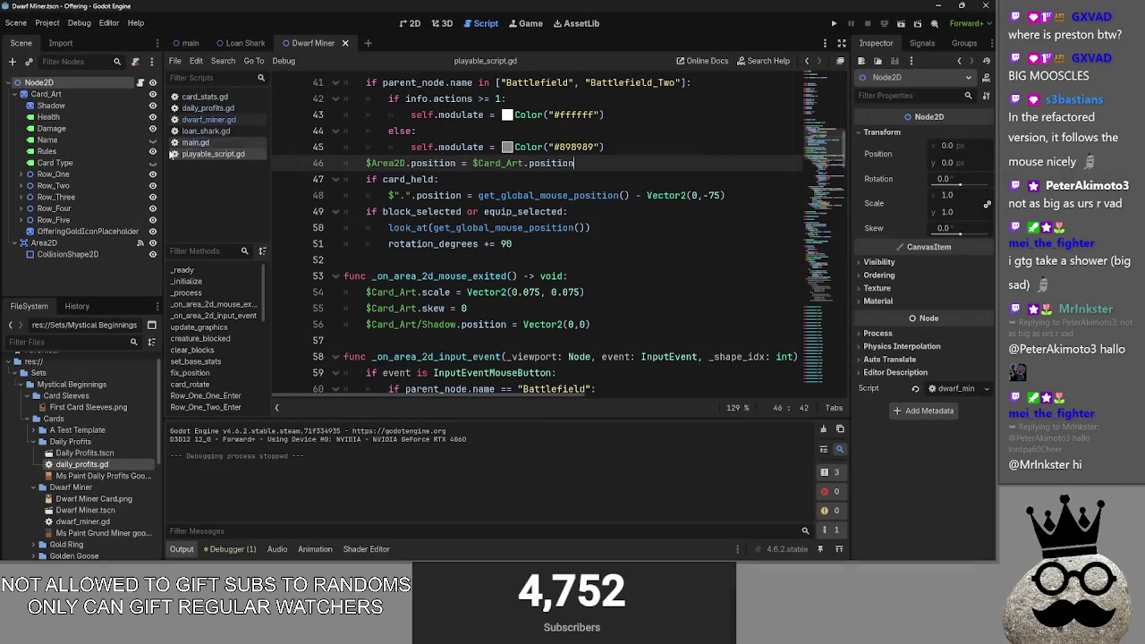
Step: Unfold hand_sort in main.gd and insert a blank line above its for loop
{"action": "scroll", "coordinate": [407, 292], "scroll_direction": "down", "scroll_amount": 2}
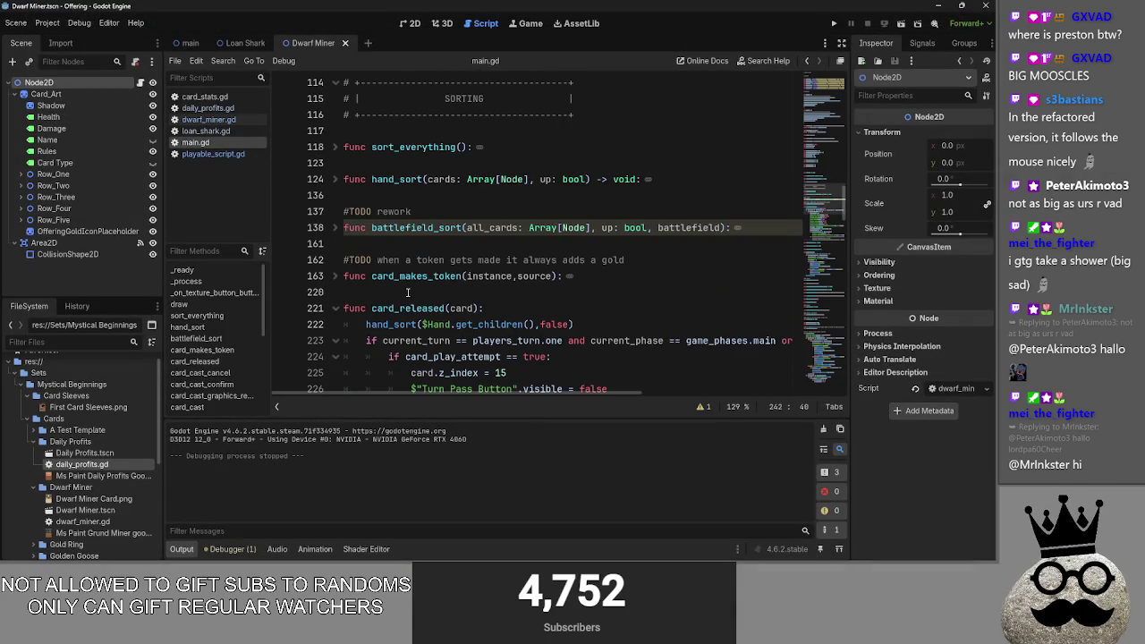
{"action": "left_click", "coordinate": [343, 179]}
{"action": "left_click", "coordinate": [335, 179]}
{"action": "scroll", "coordinate": [537, 214], "scroll_direction": "down", "scroll_amount": 1}
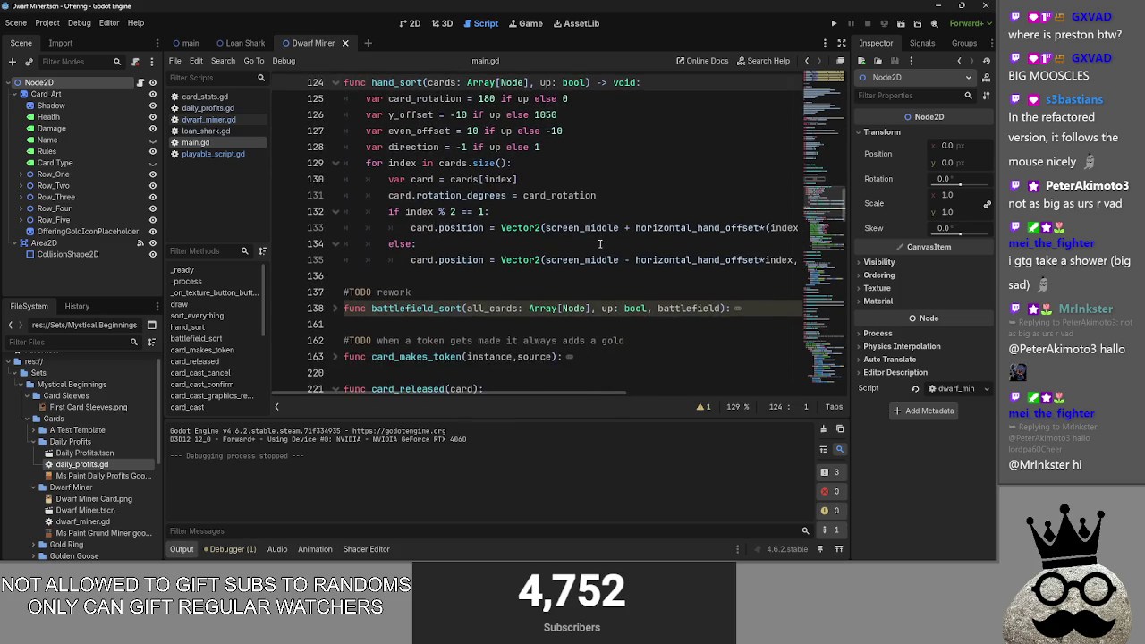
{"action": "left_click", "coordinate": [509, 211]}
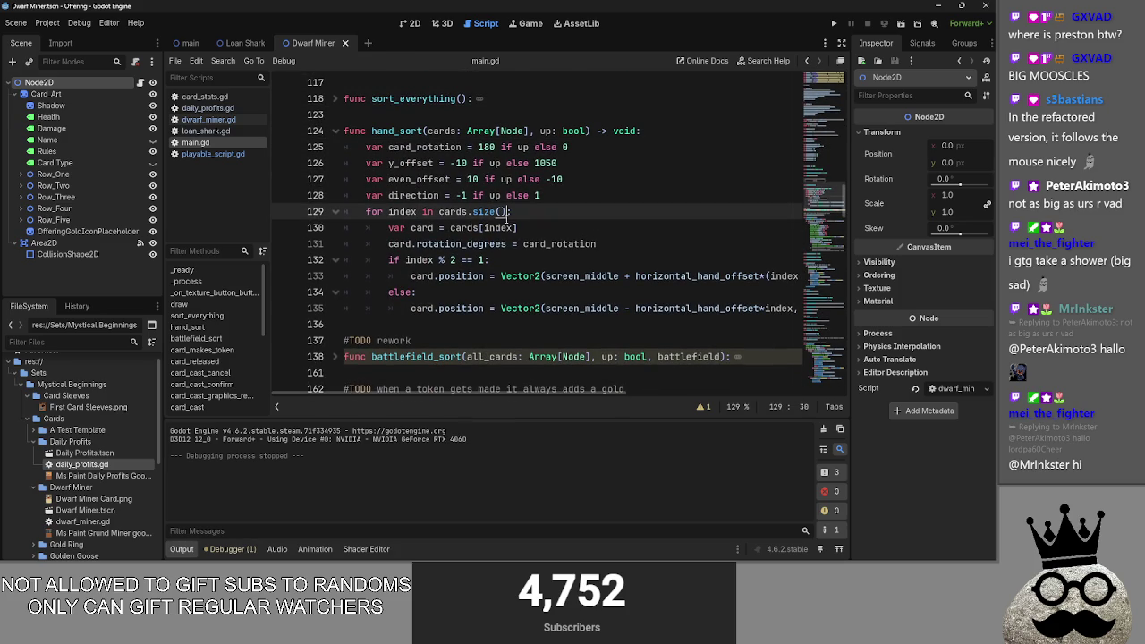
{"action": "left_click", "coordinate": [618, 196]}
{"action": "key", "text": "Return"}
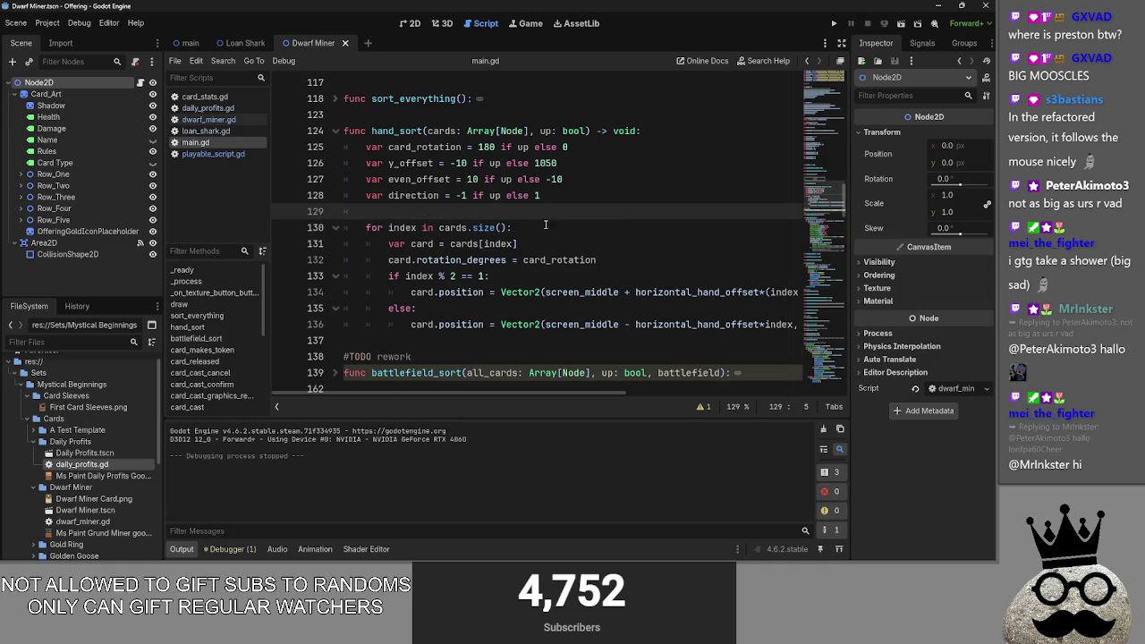
Step: Type 'cards = cards.filter(func' on the new line 129
{"action": "left_click", "coordinate": [459, 228]}
{"action": "left_click", "coordinate": [482, 212]}
{"action": "type", "text": "cards"}
{"action": "type", "text": "."}
{"action": "key", "text": "BackSpace"}
{"action": "type", "text": "= cards.fi"}
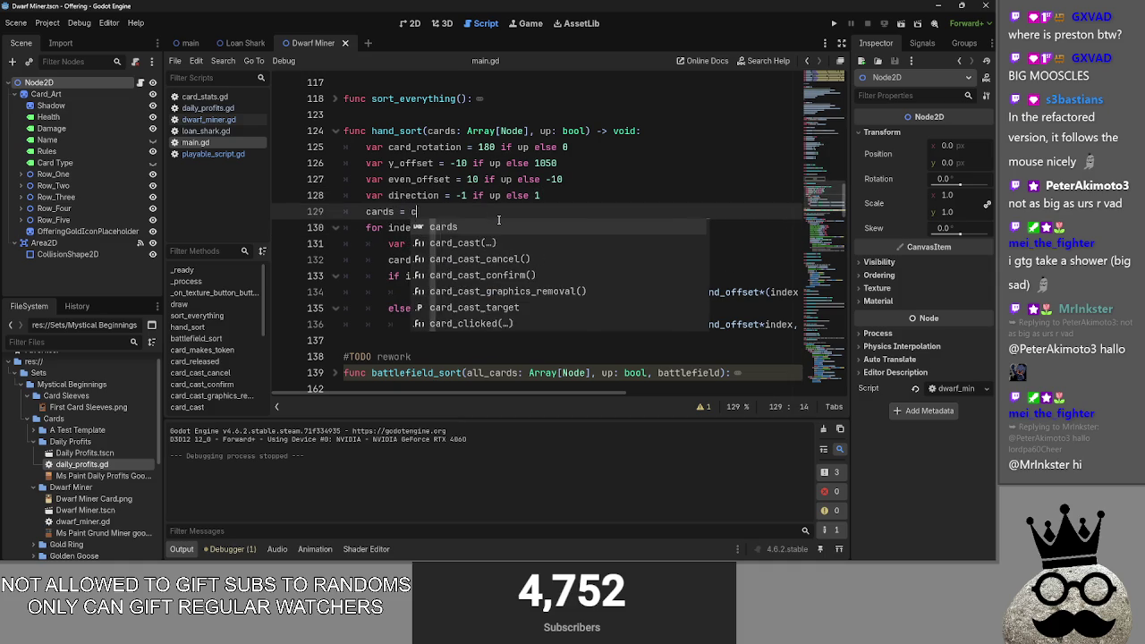
{"action": "type", "text": "lter"}
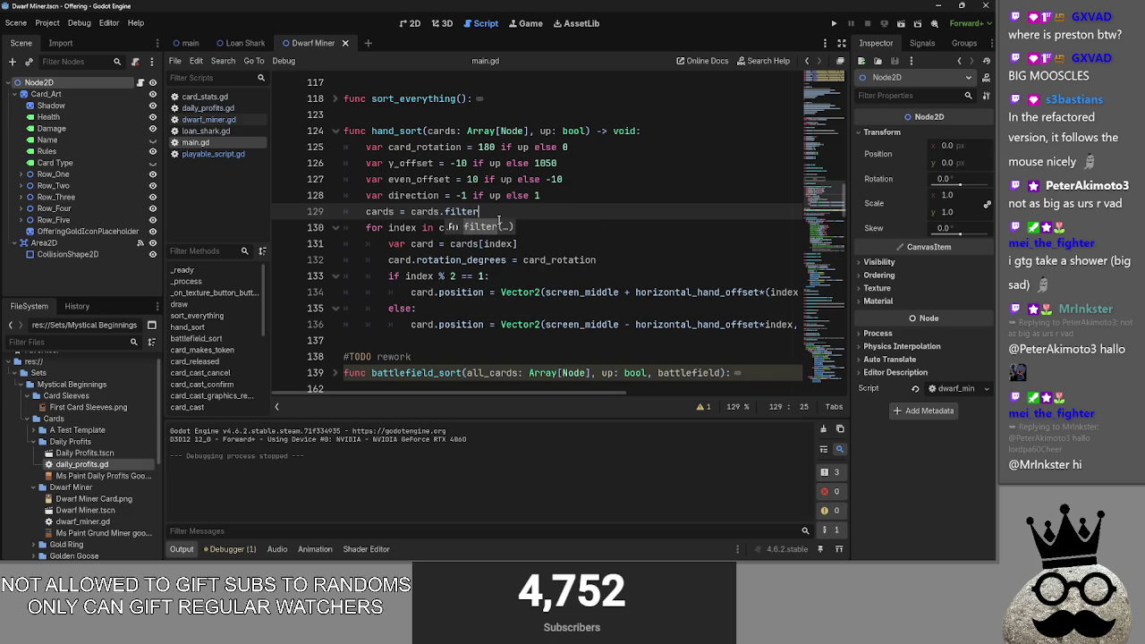
{"action": "type", "text": "(func"}
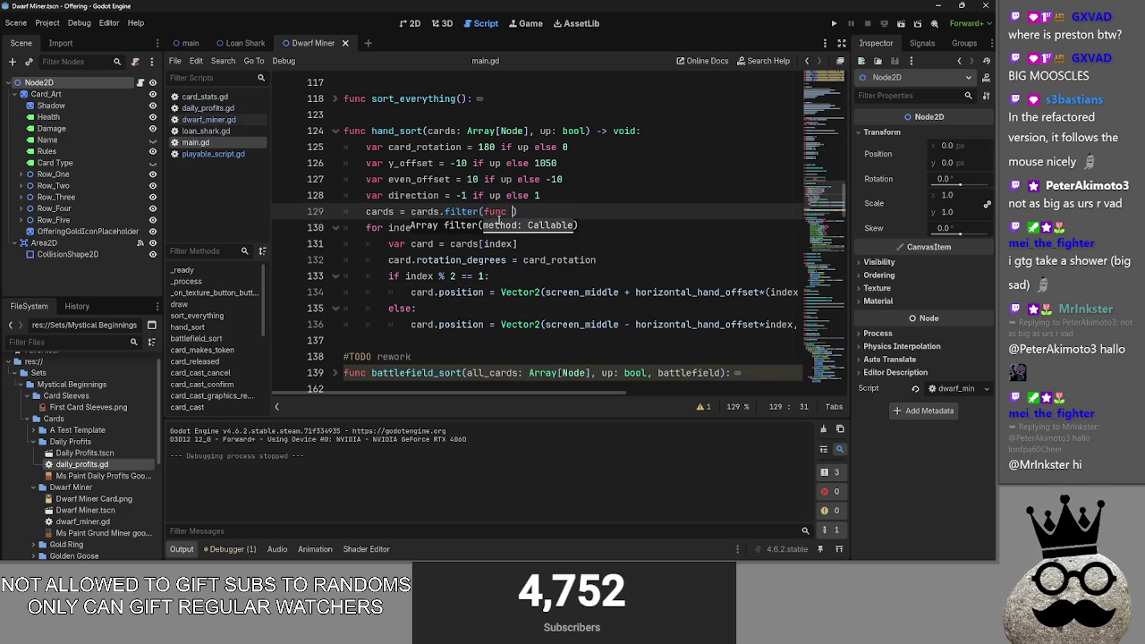
Step: Insert get_children() after cards on line 129 and fix the childrne typo
{"action": "scroll", "coordinate": [484, 244], "scroll_direction": "down", "scroll_amount": 20}
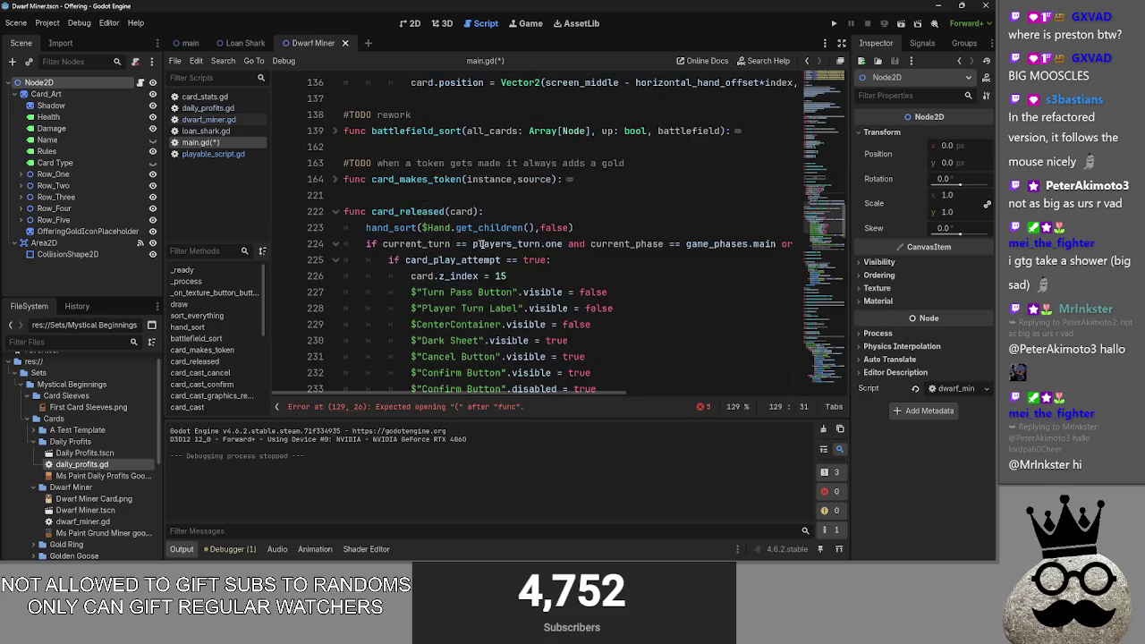
{"action": "left_click_drag", "start_coordinate": [578, 397], "coordinate": [662, 396]}
{"action": "key", "text": "Right"}
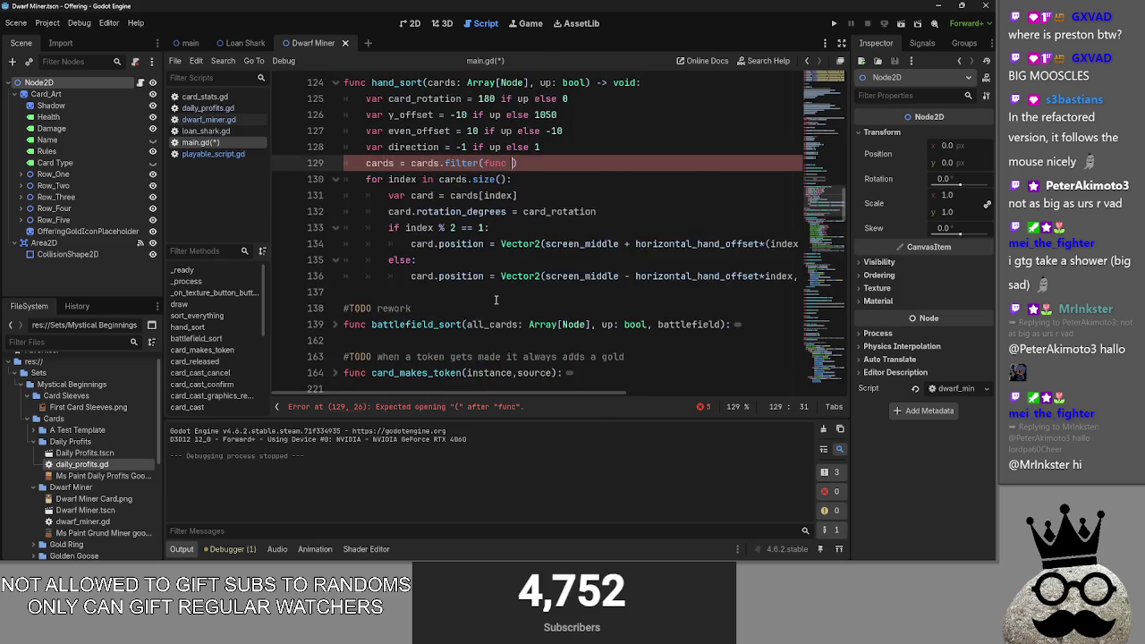
{"action": "left_click", "coordinate": [440, 212]}
{"action": "type", "text": "get)childrne."}
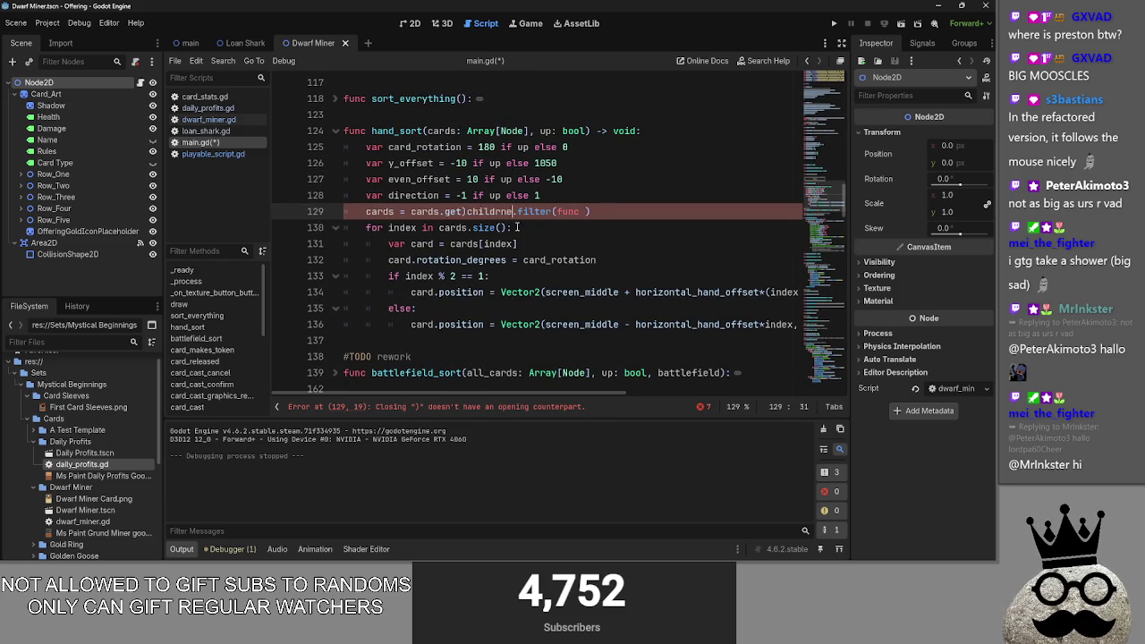
{"action": "type", "text": "_"}
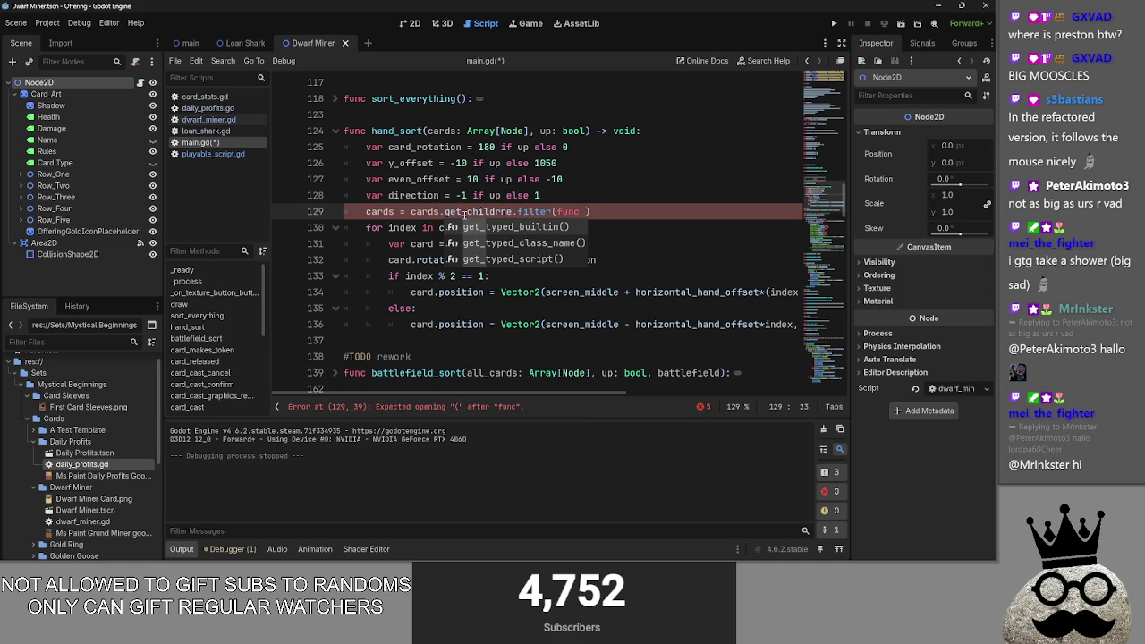
{"action": "left_click", "coordinate": [509, 212]}
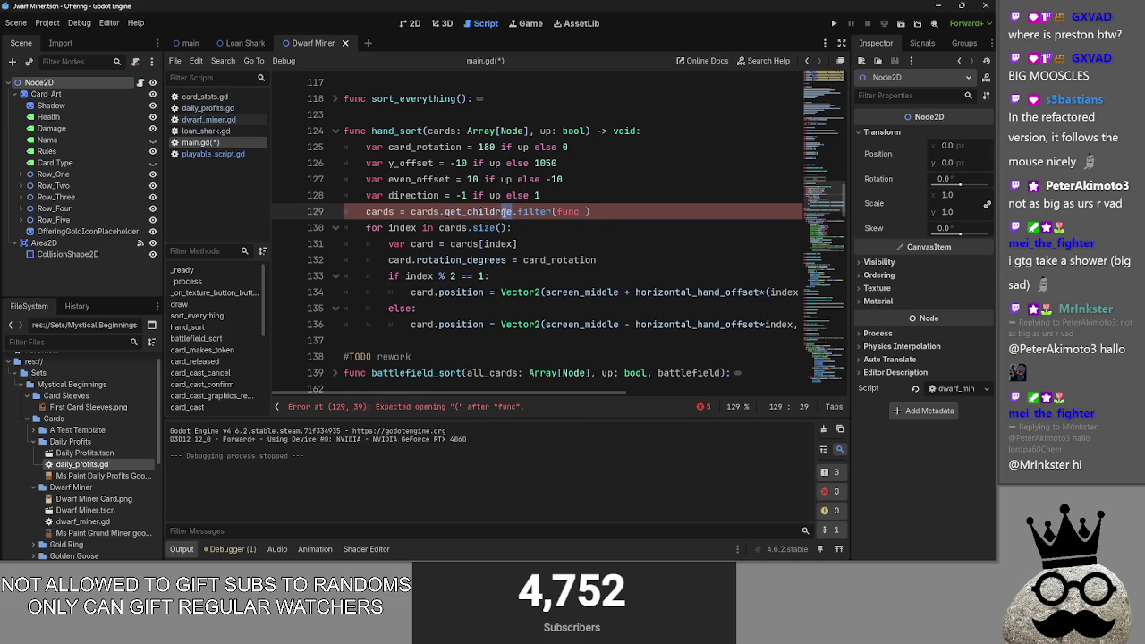
{"action": "type", "text": "en("}
{"action": "left_click", "coordinate": [667, 218]}
Step: Check the reported error, then put the caret just after func on line 129
{"action": "scroll", "coordinate": [596, 274], "scroll_direction": "down", "scroll_amount": 5}
{"action": "scroll", "coordinate": [596, 275], "scroll_direction": "down", "scroll_amount": 7}
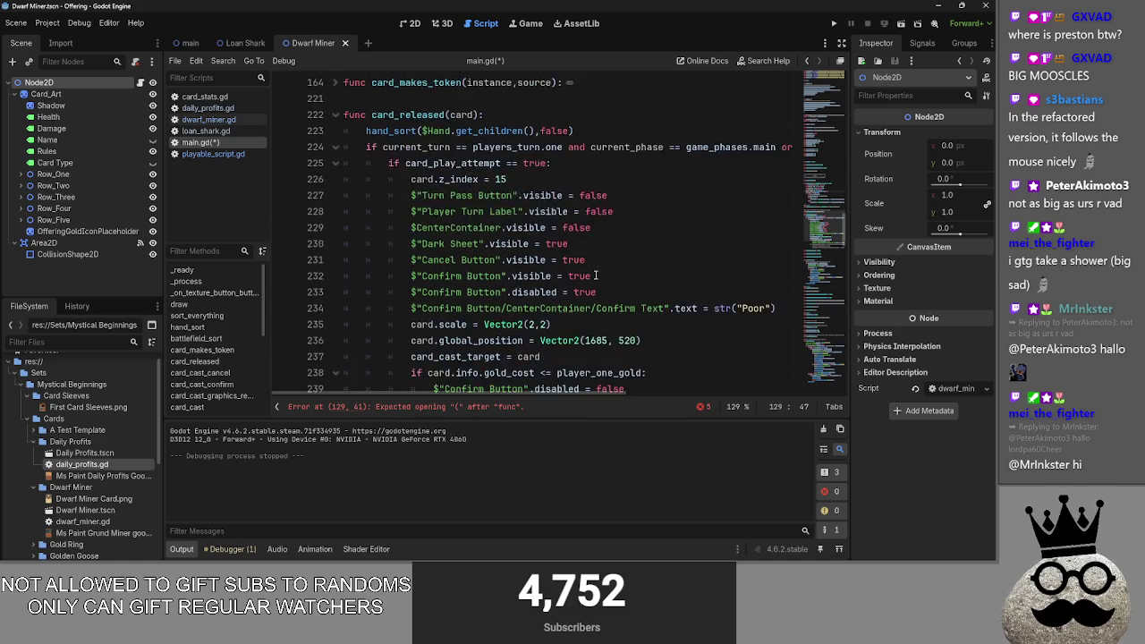
{"action": "left_click", "coordinate": [595, 400]}
{"action": "scroll", "coordinate": [573, 376], "scroll_direction": "right", "scroll_amount": 5}
{"action": "scroll", "coordinate": [559, 365], "scroll_direction": "left", "scroll_amount": 4}
{"action": "scroll", "coordinate": [559, 365], "scroll_direction": "up", "scroll_amount": 20}
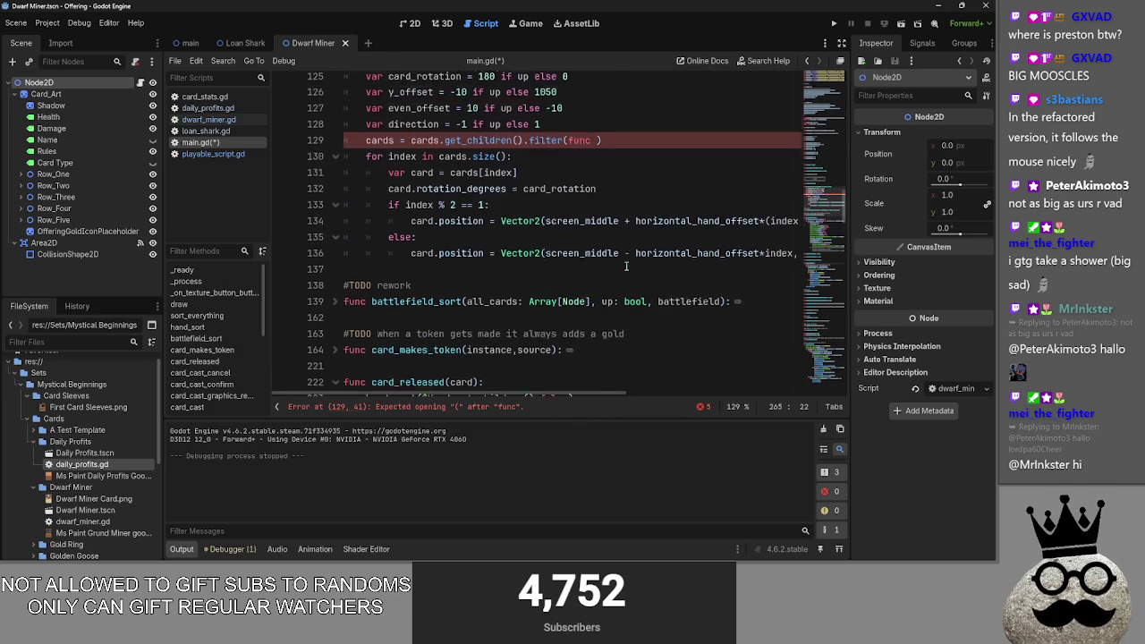
{"action": "left_click", "coordinate": [596, 202]}
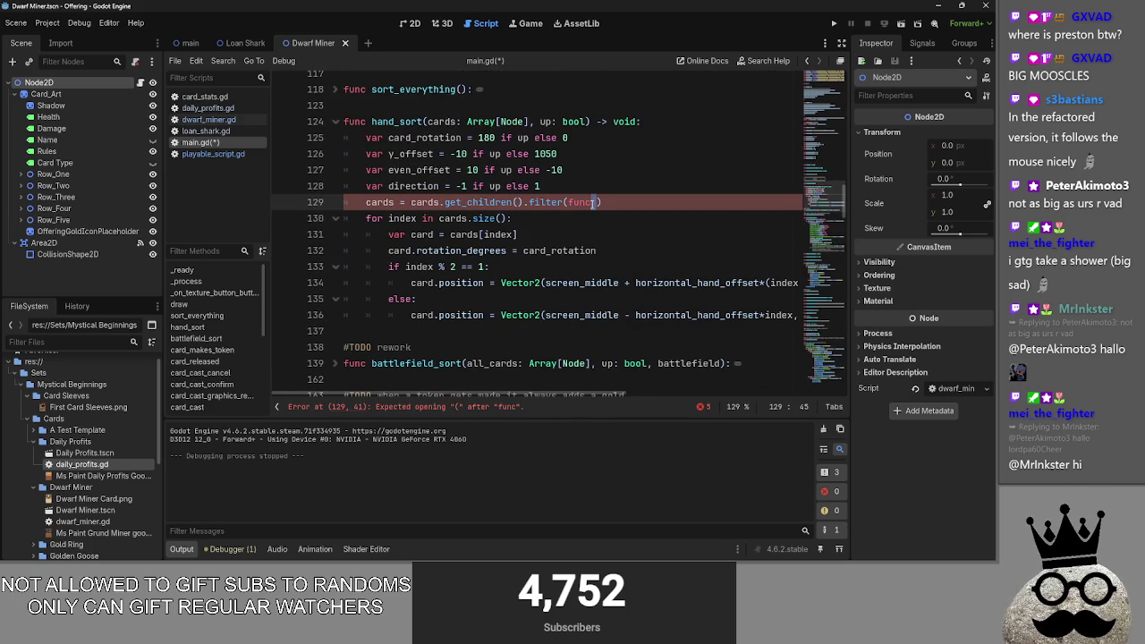
{"action": "key", "text": "Left"}
Step: Give the filter lambda a (card) parameter and begin its body with 'return card.'
{"action": "type", "text": "(cards"}
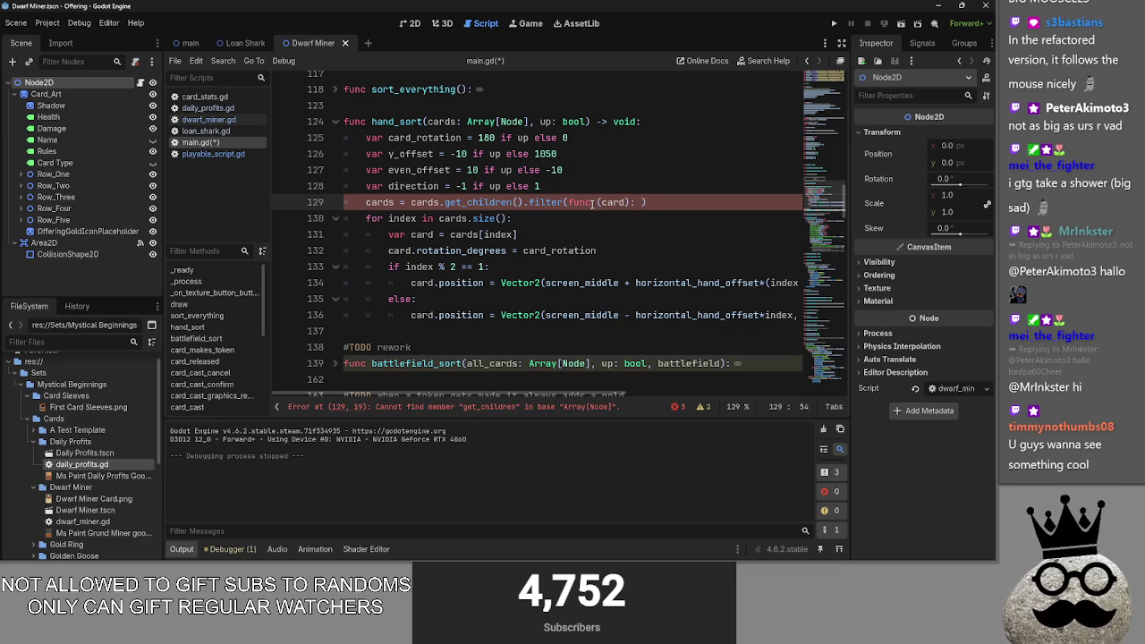
{"action": "scroll", "coordinate": [495, 338], "scroll_direction": "down", "scroll_amount": 7}
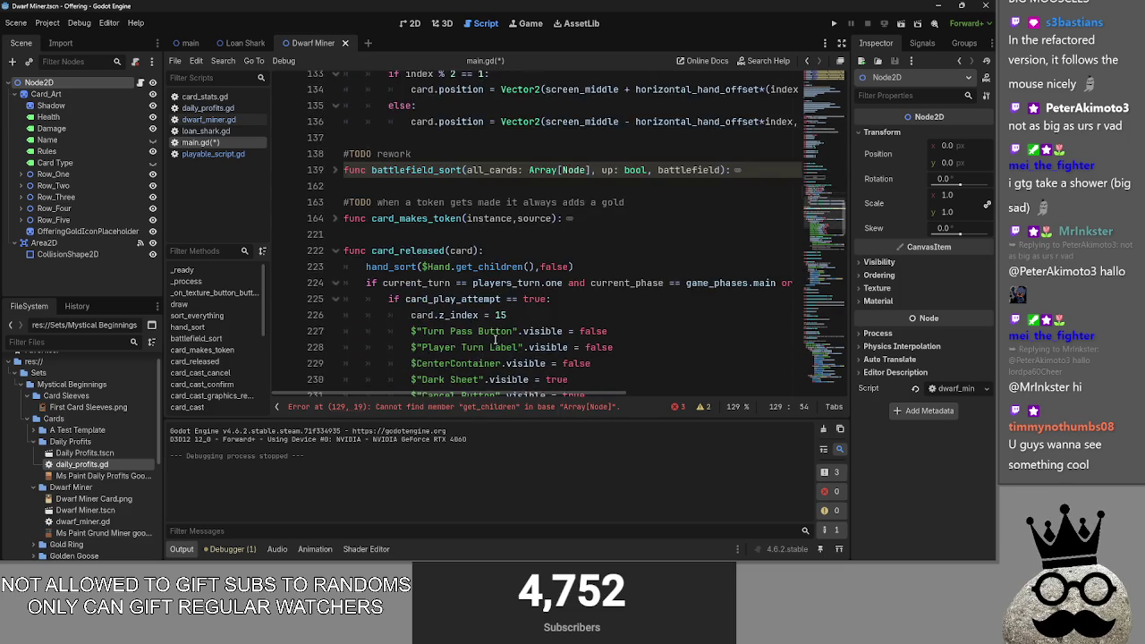
{"action": "scroll", "coordinate": [498, 339], "scroll_direction": "down", "scroll_amount": 2}
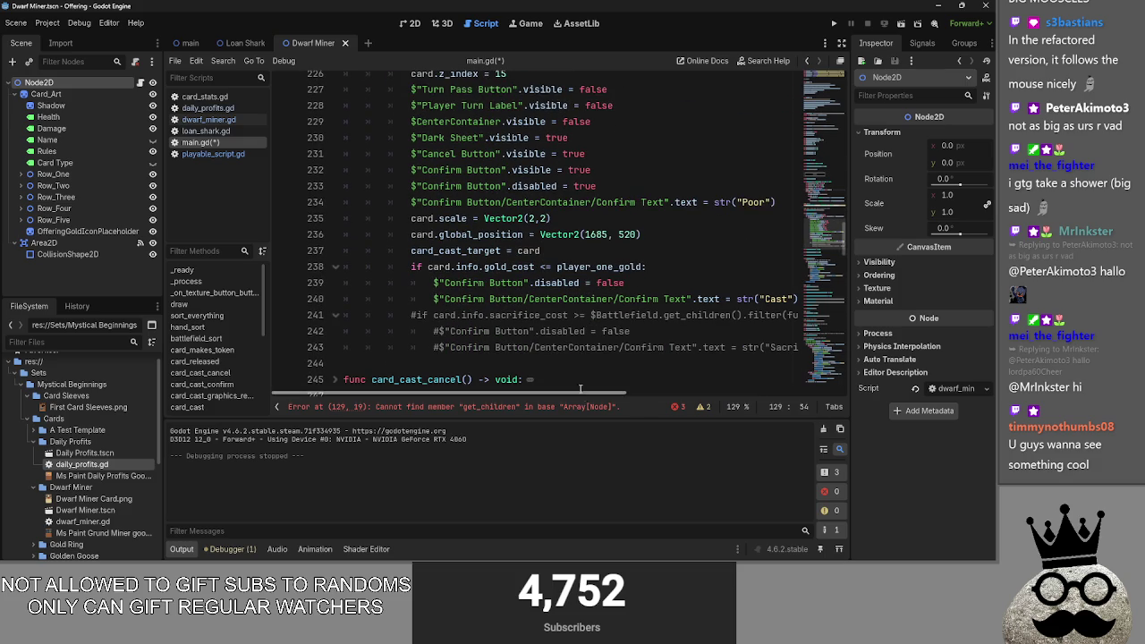
{"action": "left_click_drag", "start_coordinate": [579, 394], "coordinate": [767, 396]}
{"action": "key", "text": "ctrl+z"}
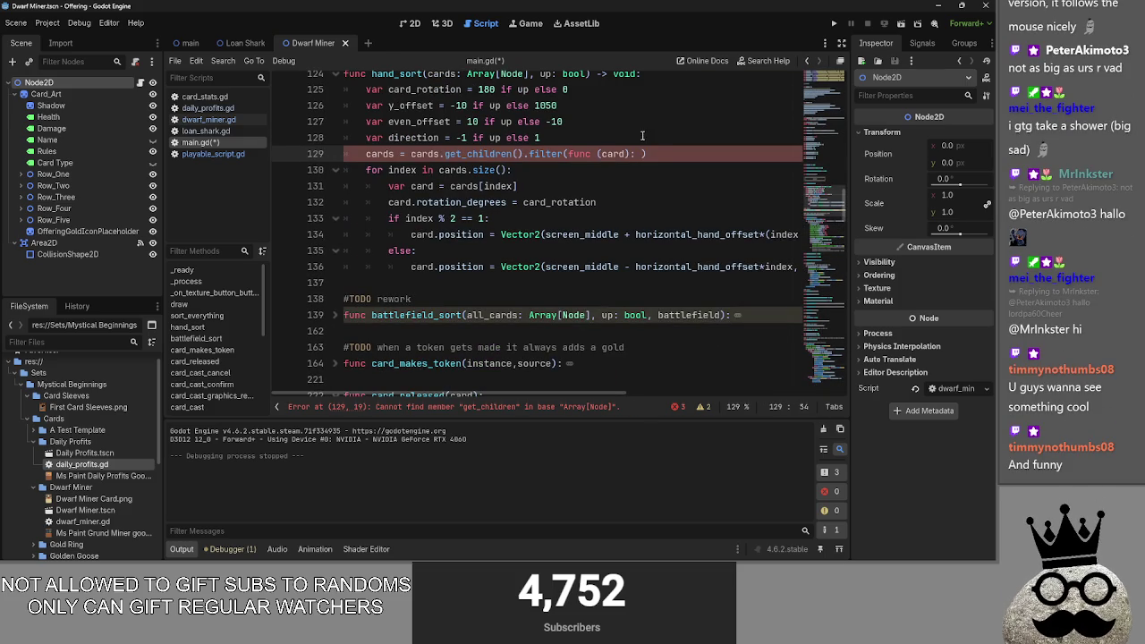
{"action": "type", "text": "return "}
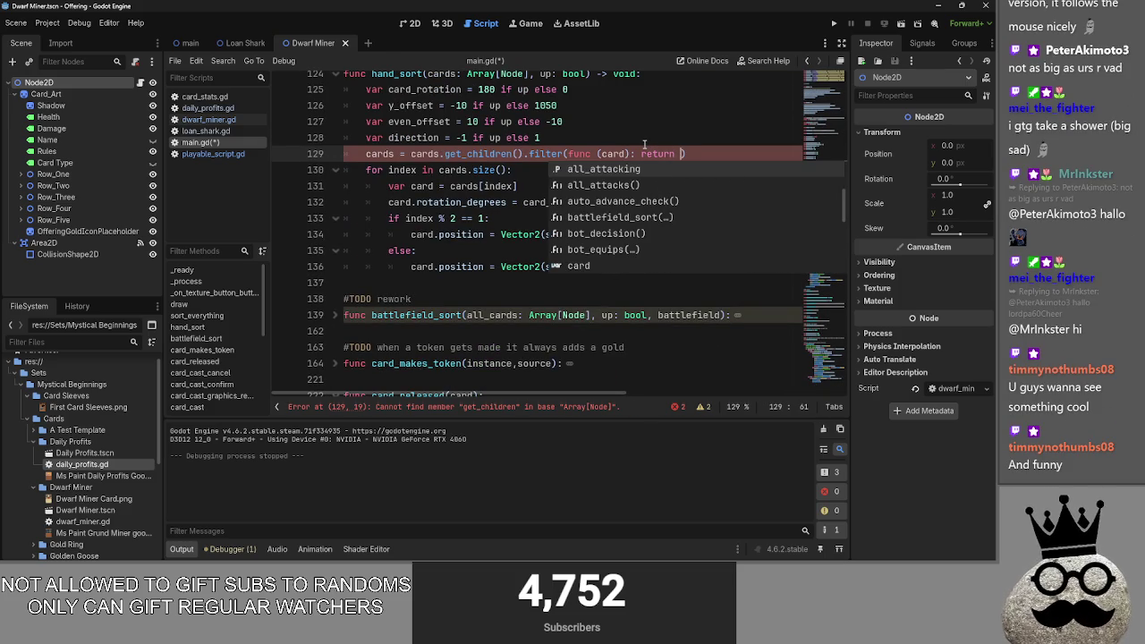
{"action": "type", "text": "cards"}
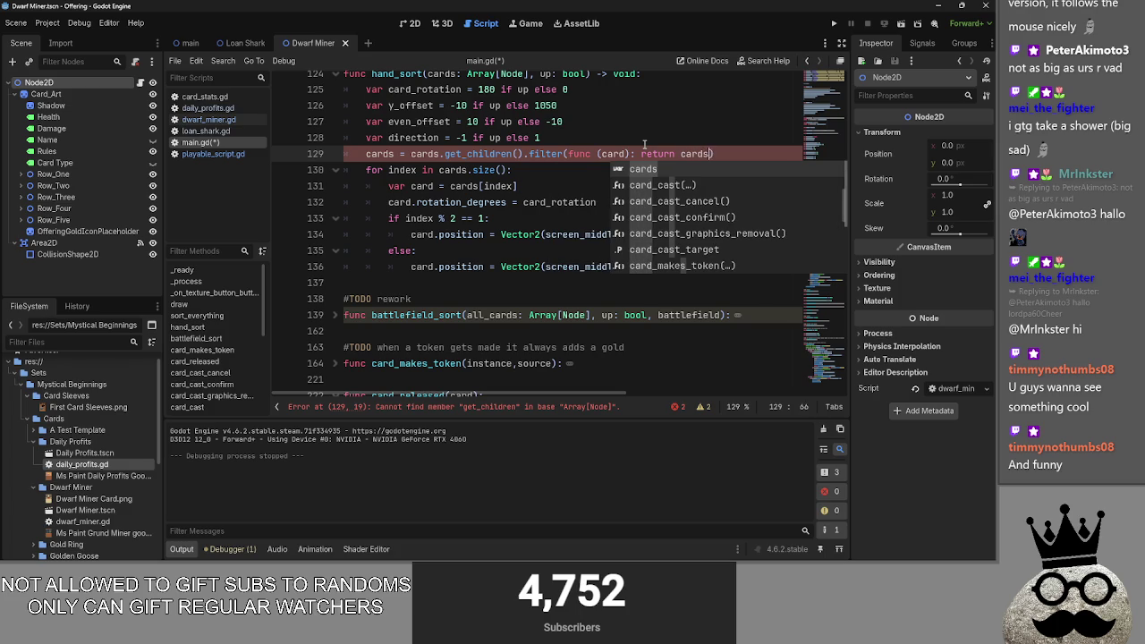
{"action": "type", "text": "."}
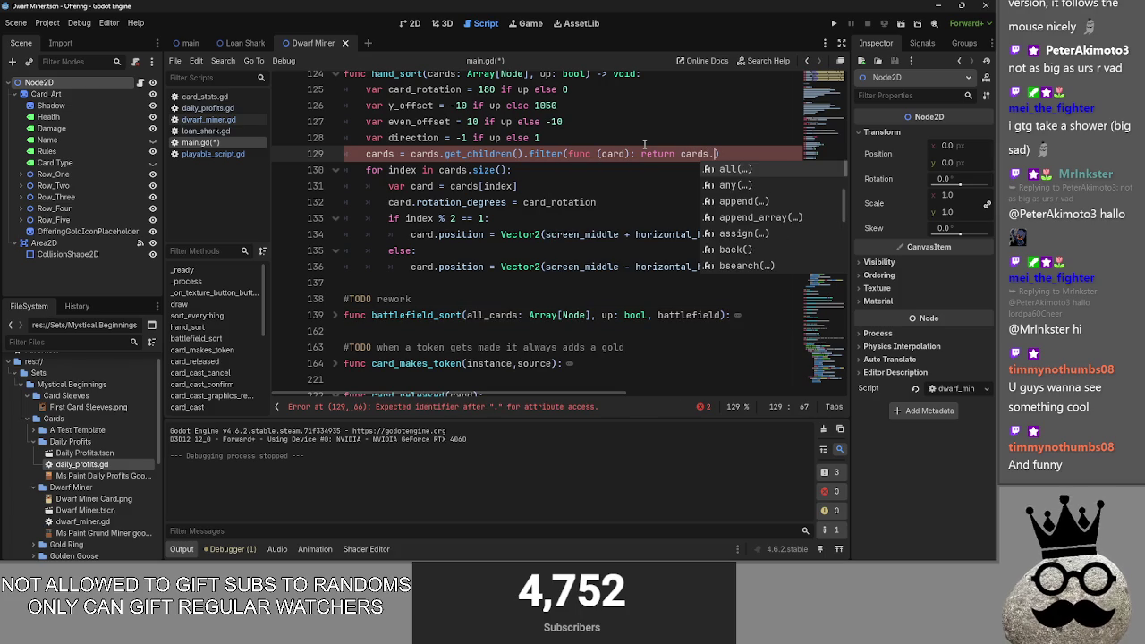
Step: Read the expected-identifier error, then highlight the card parameter in the lambda
{"action": "scroll", "coordinate": [597, 291], "scroll_direction": "down", "scroll_amount": 1}
{"action": "scroll", "coordinate": [598, 291], "scroll_direction": "down", "scroll_amount": 5}
{"action": "left_click_drag", "start_coordinate": [589, 395], "coordinate": [796, 395]}
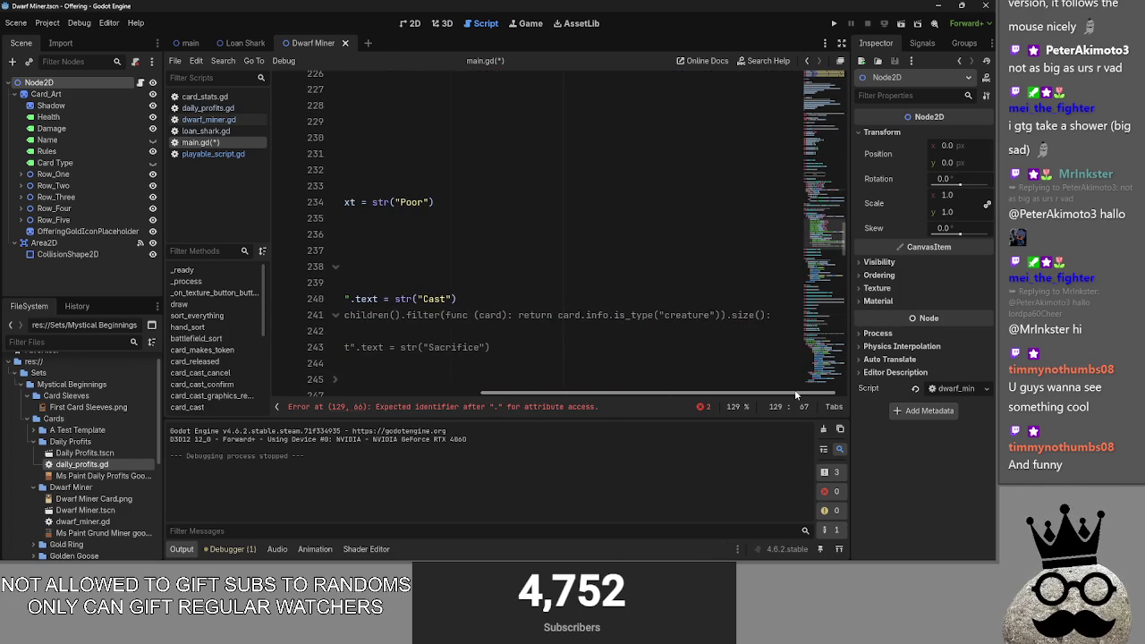
{"action": "left_click_drag", "start_coordinate": [795, 394], "coordinate": [537, 395]}
{"action": "scroll", "coordinate": [728, 282], "scroll_direction": "up", "scroll_amount": 15}
{"action": "scroll", "coordinate": [721, 268], "scroll_direction": "up", "scroll_amount": 1}
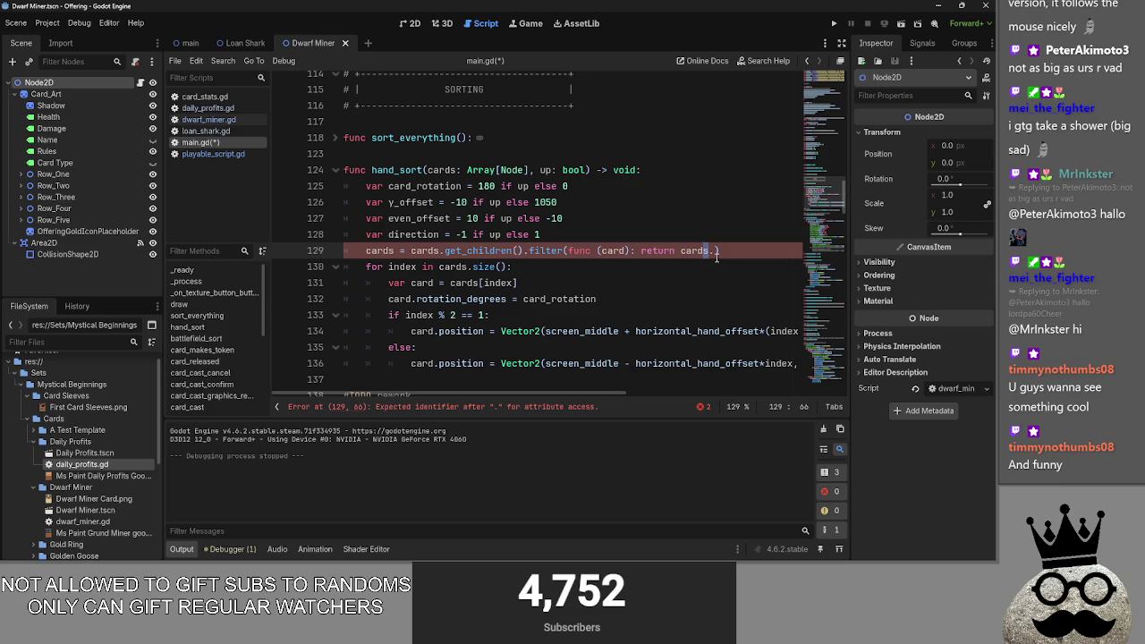
{"action": "scroll", "coordinate": [717, 257], "scroll_direction": "down", "scroll_amount": 20}
{"action": "scroll", "coordinate": [658, 387], "scroll_direction": "right", "scroll_amount": 3}
{"action": "scroll", "coordinate": [656, 387], "scroll_direction": "right", "scroll_amount": 5}
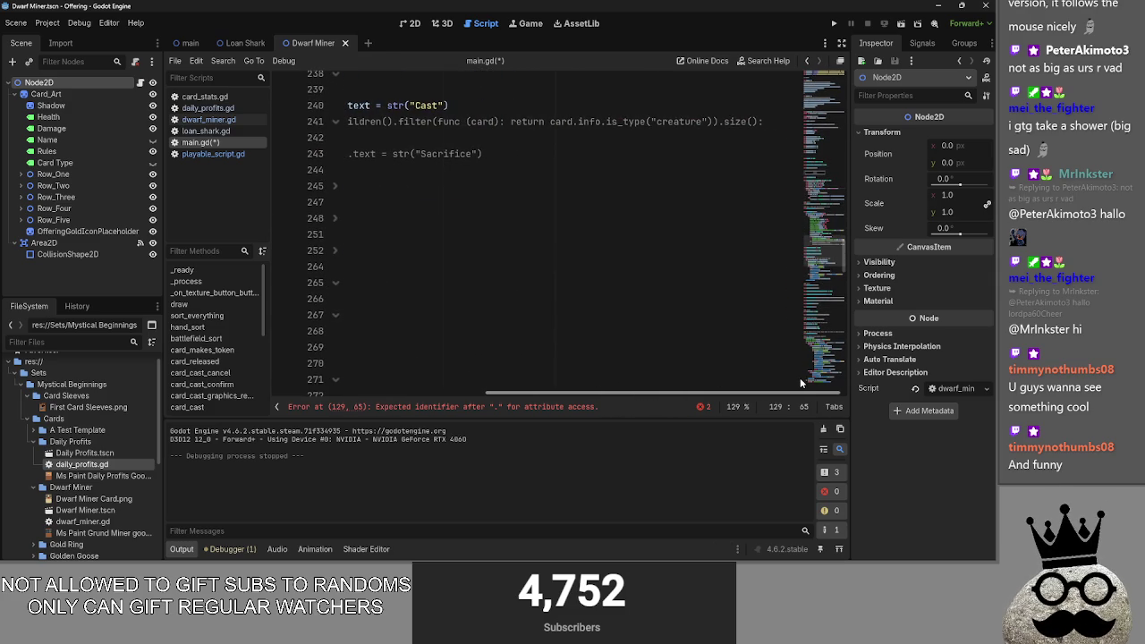
{"action": "scroll", "coordinate": [802, 383], "scroll_direction": "left", "scroll_amount": 5}
{"action": "scroll", "coordinate": [624, 202], "scroll_direction": "up", "scroll_amount": 20}
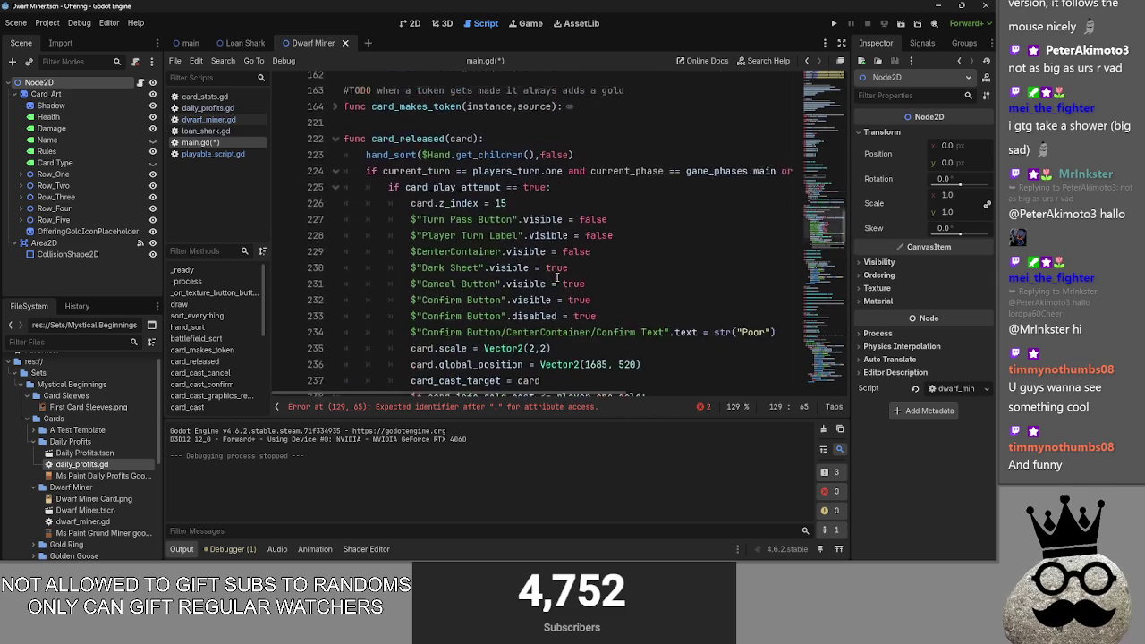
{"action": "double_click", "coordinate": [624, 202]}
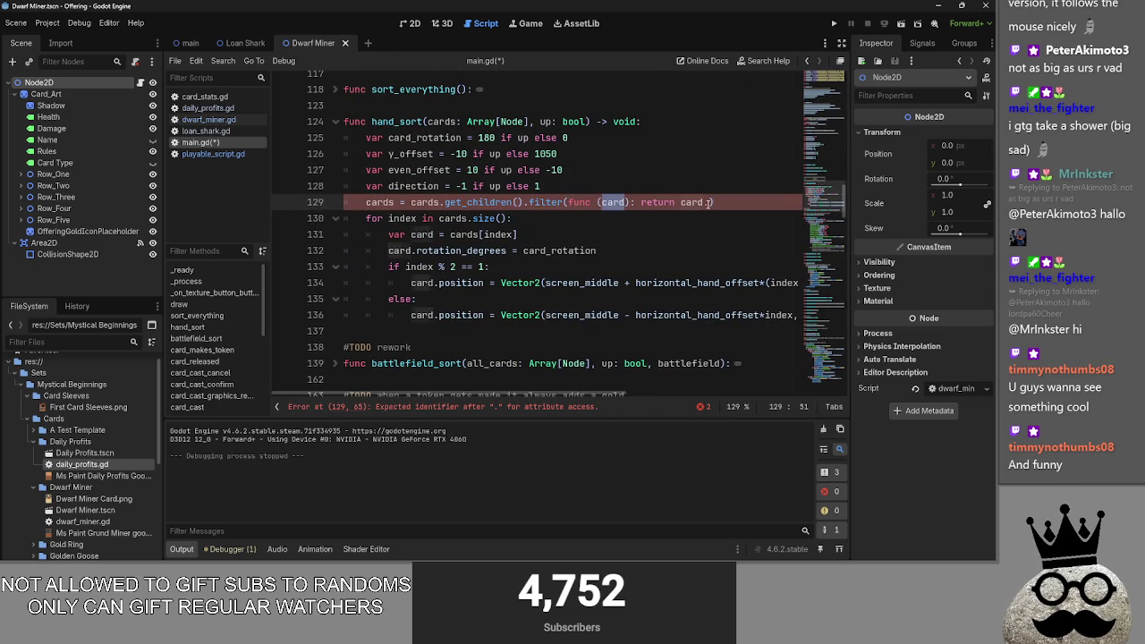
Step: Look up the exact card_held variable name in playable_script.gd, then return to main.gd
{"action": "left_click", "coordinate": [213, 154]}
{"action": "scroll", "coordinate": [580, 223], "scroll_direction": "up", "scroll_amount": 10}
{"action": "scroll", "coordinate": [580, 222], "scroll_direction": "up", "scroll_amount": 4}
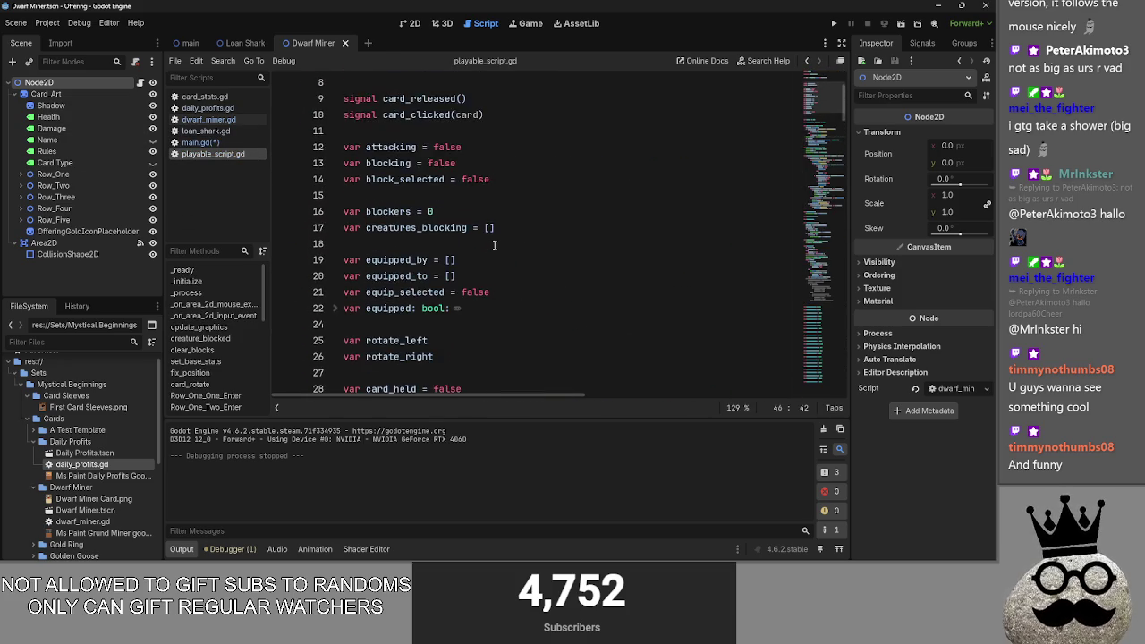
{"action": "scroll", "coordinate": [493, 244], "scroll_direction": "down", "scroll_amount": 2}
{"action": "scroll", "coordinate": [493, 243], "scroll_direction": "down", "scroll_amount": 1}
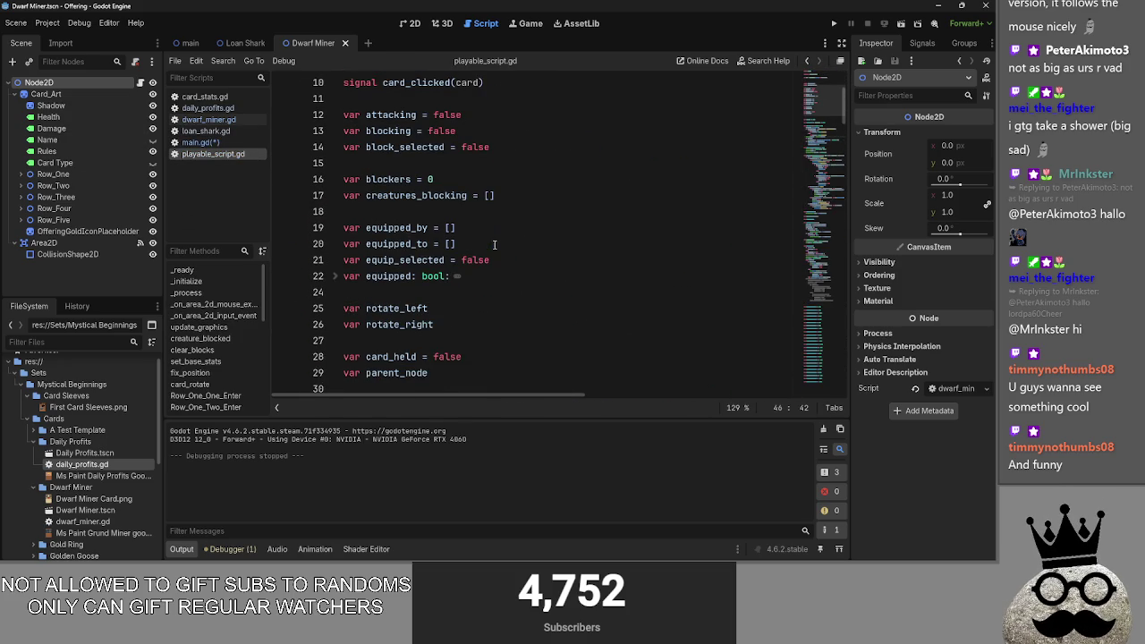
{"action": "scroll", "coordinate": [435, 287], "scroll_direction": "down", "scroll_amount": 1}
{"action": "left_click", "coordinate": [420, 309]}
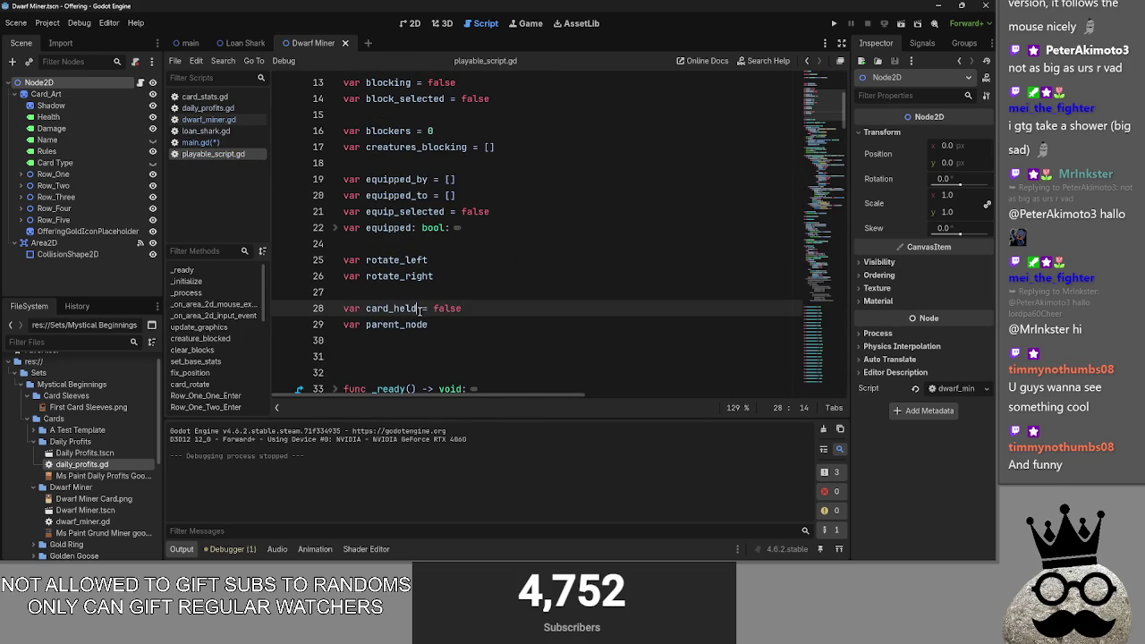
{"action": "left_click", "coordinate": [202, 142]}
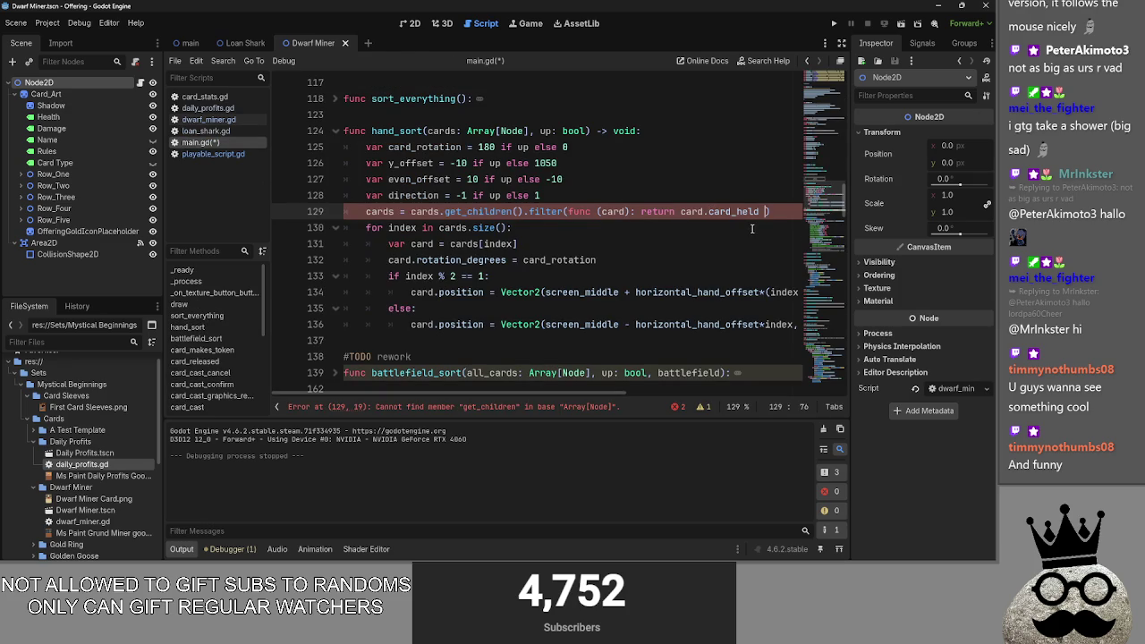
Step: Complete the lambda condition as card.card_held == false
{"action": "type", "text": "alse"}
{"action": "key", "text": "Down"}
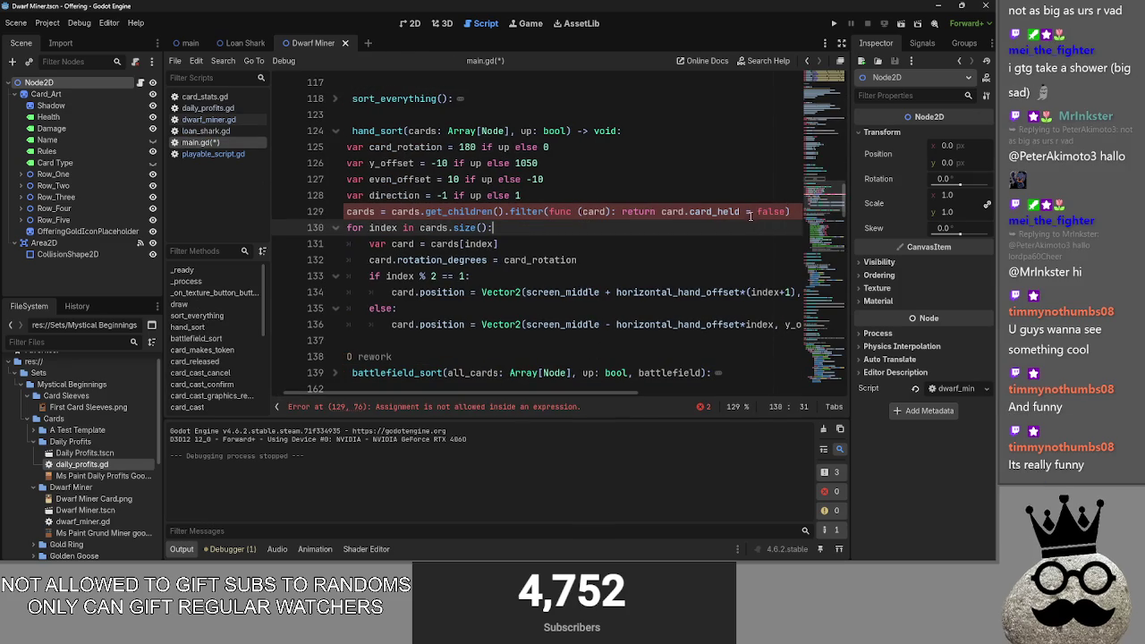
{"action": "key", "text": "Up"}
{"action": "type", "text": "="}
{"action": "key", "text": "Down"}
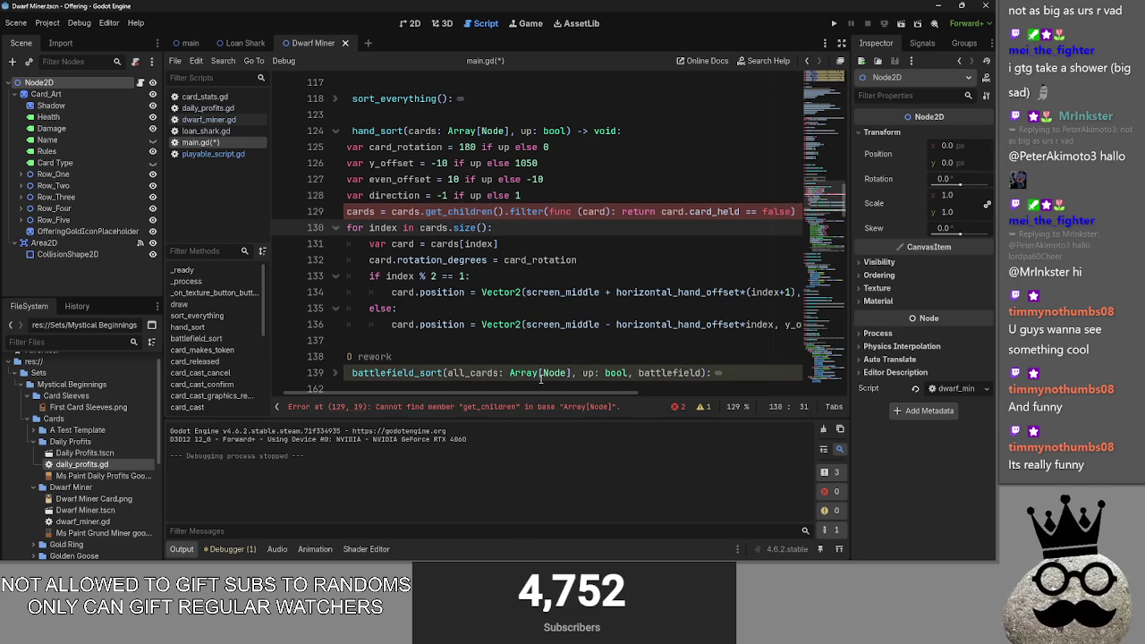
Step: Delete .get_children() so line 129 filters the cards array directly
{"action": "left_click", "coordinate": [408, 211]}
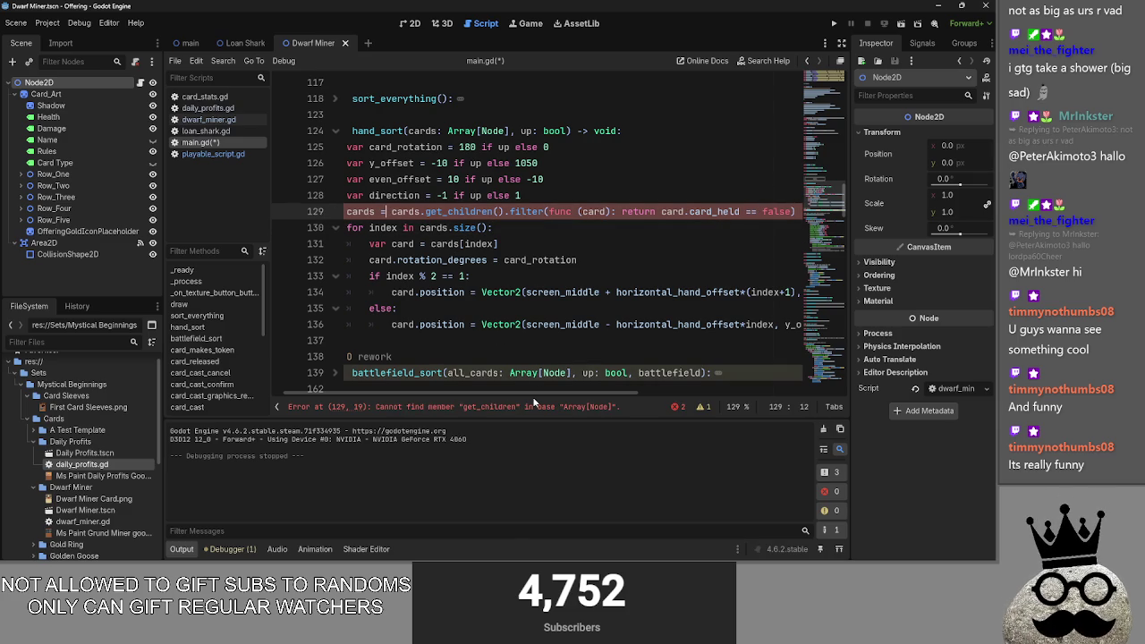
{"action": "left_click", "coordinate": [456, 409]}
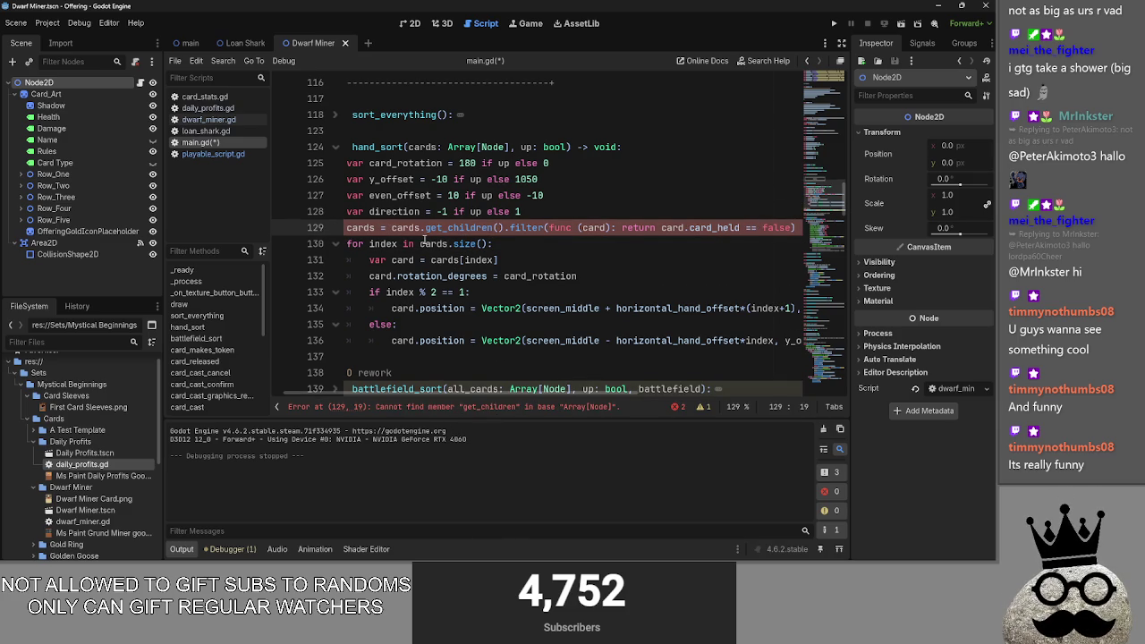
{"action": "key", "text": "Delete"}
{"action": "key", "text": "Delete"}
{"action": "key", "text": "Delete"}
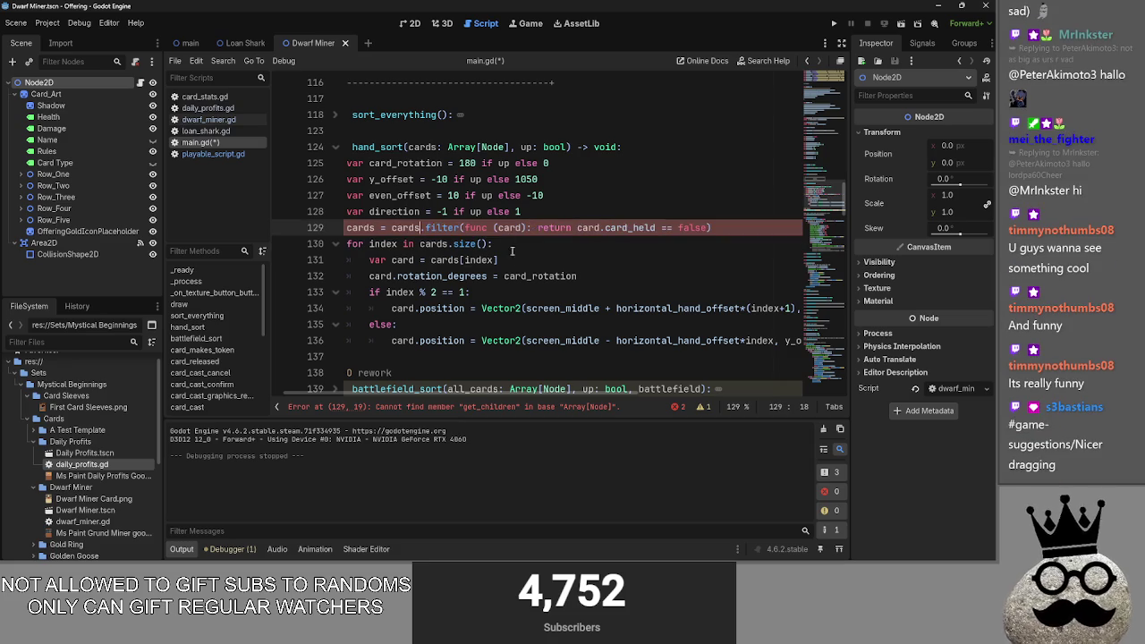
{"action": "left_click", "coordinate": [578, 245]}
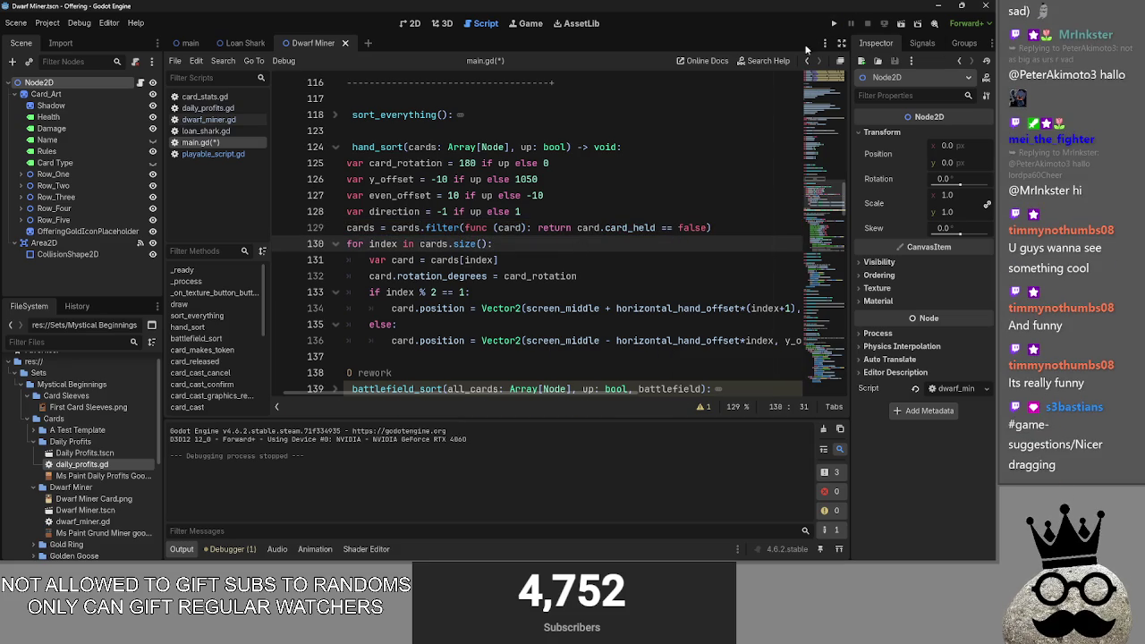
{"action": "key", "text": "alt+Tab"}
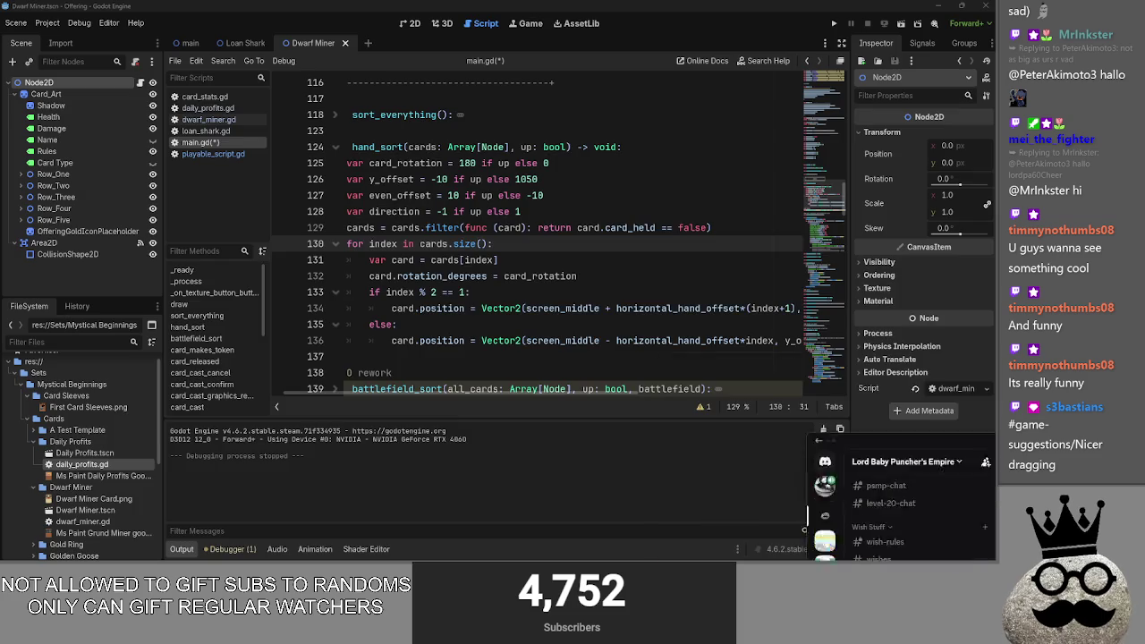
{"action": "key", "text": "alt+Tab"}
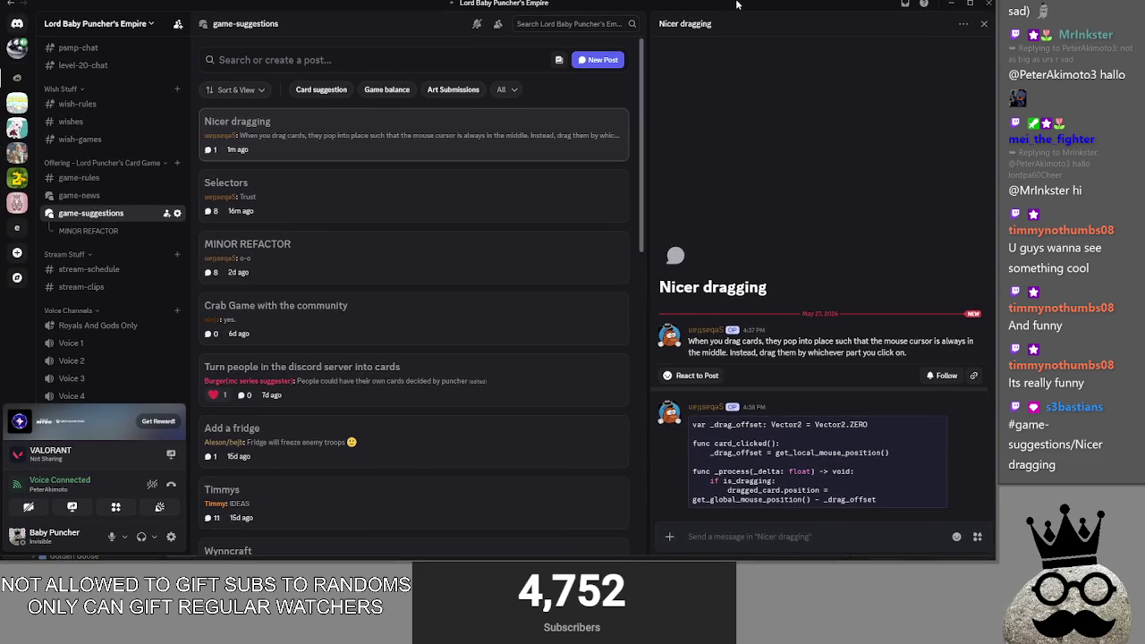
{"action": "left_click_drag", "start_coordinate": [768, 347], "coordinate": [800, 347]}
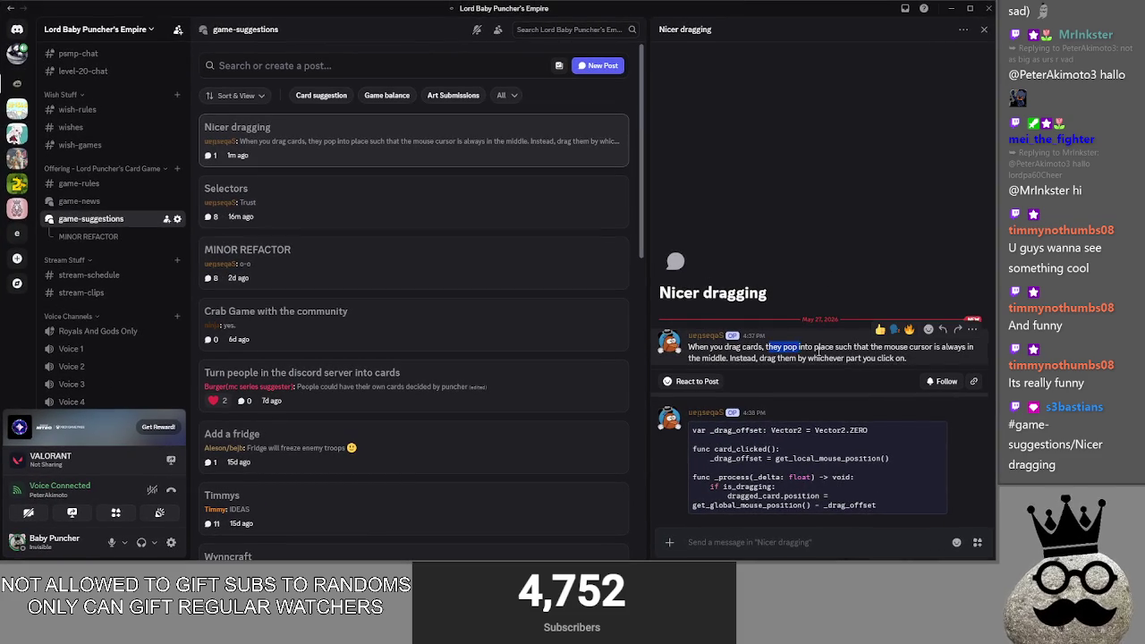
{"action": "left_click_drag", "start_coordinate": [689, 358], "coordinate": [928, 364]}
{"action": "left_click", "coordinate": [928, 364]}
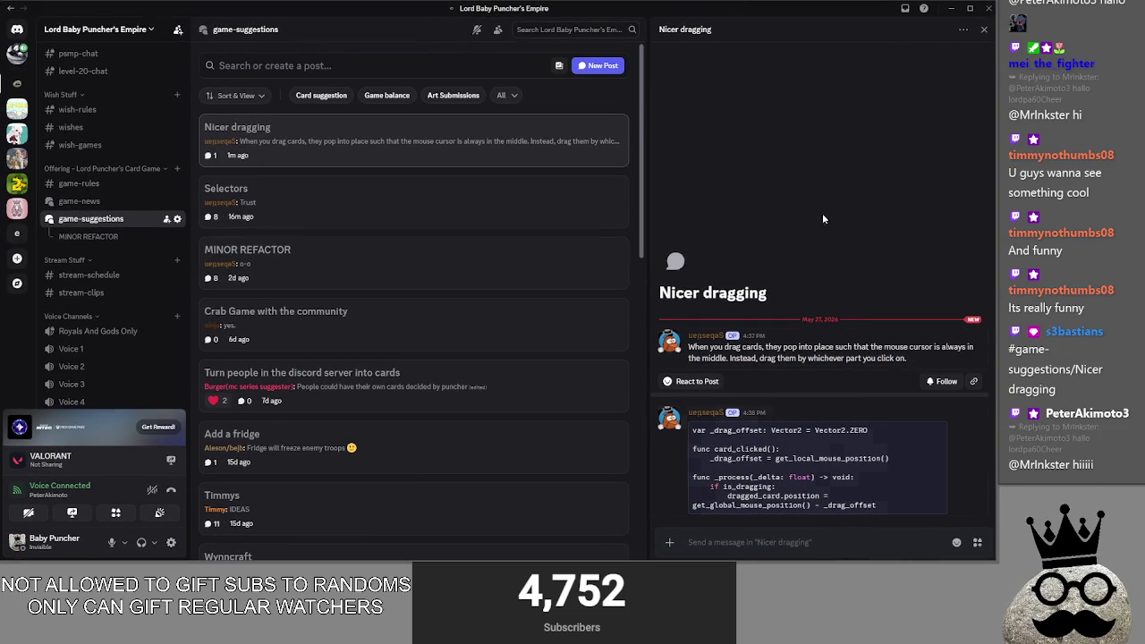
{"action": "key", "text": "alt+Tab"}
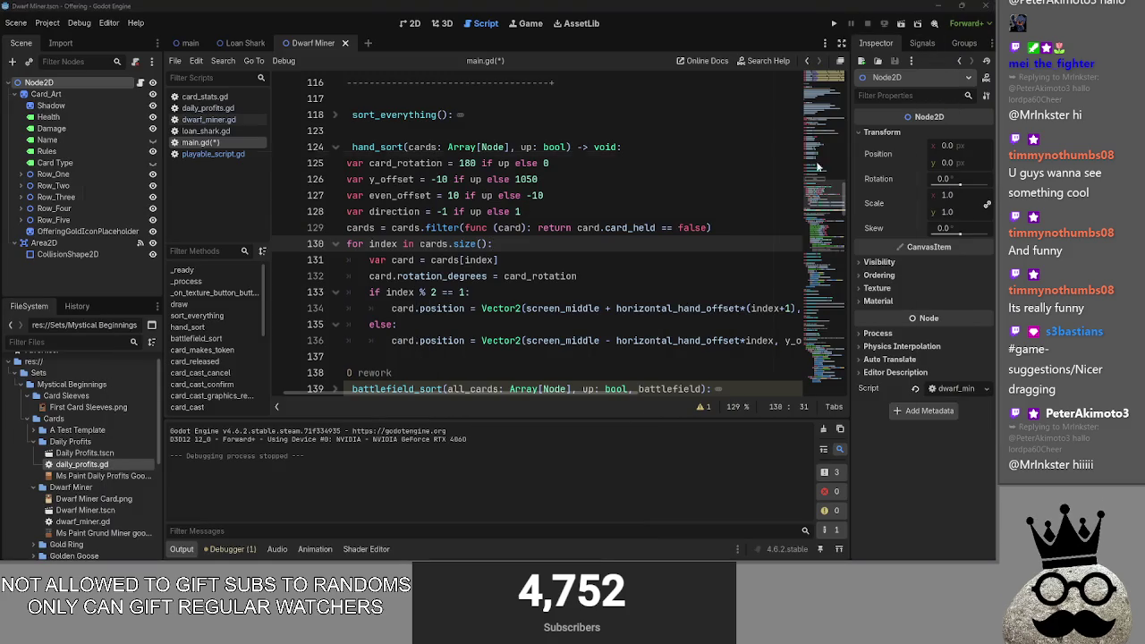
{"action": "key", "text": "alt+Tab"}
{"action": "left_click_drag", "start_coordinate": [702, 352], "coordinate": [927, 366]}
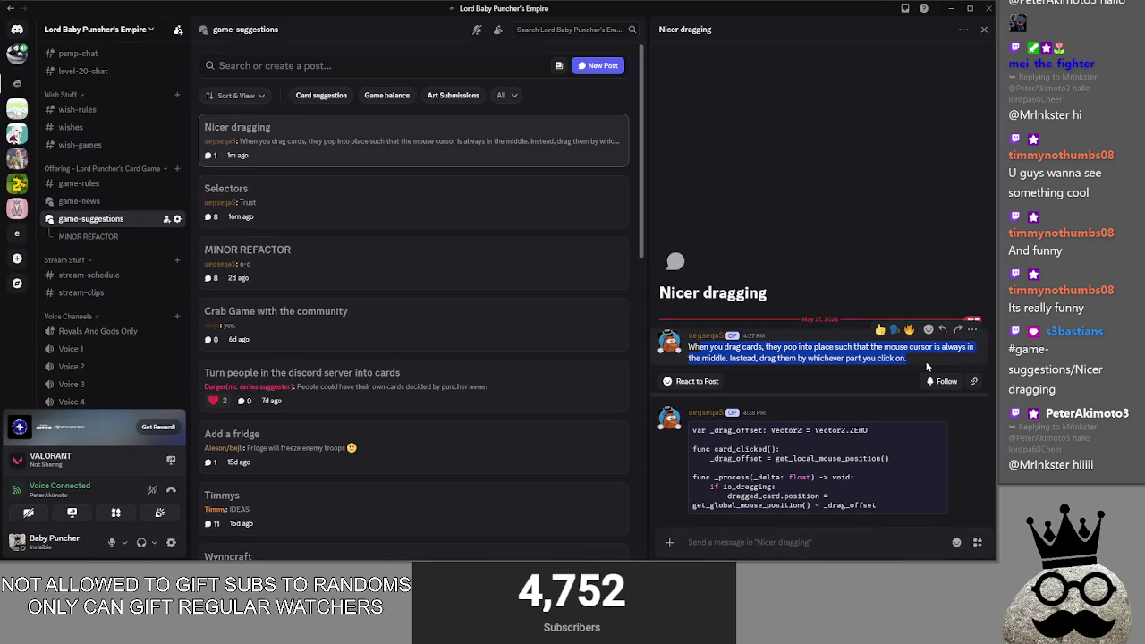
{"action": "left_click", "coordinate": [852, 405]}
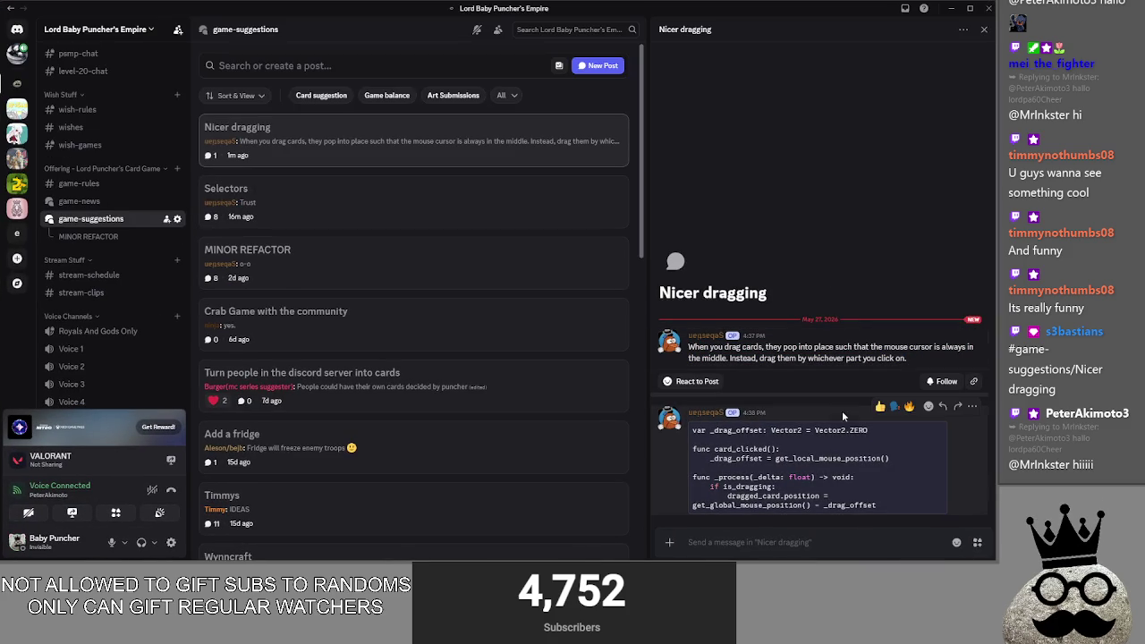
{"action": "mouse_move", "coordinate": [691, 431]}
{"action": "left_mouse_down"}
{"action": "mouse_move", "coordinate": [876, 445]}
{"action": "mouse_move", "coordinate": [874, 430]}
{"action": "left_mouse_up"}
{"action": "left_click", "coordinate": [770, 476]}
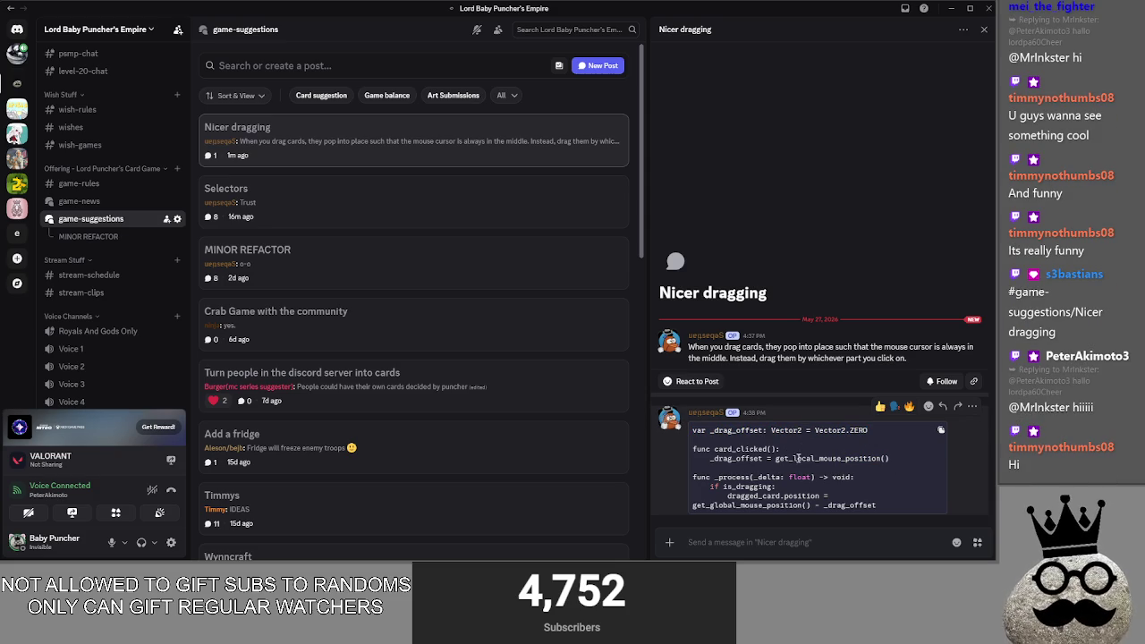
{"action": "left_click_drag", "start_coordinate": [806, 505], "coordinate": [879, 507]}
{"action": "left_click", "coordinate": [878, 448]}
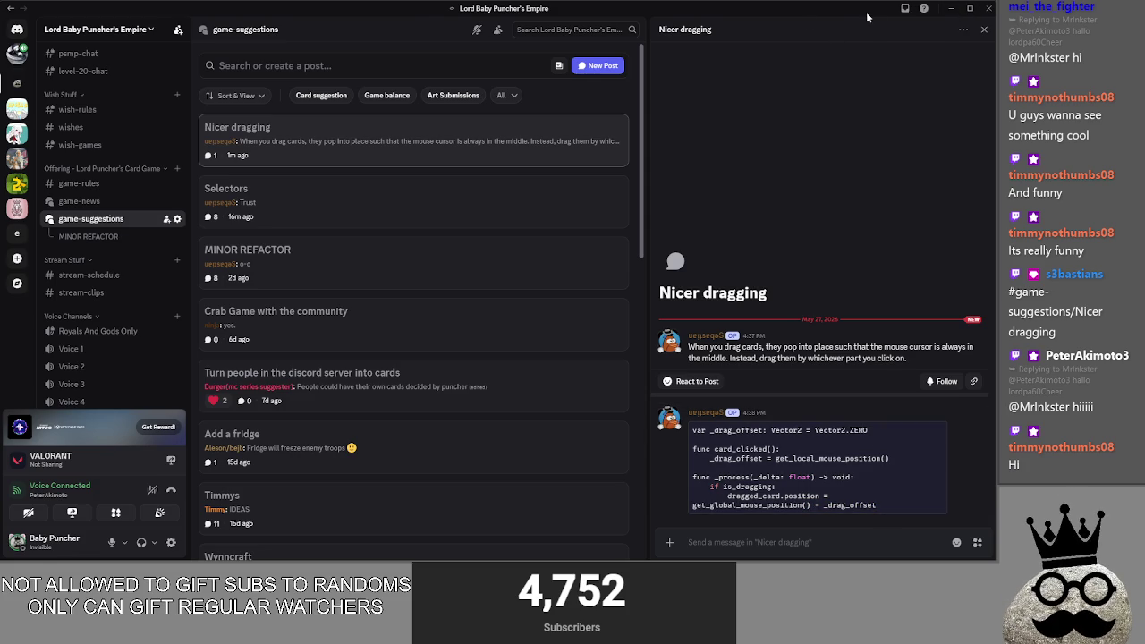
{"action": "left_click", "coordinate": [950, 8]}
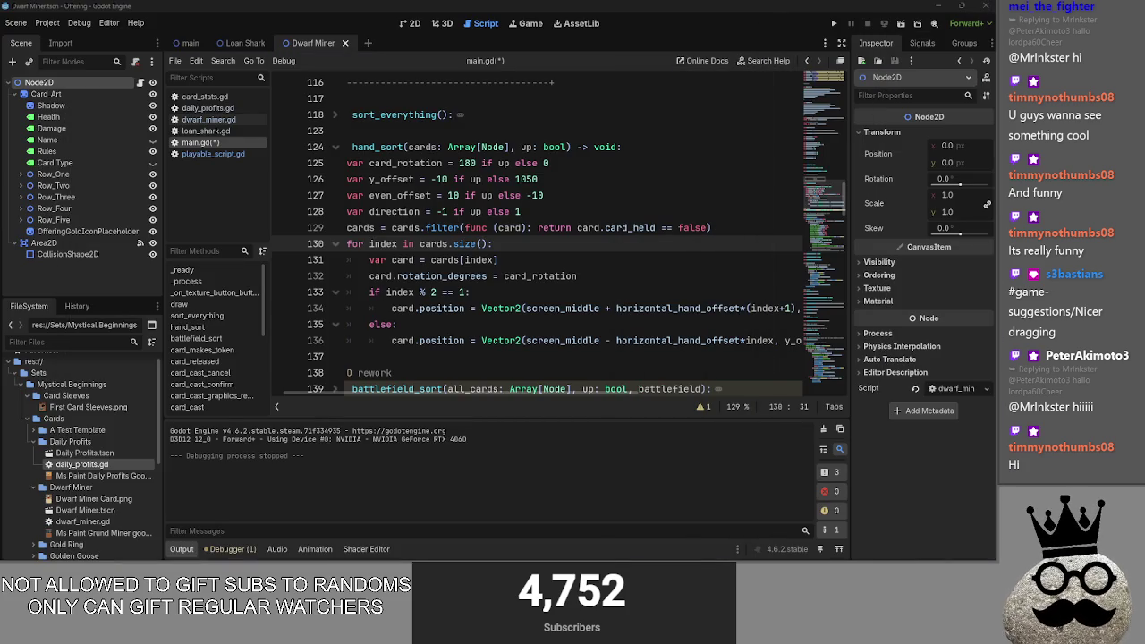
Step: Run the project, cast the leftmost hand card and one more onto the board, then return to the editor
{"action": "left_click", "coordinate": [834, 23]}
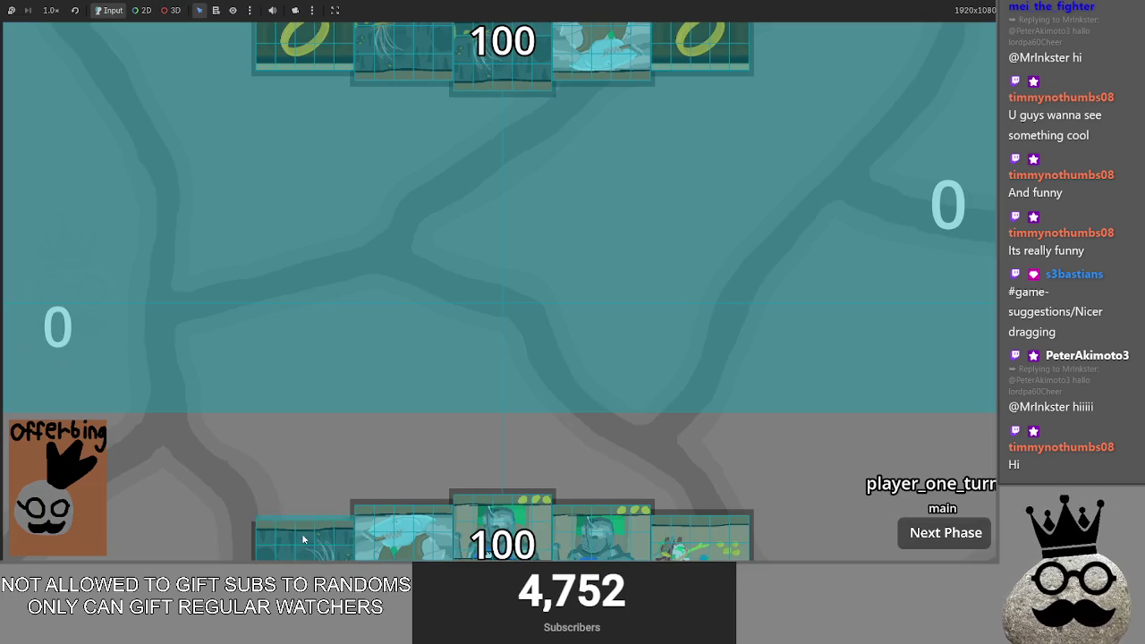
{"action": "left_click_drag", "start_coordinate": [303, 539], "coordinate": [498, 297]}
{"action": "left_click", "coordinate": [883, 465]}
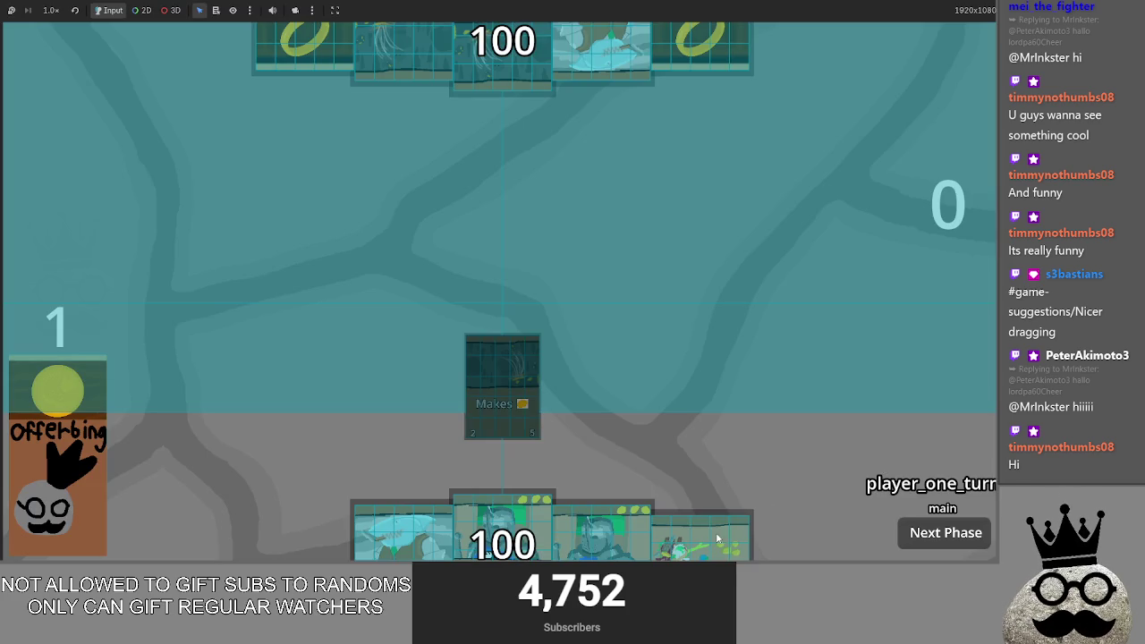
{"action": "mouse_move", "coordinate": [702, 537]}
{"action": "left_mouse_down"}
{"action": "mouse_move", "coordinate": [729, 448]}
{"action": "mouse_move", "coordinate": [625, 427]}
{"action": "mouse_move", "coordinate": [716, 433]}
{"action": "mouse_move", "coordinate": [733, 450]}
{"action": "mouse_move", "coordinate": [739, 321]}
{"action": "left_mouse_up"}
{"action": "left_click", "coordinate": [900, 480]}
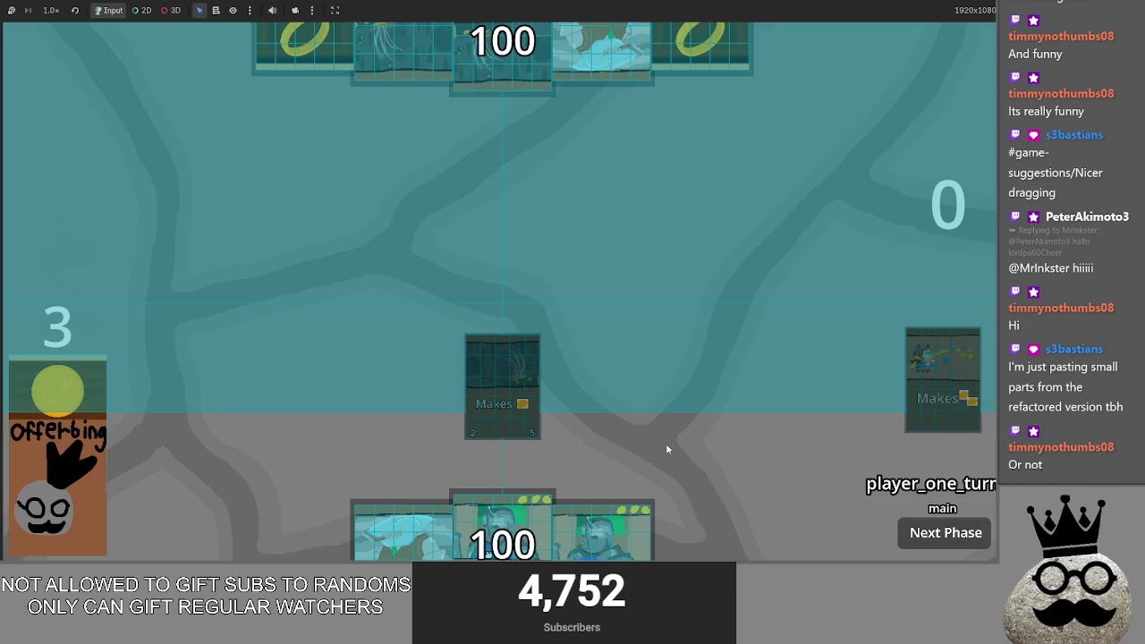
{"action": "key", "text": "alt+Tab"}
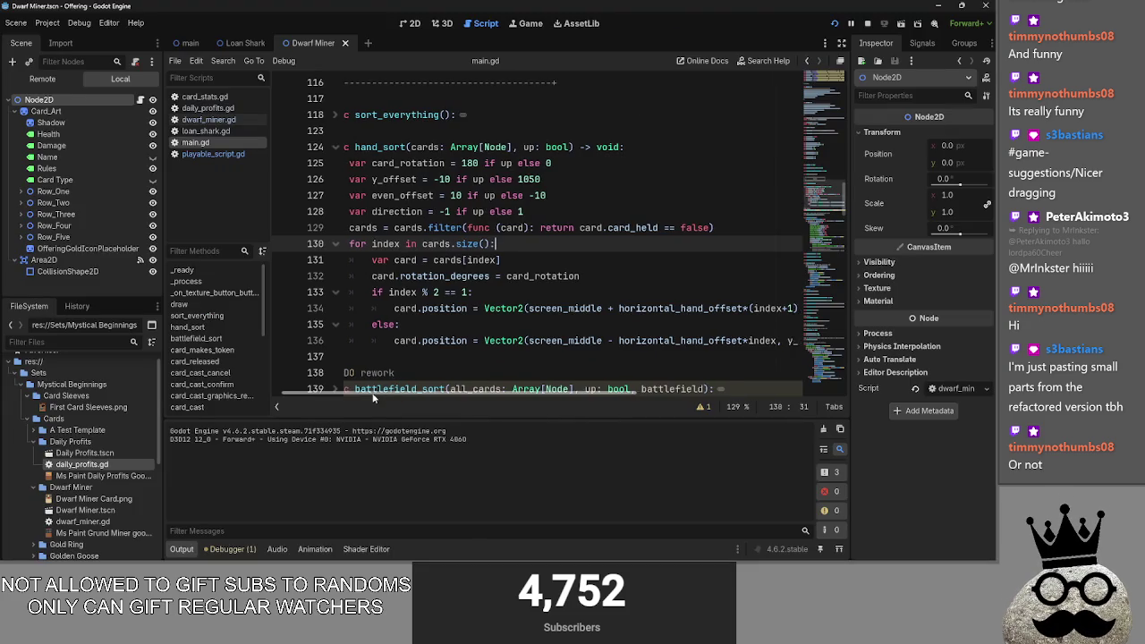
{"action": "left_click", "coordinate": [400, 358]}
{"action": "scroll", "coordinate": [375, 322], "scroll_direction": "down", "scroll_amount": 2}
{"action": "left_click", "coordinate": [346, 292]}
{"action": "left_click", "coordinate": [336, 291]}
{"action": "left_click", "coordinate": [336, 292]}
{"action": "scroll", "coordinate": [404, 291], "scroll_direction": "down", "scroll_amount": 2}
{"action": "scroll", "coordinate": [405, 291], "scroll_direction": "up", "scroll_amount": 7}
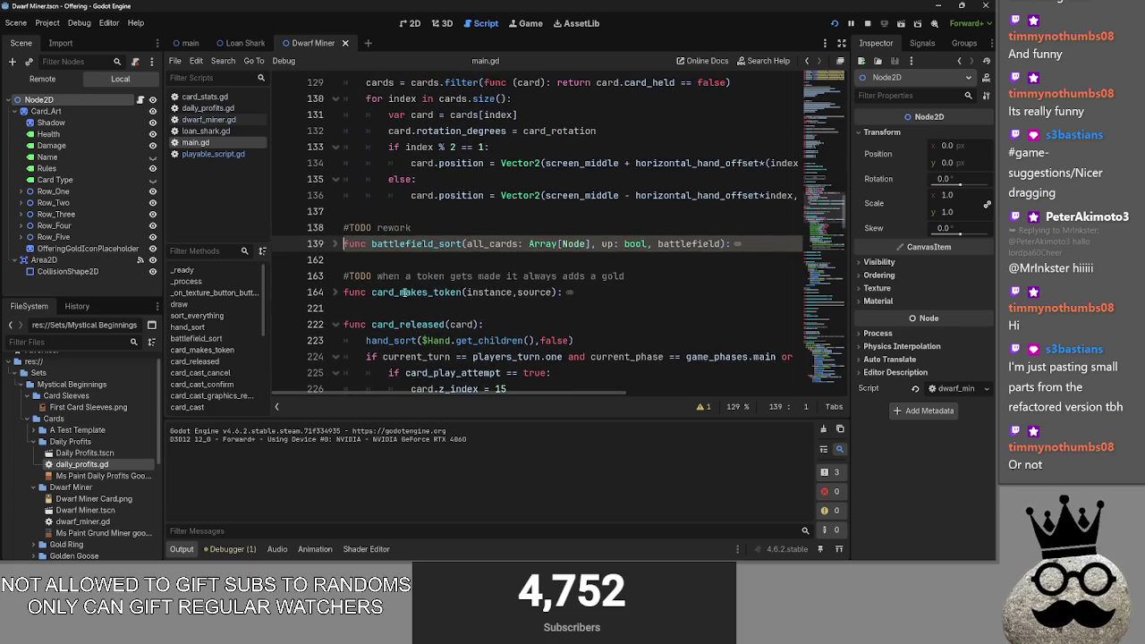
{"action": "scroll", "coordinate": [405, 291], "scroll_direction": "down", "scroll_amount": 7}
{"action": "left_click", "coordinate": [336, 196]}
{"action": "left_click", "coordinate": [335, 196]}
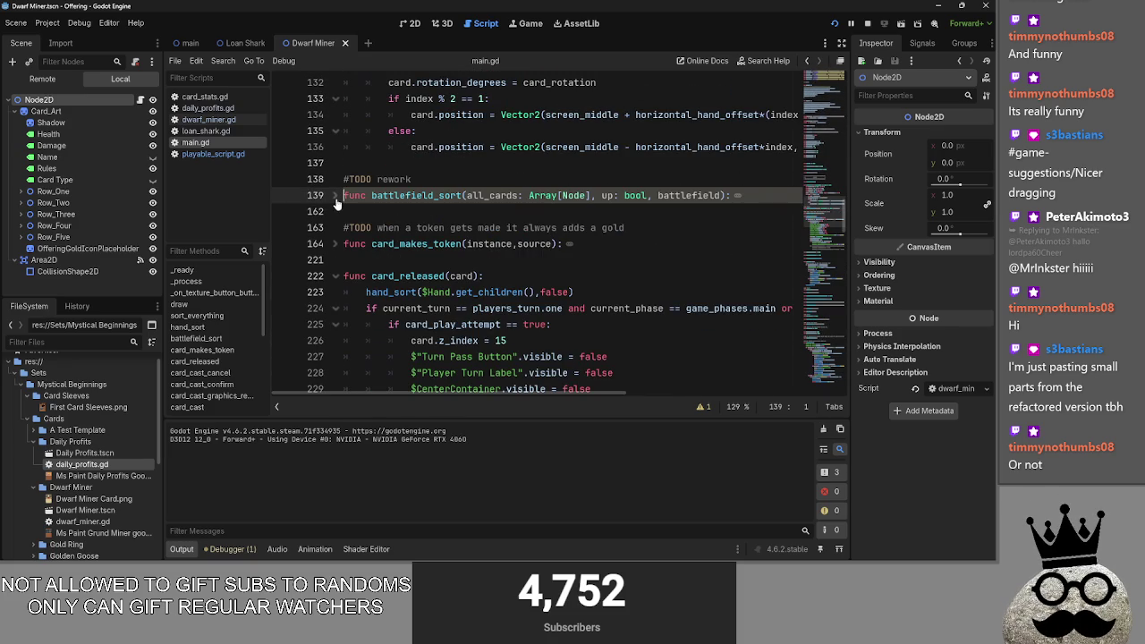
{"action": "left_click", "coordinate": [336, 197]}
{"action": "left_click", "coordinate": [336, 196]}
{"action": "scroll", "coordinate": [457, 221], "scroll_direction": "down", "scroll_amount": 1}
{"action": "scroll", "coordinate": [456, 222], "scroll_direction": "up", "scroll_amount": 7}
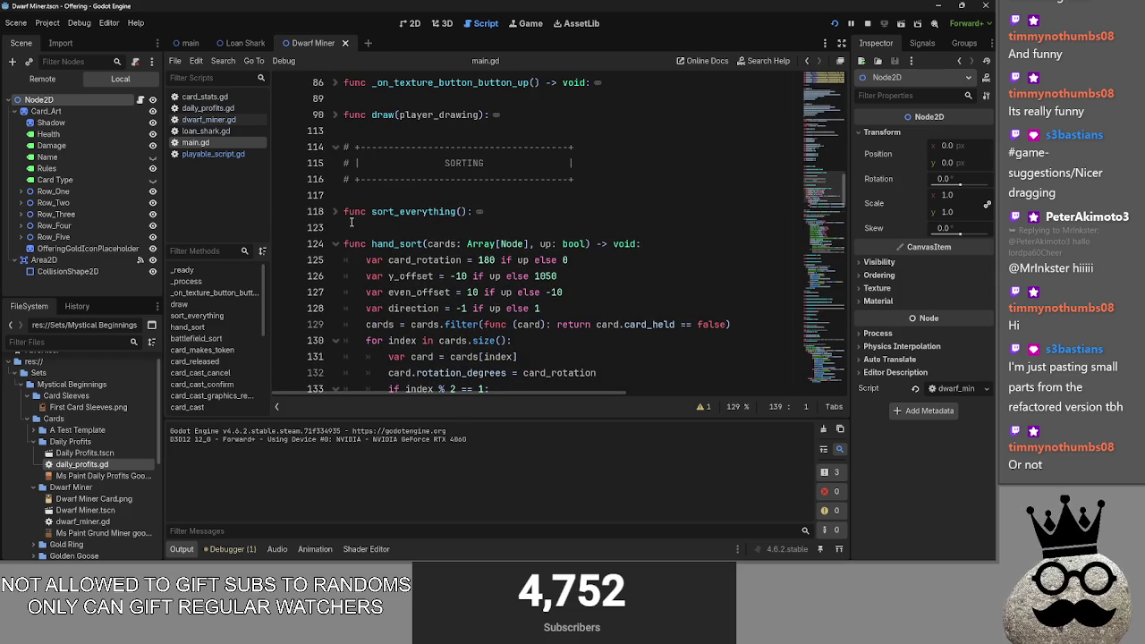
{"action": "scroll", "coordinate": [352, 222], "scroll_direction": "down", "scroll_amount": 4}
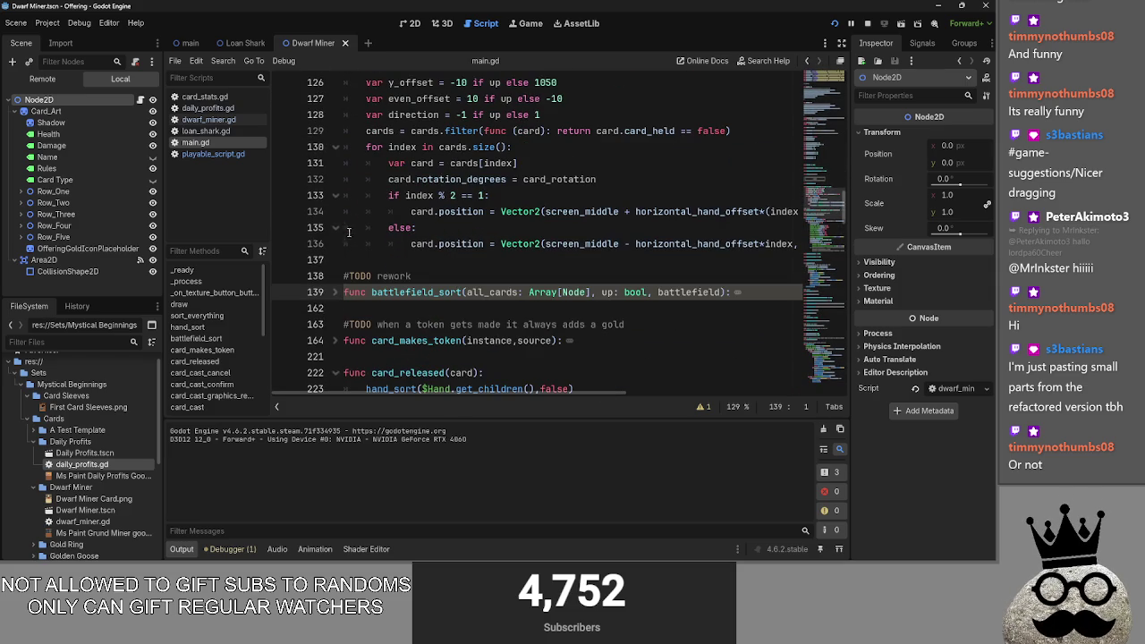
{"action": "left_click", "coordinate": [336, 294]}
{"action": "left_click", "coordinate": [337, 294]}
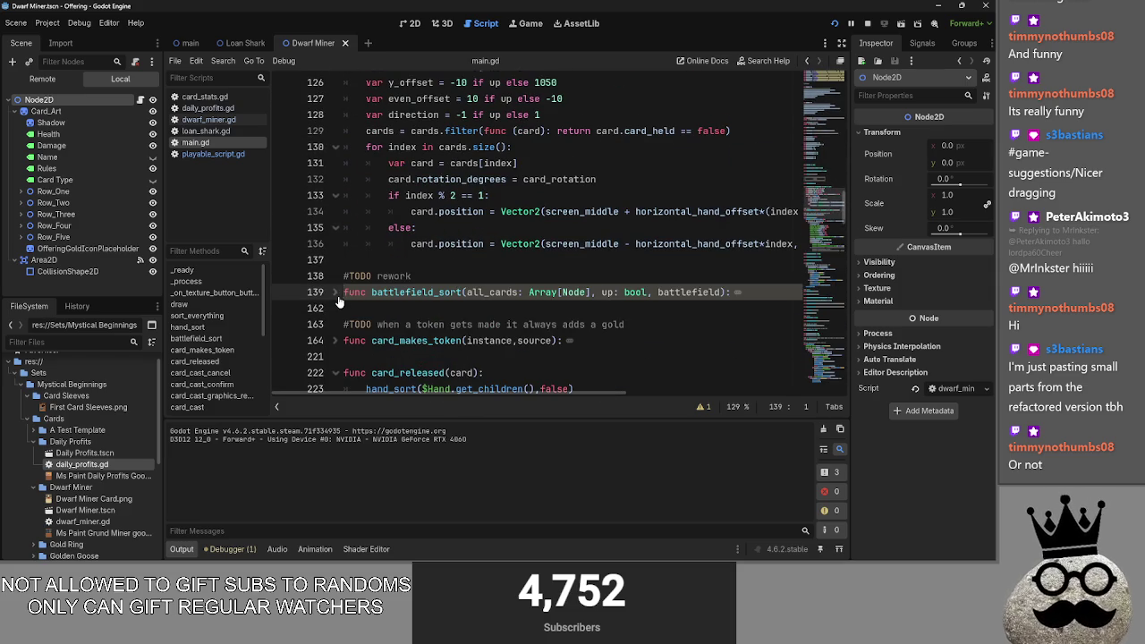
{"action": "scroll", "coordinate": [339, 302], "scroll_direction": "down", "scroll_amount": 4}
{"action": "scroll", "coordinate": [339, 302], "scroll_direction": "up", "scroll_amount": 10}
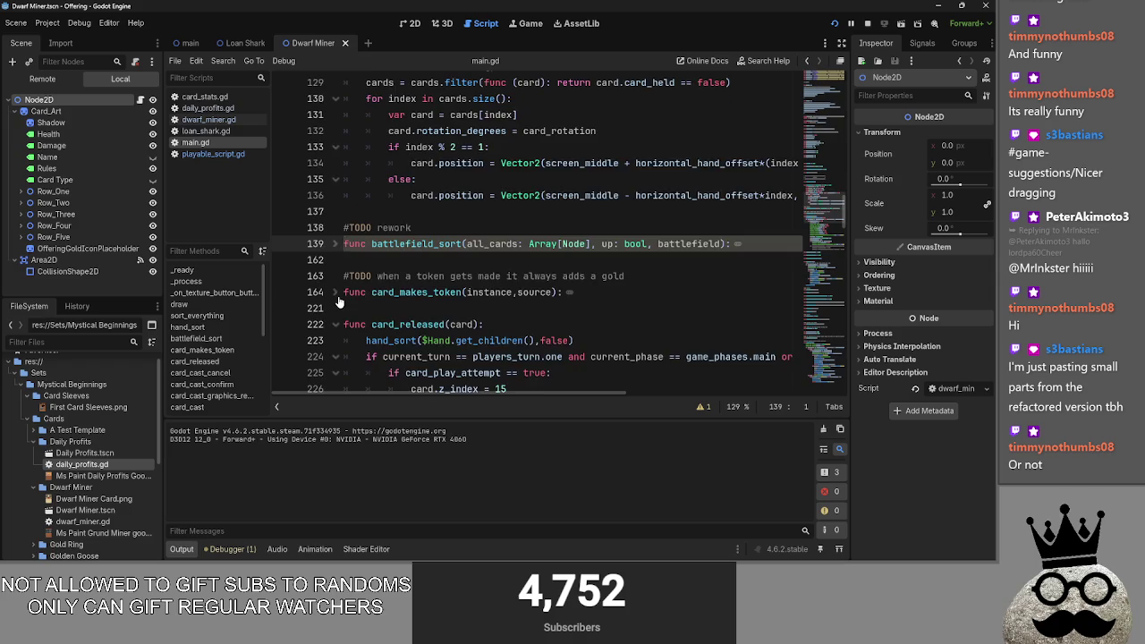
{"action": "key", "text": "alt+Tab"}
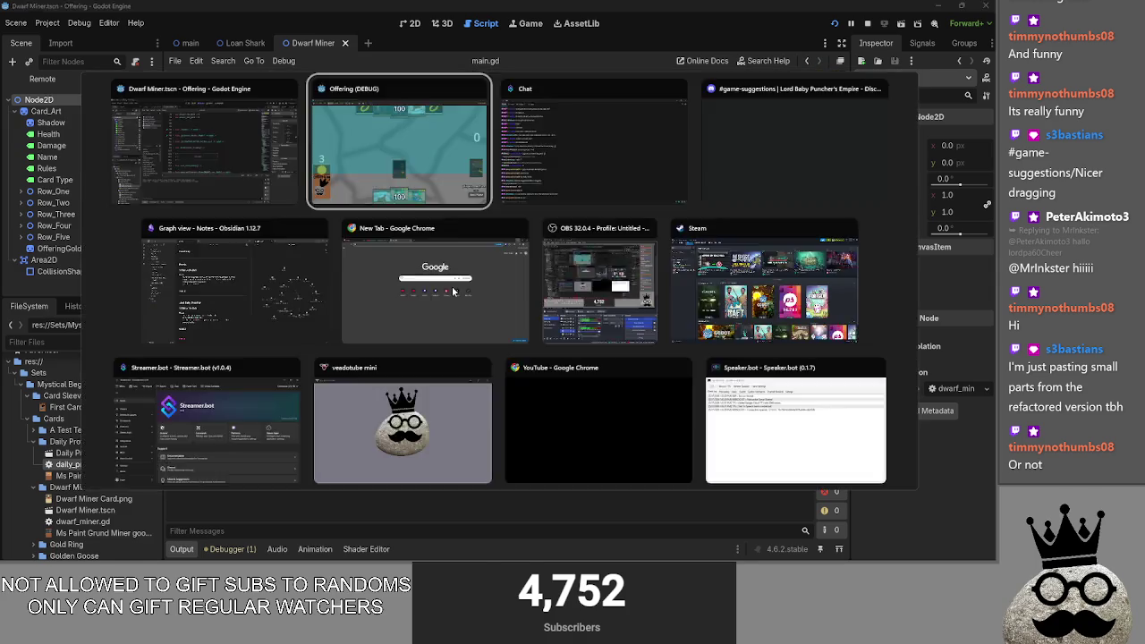
{"action": "mouse_move", "coordinate": [513, 510]}
{"action": "left_mouse_down"}
{"action": "mouse_move", "coordinate": [587, 260]}
{"action": "mouse_move", "coordinate": [520, 475]}
{"action": "left_mouse_up"}
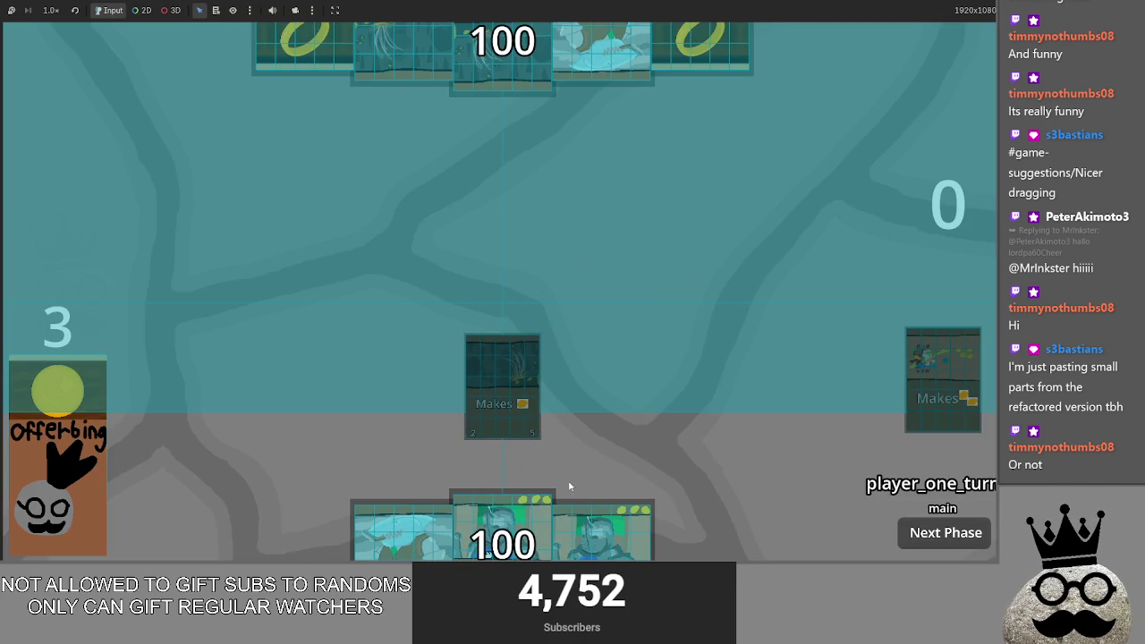
{"action": "key", "text": "alt+Tab"}
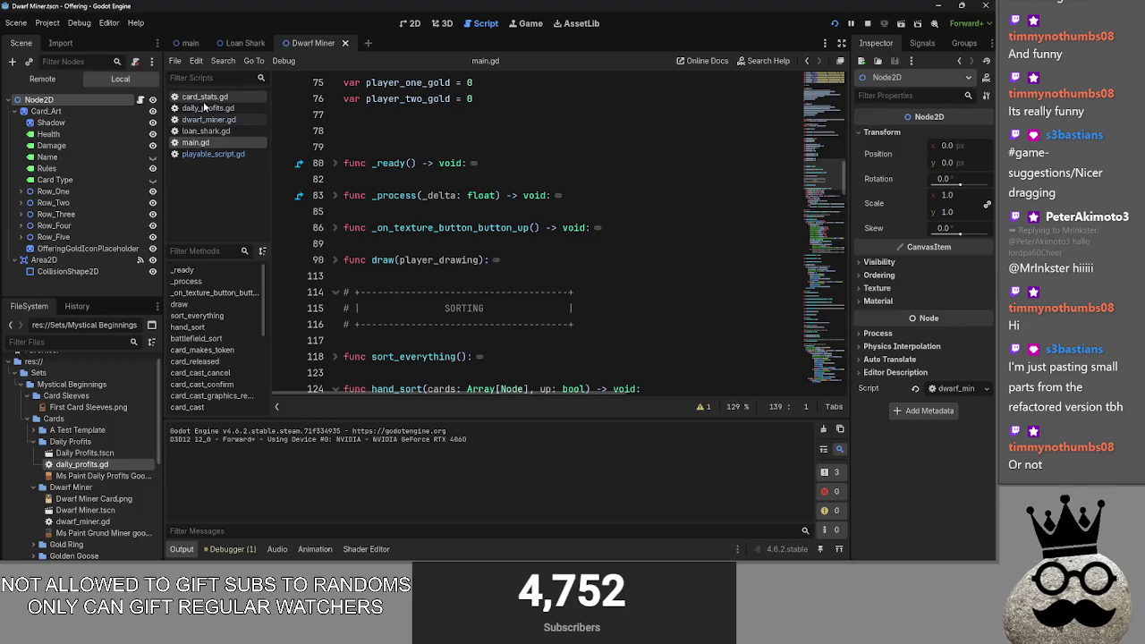
Step: Fold the Daily Profits and Dwarf Miner folders in the FileSystem dock, then switch to the game
{"action": "key", "text": "alt+Tab"}
{"action": "key", "text": "alt+Tab"}
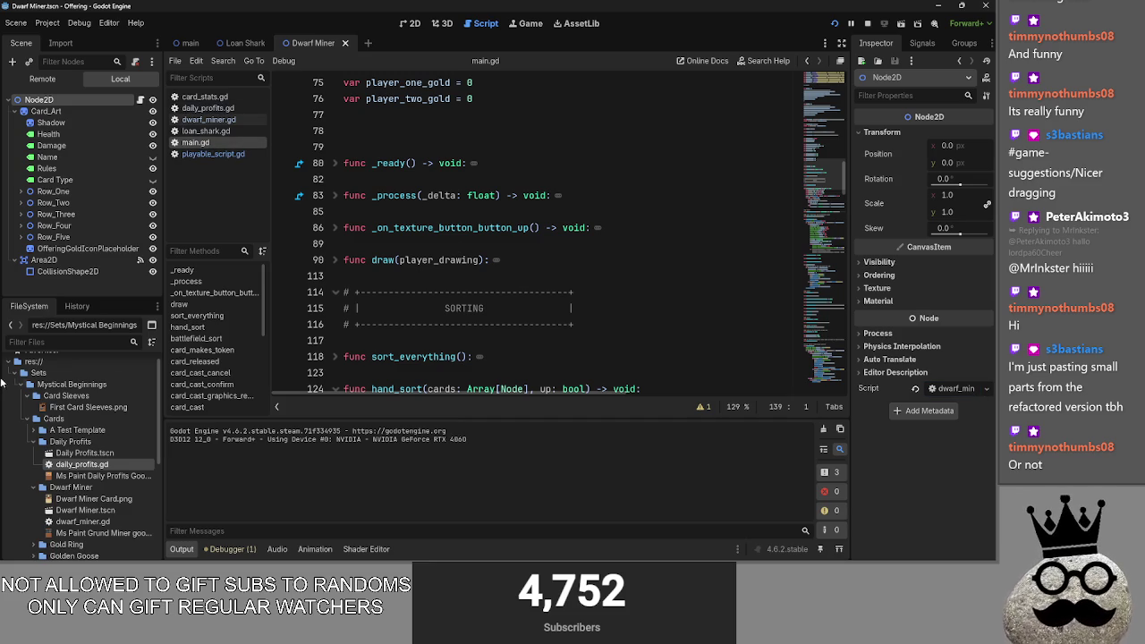
{"action": "scroll", "coordinate": [34, 456], "scroll_direction": "up", "scroll_amount": 1}
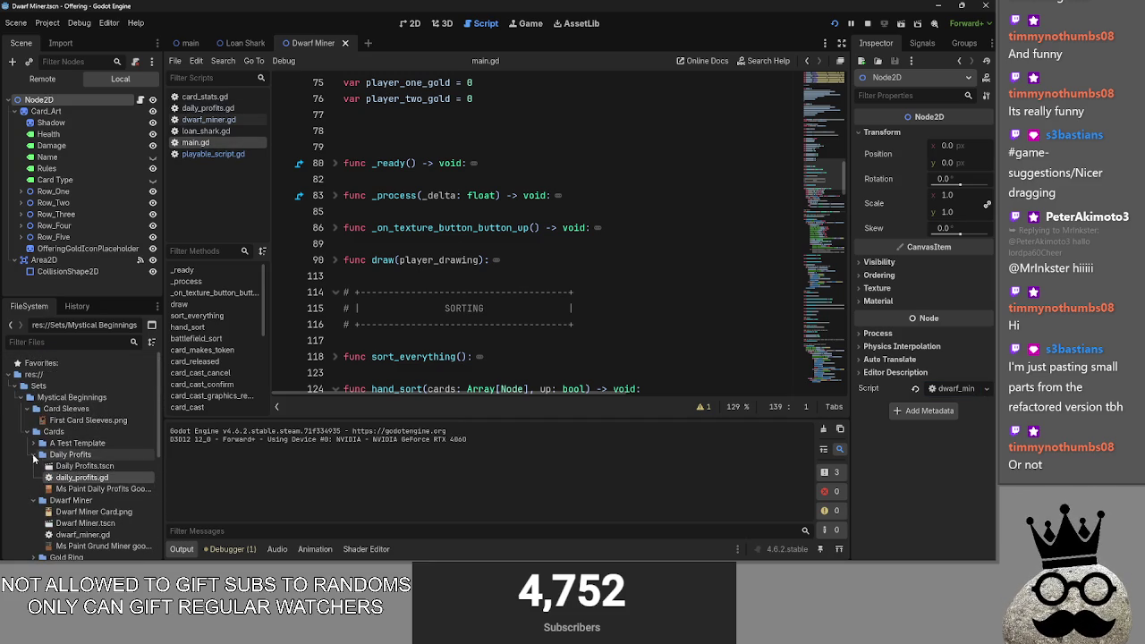
{"action": "left_click", "coordinate": [36, 455]}
{"action": "left_click", "coordinate": [33, 466]}
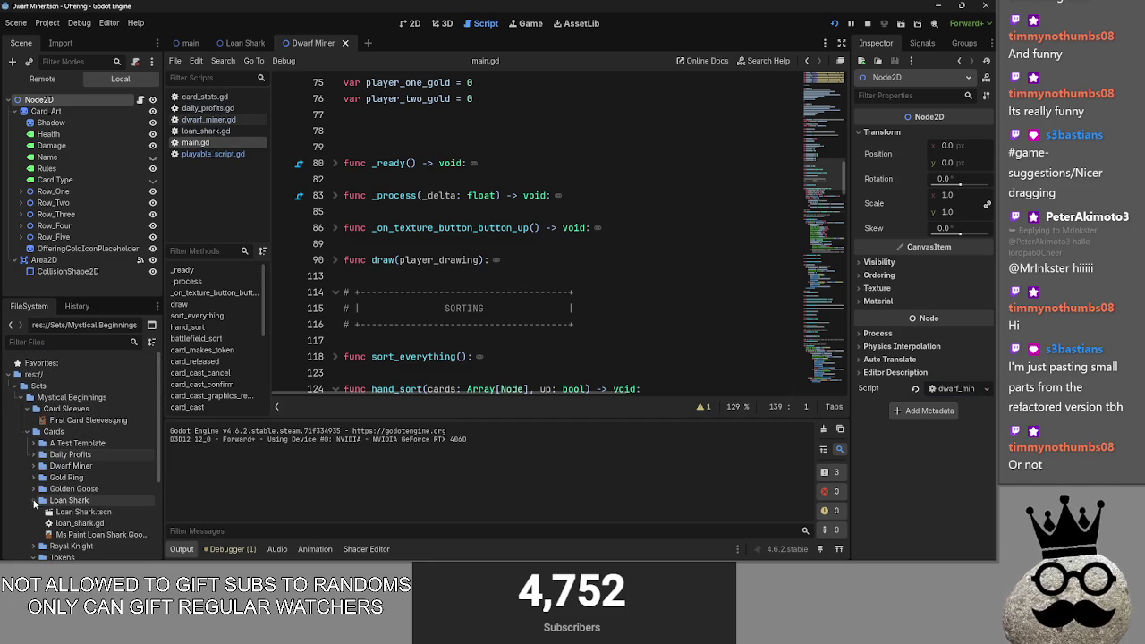
{"action": "scroll", "coordinate": [40, 438], "scroll_direction": "down", "scroll_amount": 1}
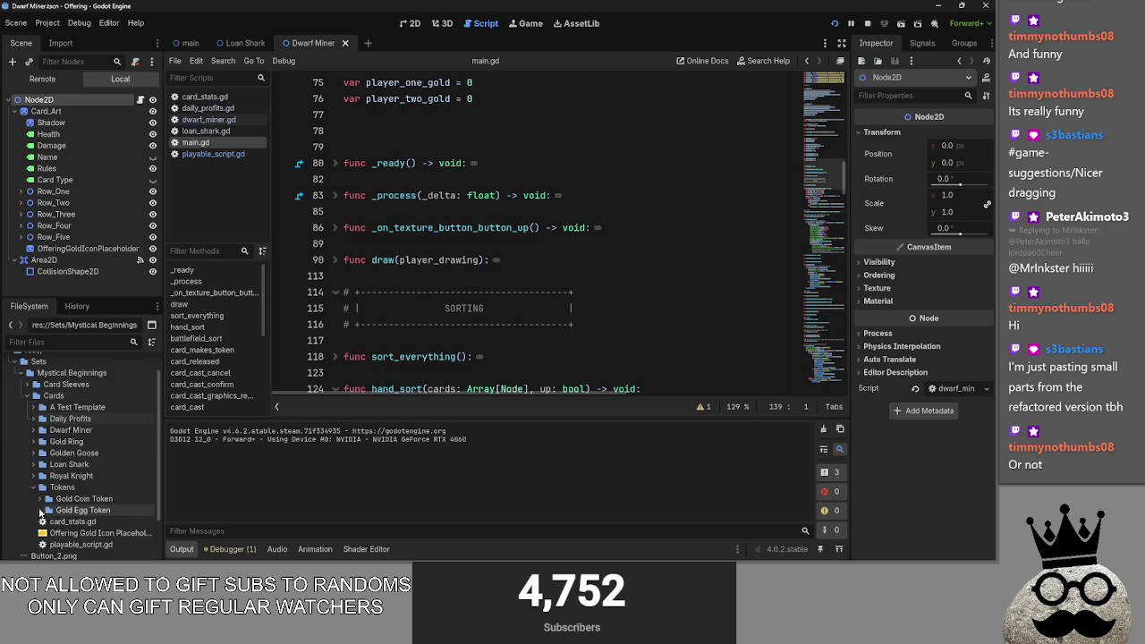
{"action": "key", "text": "alt+Tab"}
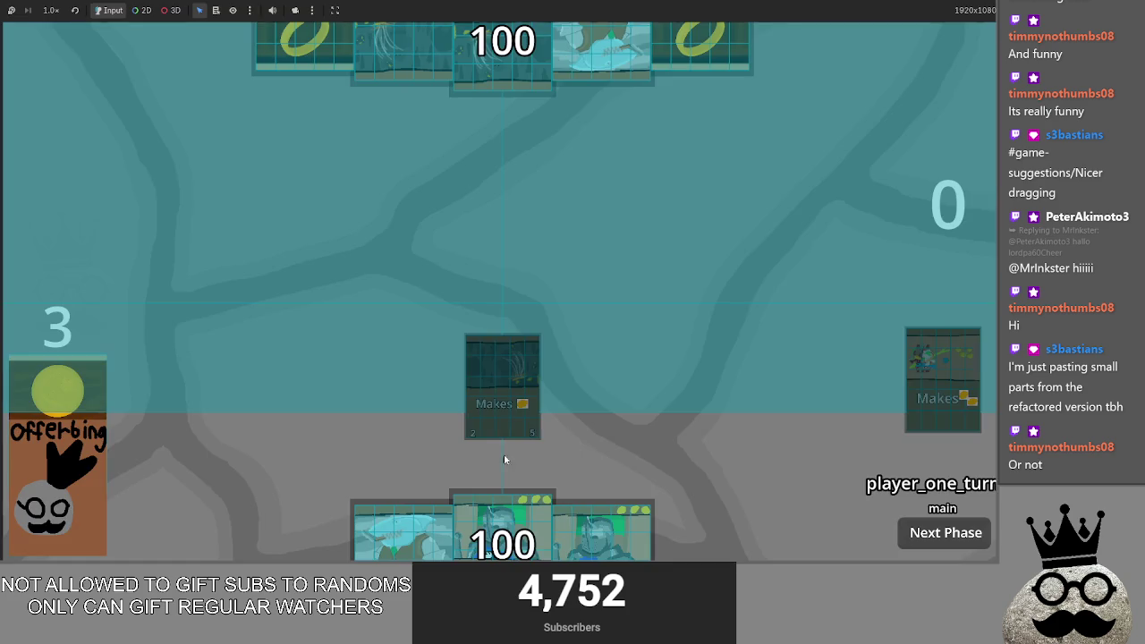
Step: Drag Brace 1 onto the board twice, cancelling its cast, then return to main.gd
{"action": "left_click_drag", "start_coordinate": [602, 528], "coordinate": [627, 276]}
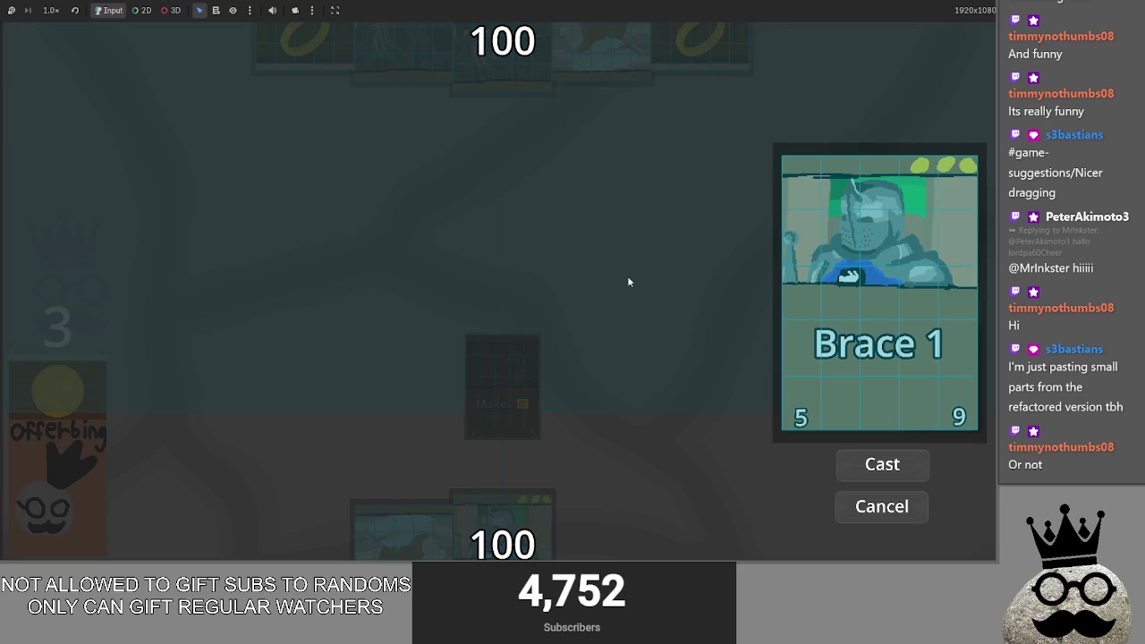
{"action": "left_click", "coordinate": [890, 491]}
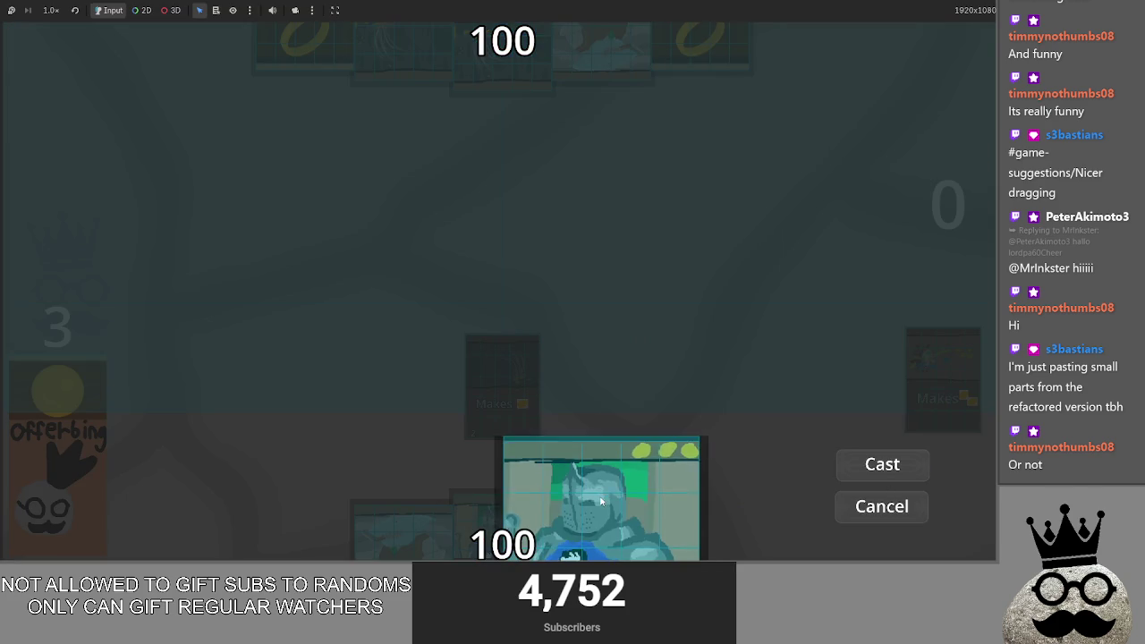
{"action": "left_click_drag", "start_coordinate": [588, 519], "coordinate": [676, 325]}
{"action": "left_click", "coordinate": [892, 512]}
{"action": "mouse_move", "coordinate": [525, 537]}
{"action": "left_mouse_down"}
{"action": "mouse_move", "coordinate": [676, 288]}
{"action": "mouse_move", "coordinate": [661, 418]}
{"action": "mouse_move", "coordinate": [727, 328]}
{"action": "mouse_move", "coordinate": [601, 437]}
{"action": "left_mouse_up"}
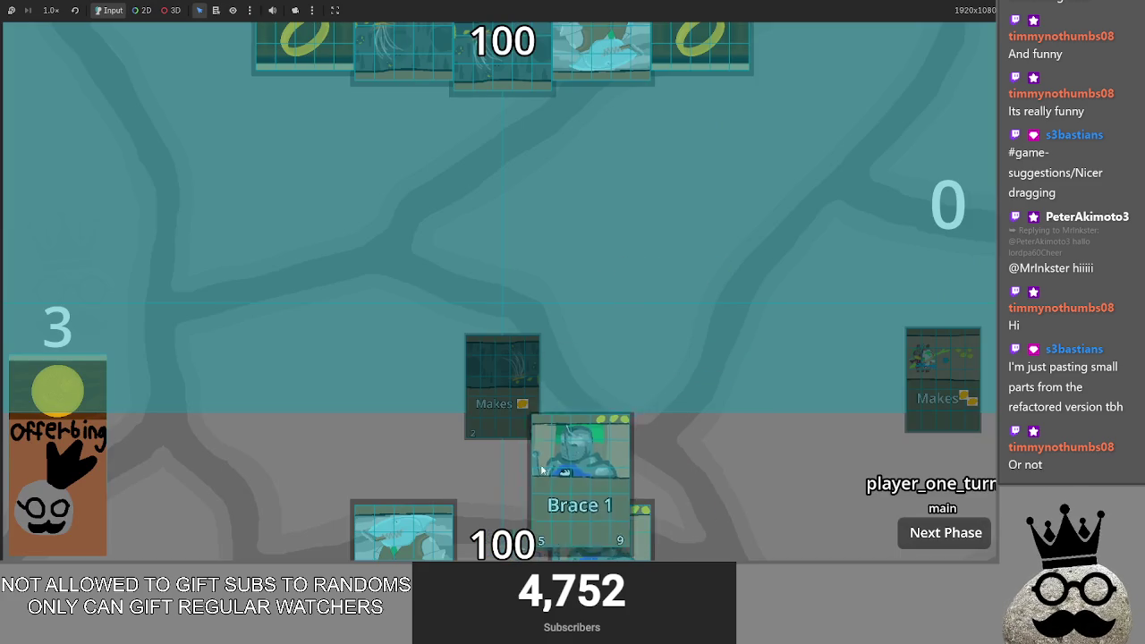
{"action": "key", "text": "alt+Tab"}
{"action": "left_click", "coordinate": [213, 154]}
Step: Fold the card_released and card_cast functions and go to card_clicked
{"action": "left_click", "coordinate": [195, 142]}
{"action": "scroll", "coordinate": [413, 251], "scroll_direction": "down", "scroll_amount": 5}
{"action": "scroll", "coordinate": [413, 251], "scroll_direction": "down", "scroll_amount": 2}
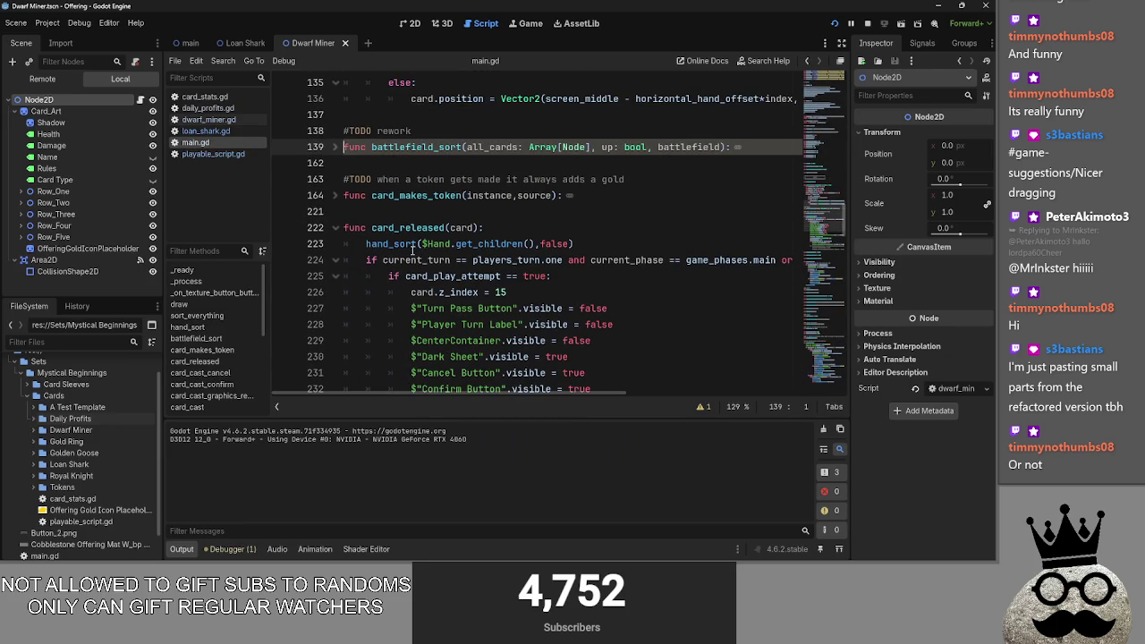
{"action": "left_click", "coordinate": [337, 228]}
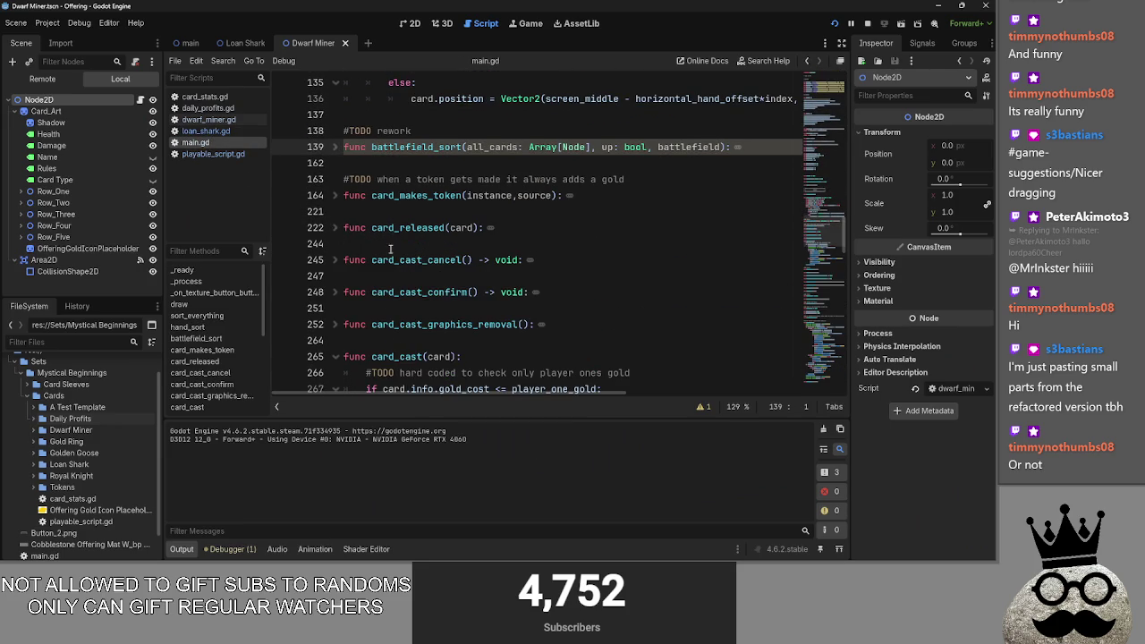
{"action": "scroll", "coordinate": [390, 238], "scroll_direction": "down", "scroll_amount": 2}
{"action": "left_click", "coordinate": [342, 262]}
{"action": "scroll", "coordinate": [344, 264], "scroll_direction": "down", "scroll_amount": 2}
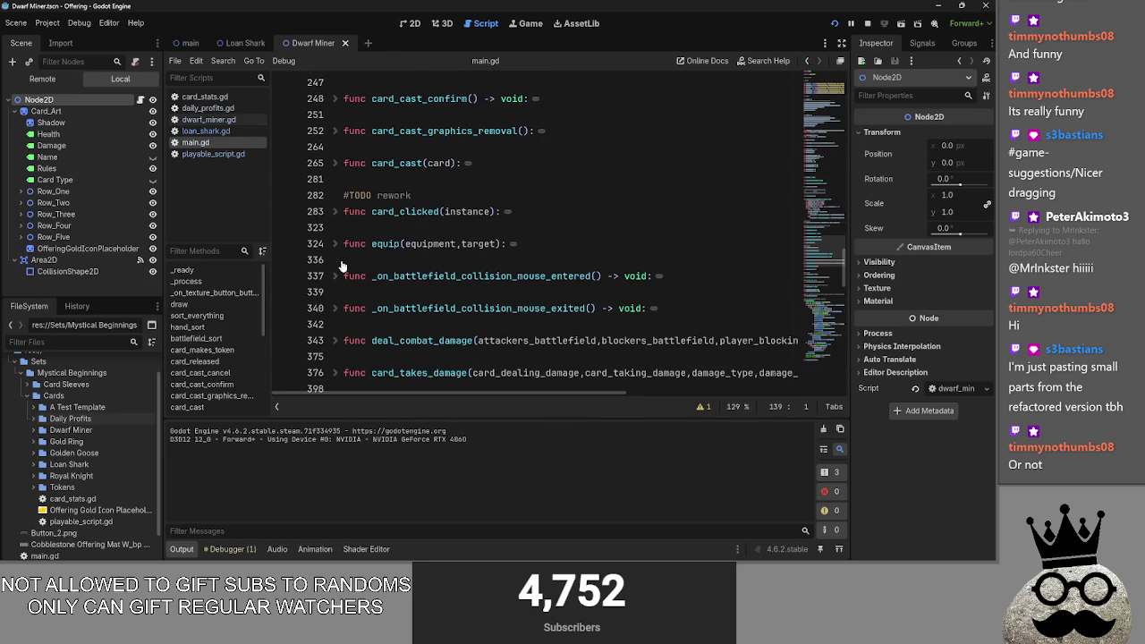
{"action": "left_click", "coordinate": [341, 214]}
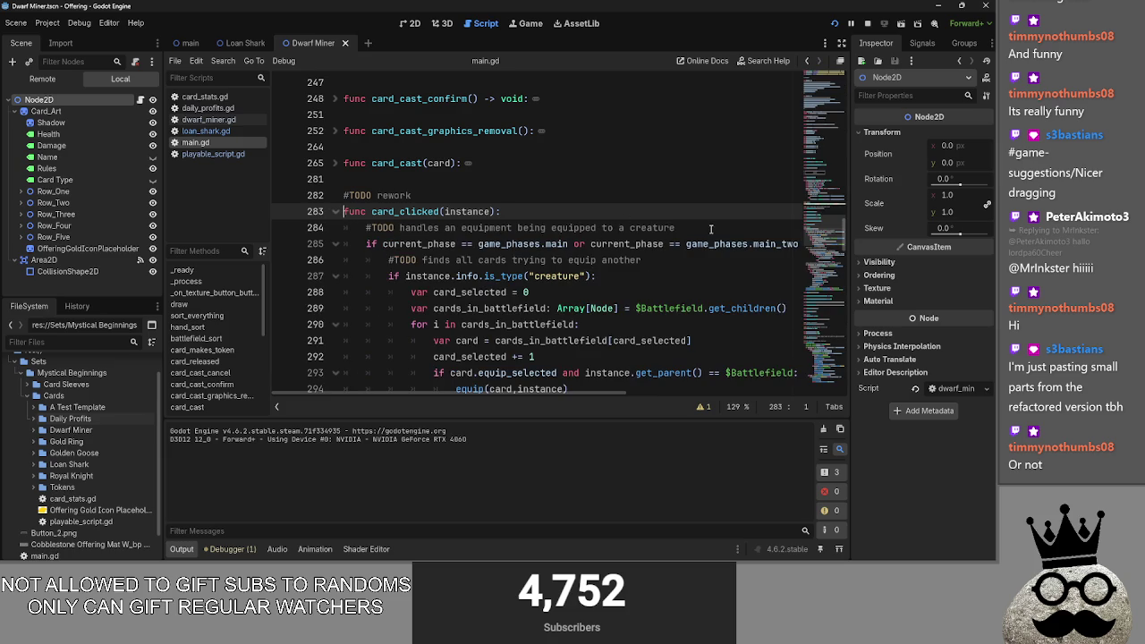
Step: Review card_clicked, adding and then removing a blank line under its header
{"action": "scroll", "coordinate": [617, 329], "scroll_direction": "down", "scroll_amount": 2}
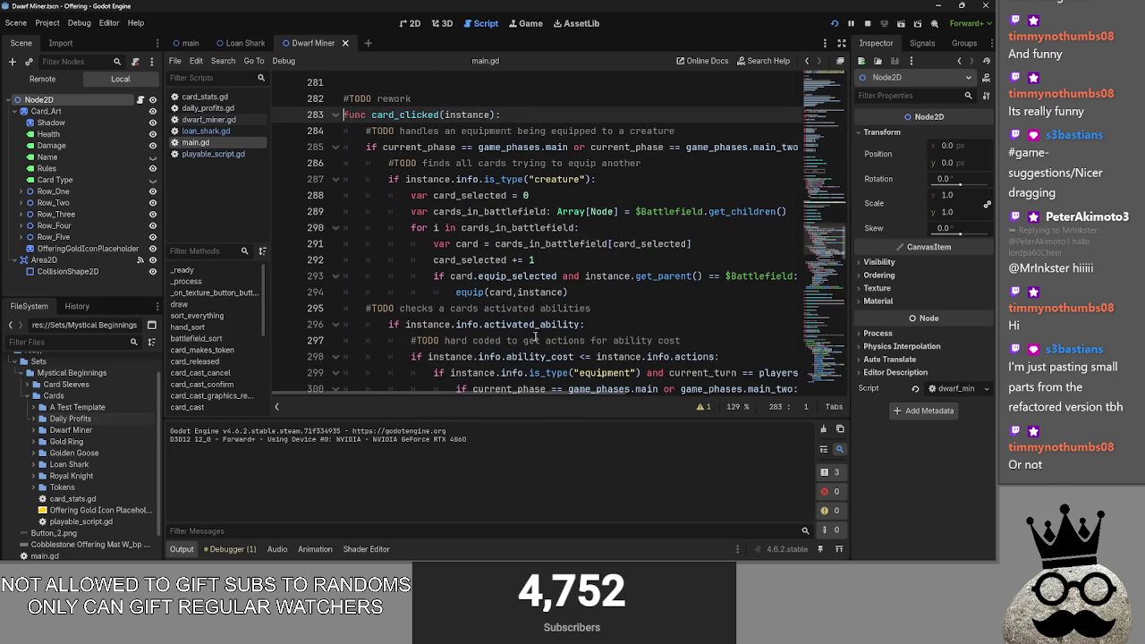
{"action": "scroll", "coordinate": [536, 336], "scroll_direction": "down", "scroll_amount": 1}
{"action": "mouse_move", "coordinate": [535, 395]}
{"action": "left_mouse_down"}
{"action": "mouse_move", "coordinate": [561, 395]}
{"action": "mouse_move", "coordinate": [524, 390]}
{"action": "left_mouse_up"}
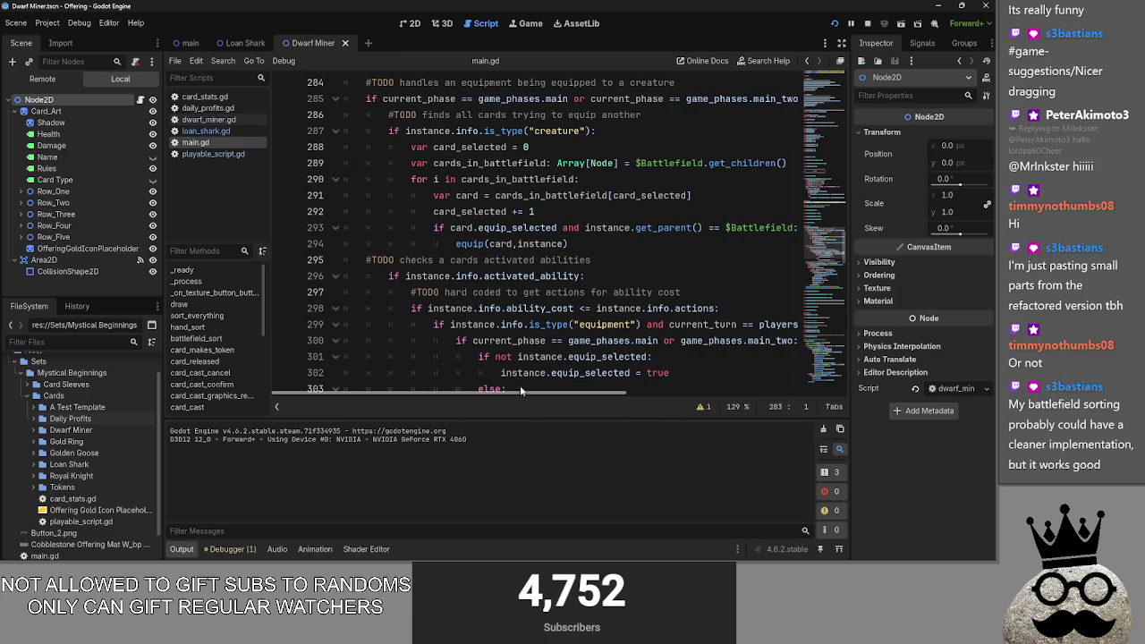
{"action": "scroll", "coordinate": [523, 391], "scroll_direction": "up", "scroll_amount": 1}
{"action": "left_click", "coordinate": [536, 118]}
{"action": "key", "text": "Return"}
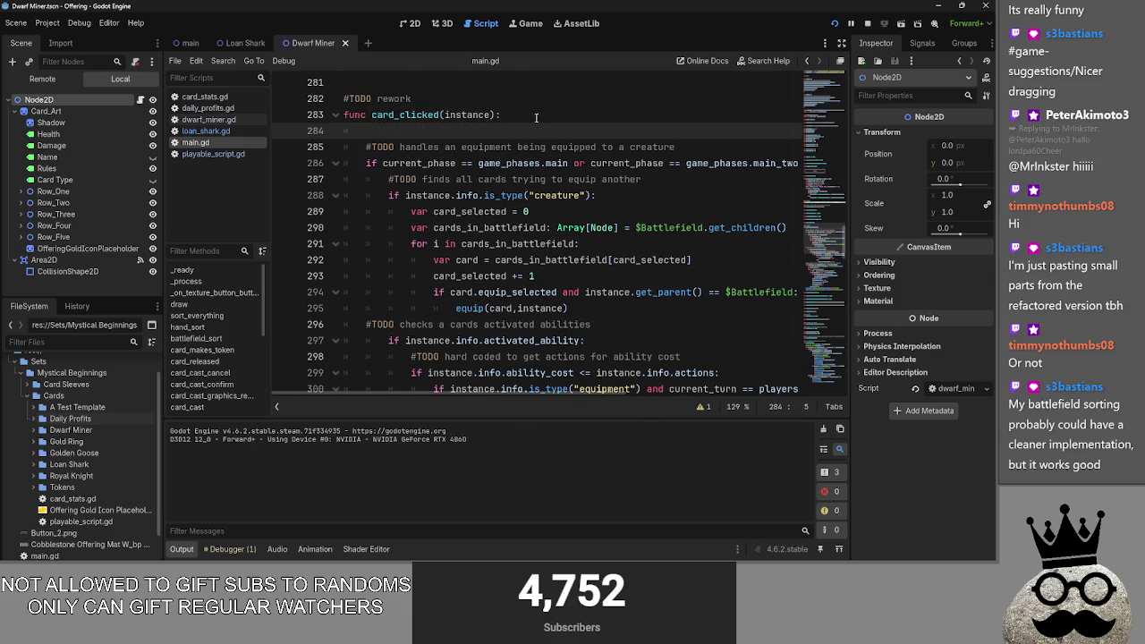
{"action": "scroll", "coordinate": [437, 146], "scroll_direction": "down", "scroll_amount": 9}
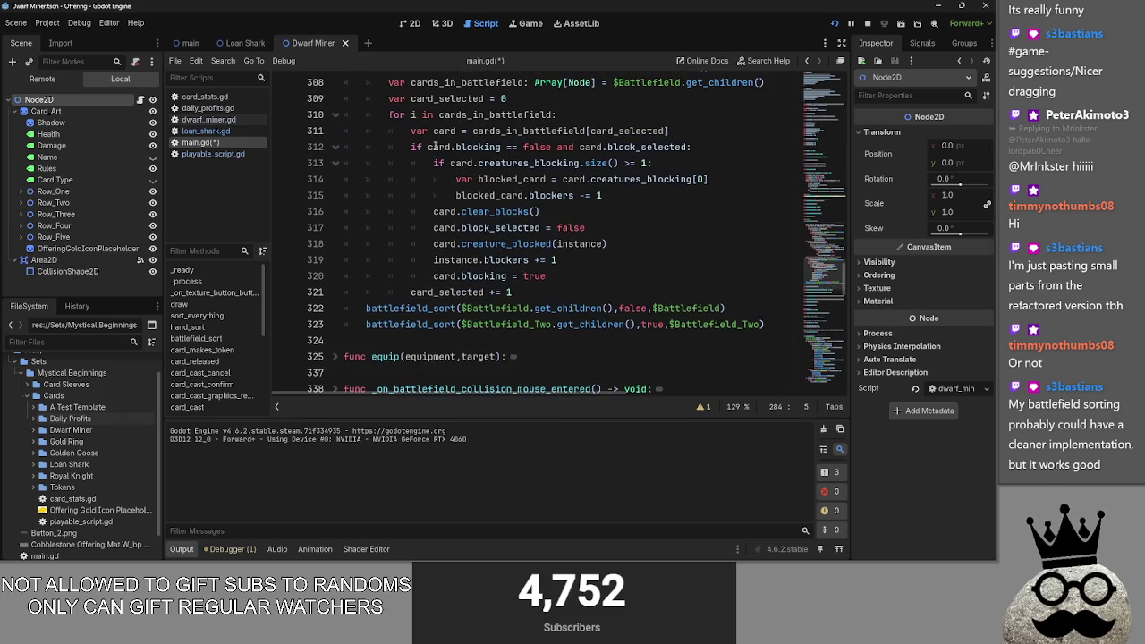
{"action": "scroll", "coordinate": [436, 145], "scroll_direction": "up", "scroll_amount": 10}
{"action": "key", "text": "BackSpace"}
{"action": "key", "text": "BackSpace"}
{"action": "scroll", "coordinate": [454, 162], "scroll_direction": "down", "scroll_amount": 10}
Step: Call sort_everything() after card_selected += 1, delete both battlefield_sort calls, and rerun the game
{"action": "left_click", "coordinate": [737, 278]}
{"action": "key", "text": "Return"}
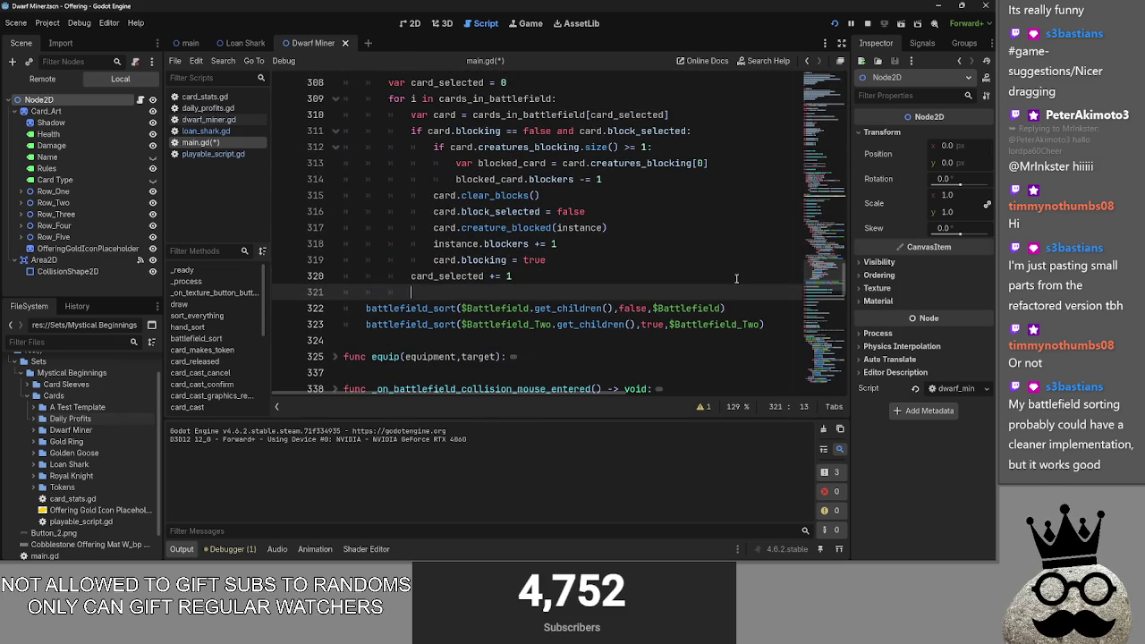
{"action": "key", "text": "BackSpace"}
{"action": "key", "text": "BackSpace"}
{"action": "type", "text": "sort"}
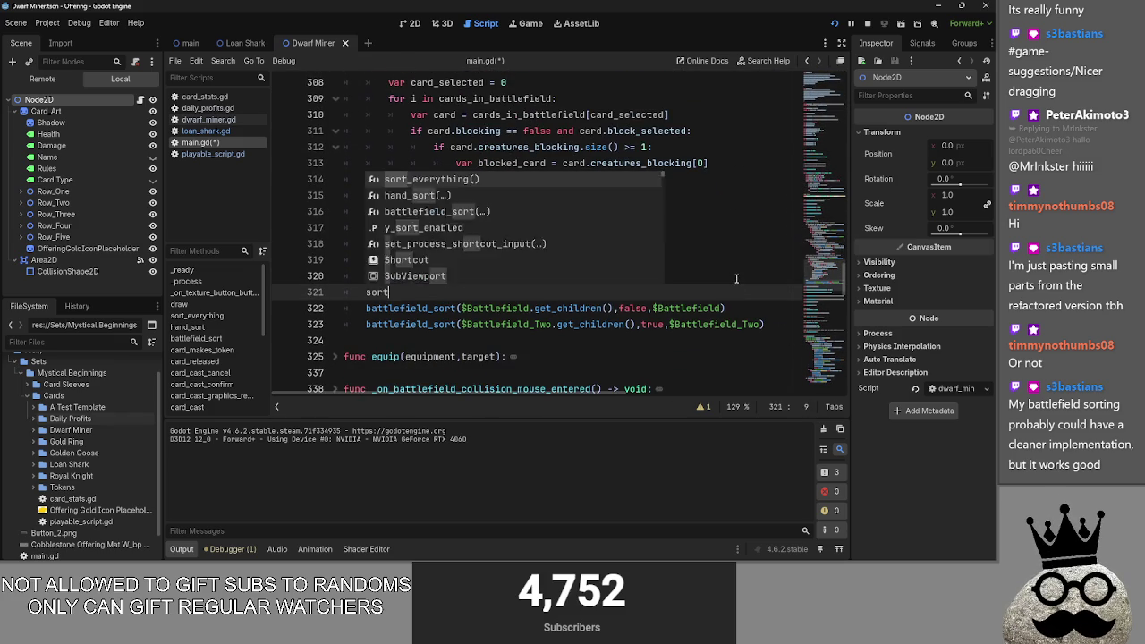
{"action": "type", "text": "_e"}
{"action": "key", "text": "Return"}
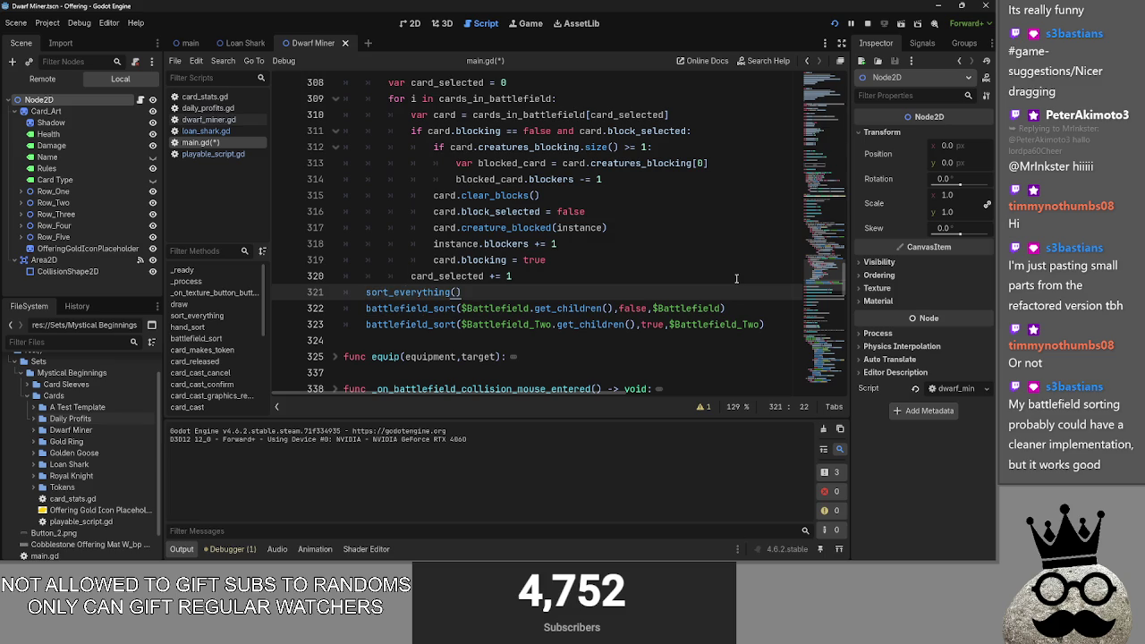
{"action": "left_click_drag", "start_coordinate": [775, 331], "coordinate": [346, 305]}
{"action": "key", "text": "BackSpace"}
{"action": "key", "text": "BackSpace"}
{"action": "left_click", "coordinate": [834, 25]}
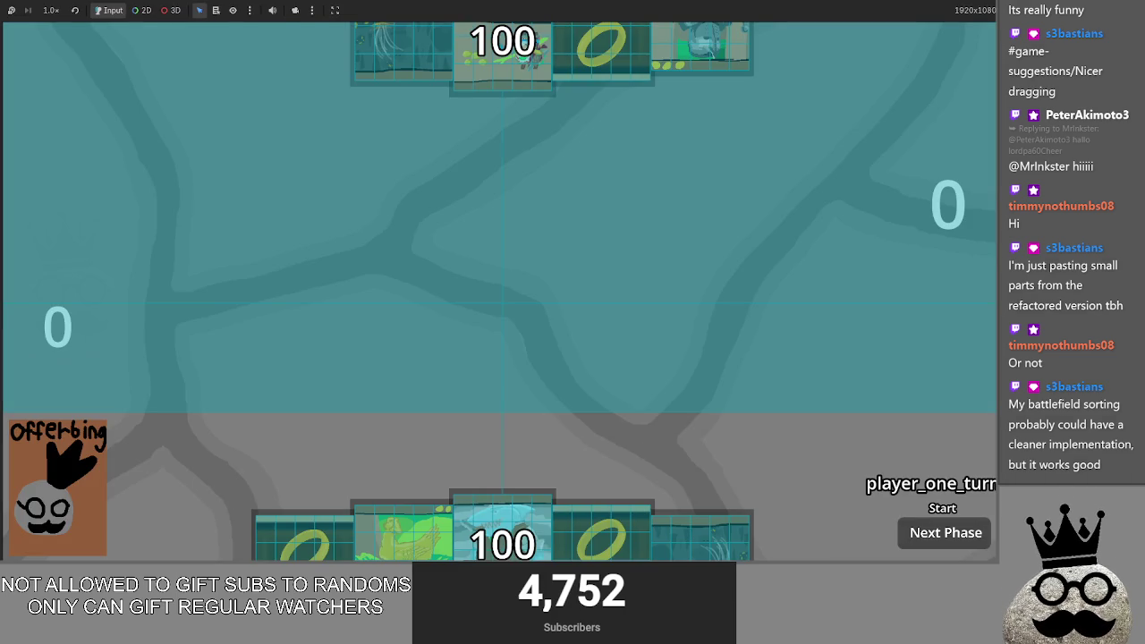
Step: Test dragging the middle hand card onto the field, then return to main.gd near line 320
{"action": "mouse_move", "coordinate": [512, 511]}
{"action": "left_mouse_down"}
{"action": "mouse_move", "coordinate": [559, 319]}
{"action": "mouse_move", "coordinate": [513, 475]}
{"action": "left_mouse_up"}
{"action": "key", "text": "F8"}
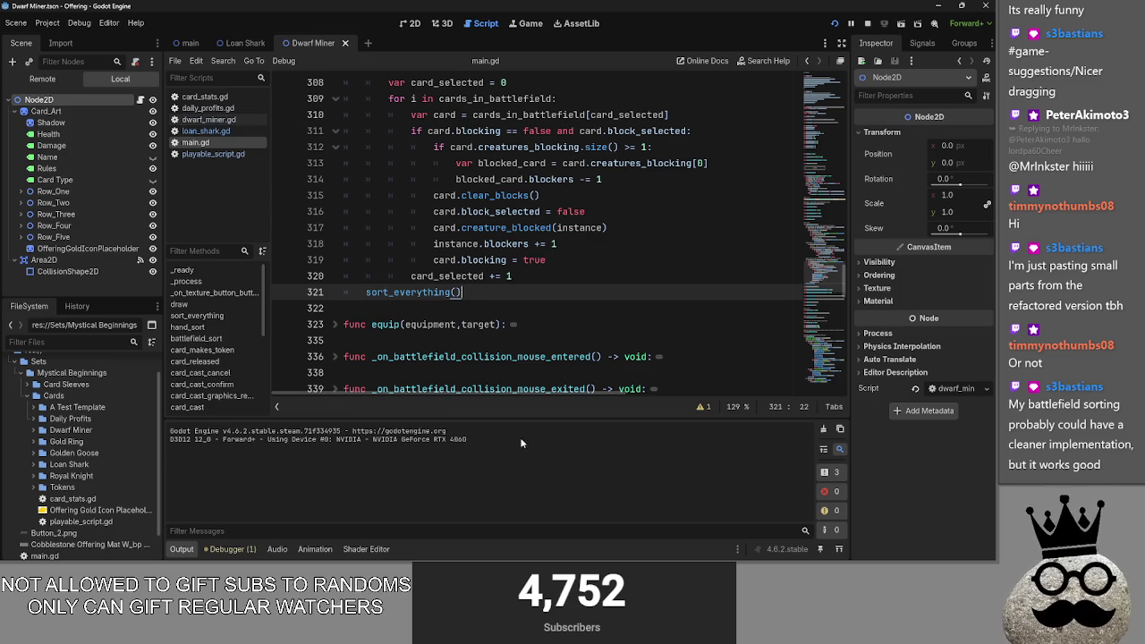
{"action": "left_click", "coordinate": [573, 279]}
{"action": "scroll", "coordinate": [574, 282], "scroll_direction": "up", "scroll_amount": 4}
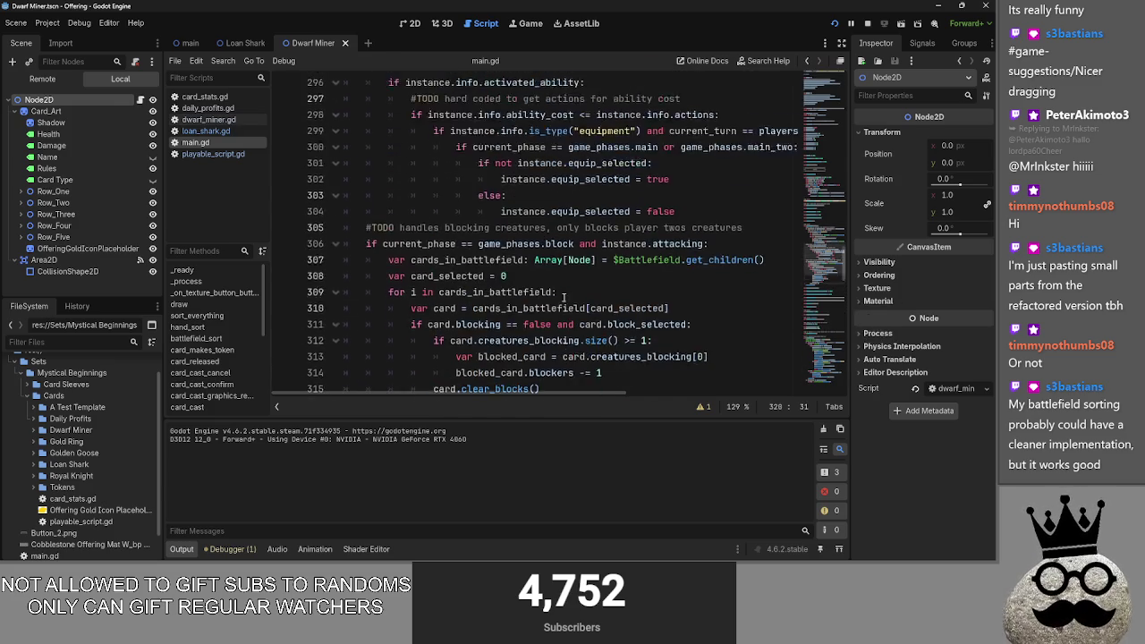
Step: Glance at the Roguelike Zombie Game note in Obsidian, then return to Godot
{"action": "key", "text": "alt+Tab"}
{"action": "key", "text": "Tab"}
{"action": "key", "text": "Tab"}
{"action": "key", "text": "Tab"}
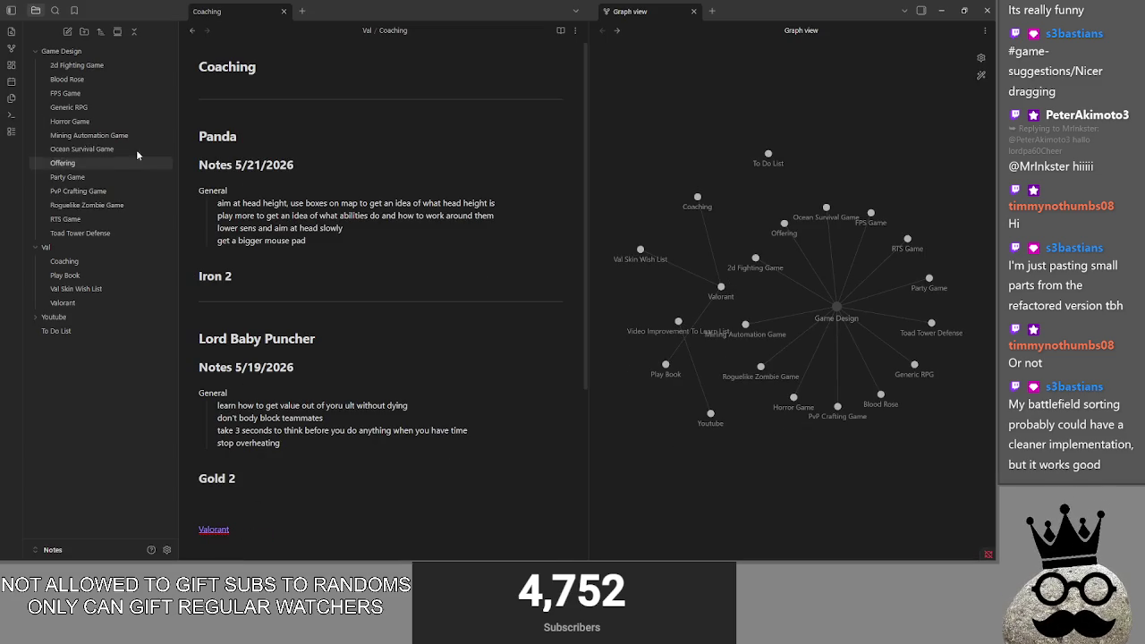
{"action": "left_click", "coordinate": [87, 205]}
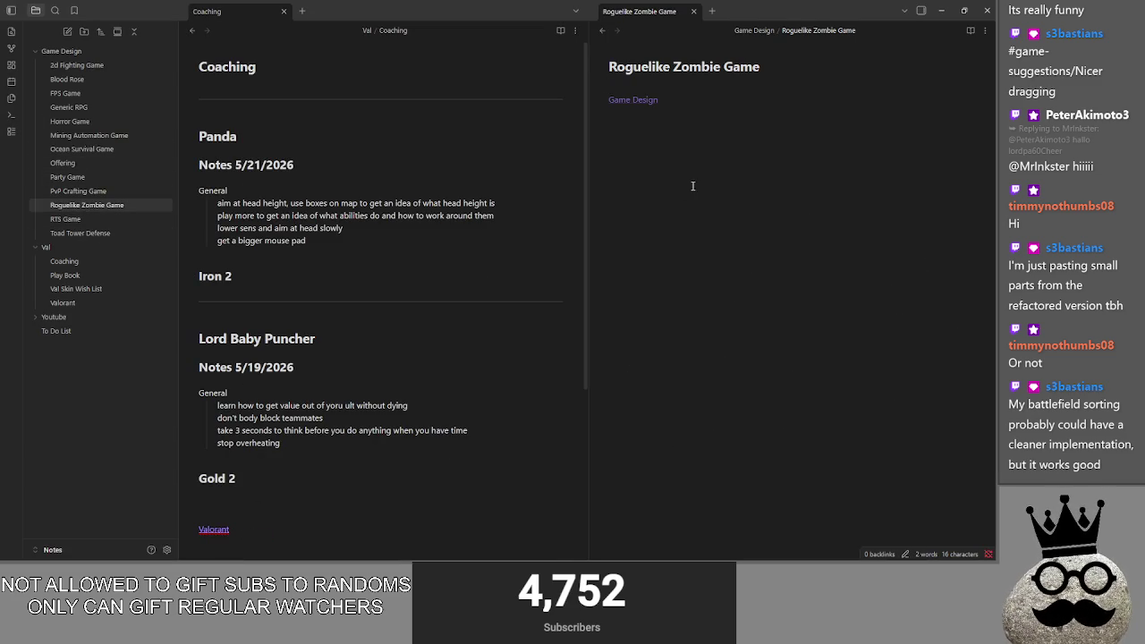
{"action": "left_click", "coordinate": [609, 30]}
{"action": "key", "text": "alt+Tab"}
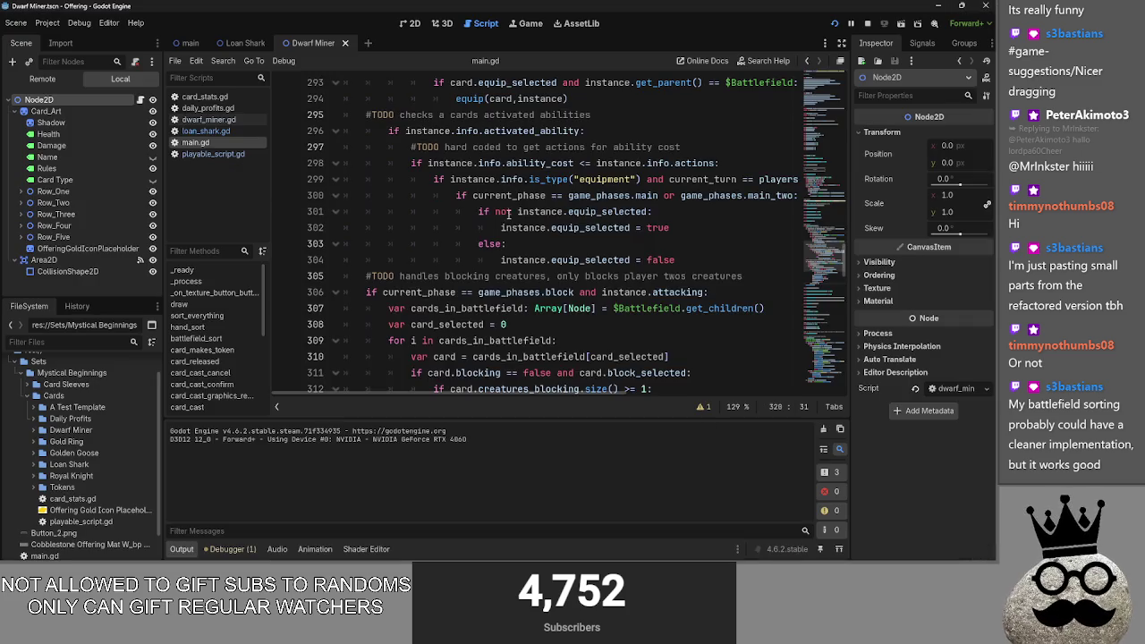
Step: Expand and re-fold card_cast_graphics_removal and card_cast_cancel to read their bodies
{"action": "scroll", "coordinate": [639, 305], "scroll_direction": "up", "scroll_amount": 8}
{"action": "left_click", "coordinate": [585, 278]}
{"action": "left_click", "coordinate": [327, 305]}
{"action": "left_click", "coordinate": [328, 305]}
{"action": "left_click", "coordinate": [335, 276]}
{"action": "left_click", "coordinate": [335, 277]}
{"action": "left_click", "coordinate": [348, 244]}
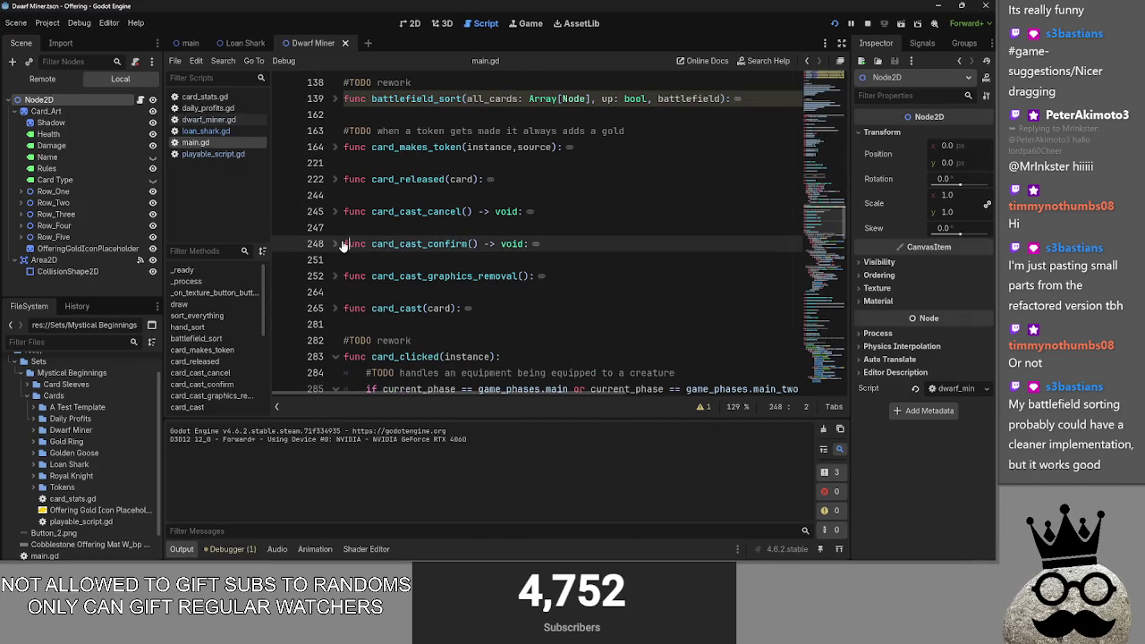
{"action": "left_click", "coordinate": [334, 211]}
{"action": "left_click", "coordinate": [335, 211]}
{"action": "left_click", "coordinate": [349, 114]}
{"action": "scroll", "coordinate": [405, 260], "scroll_direction": "up", "scroll_amount": 8}
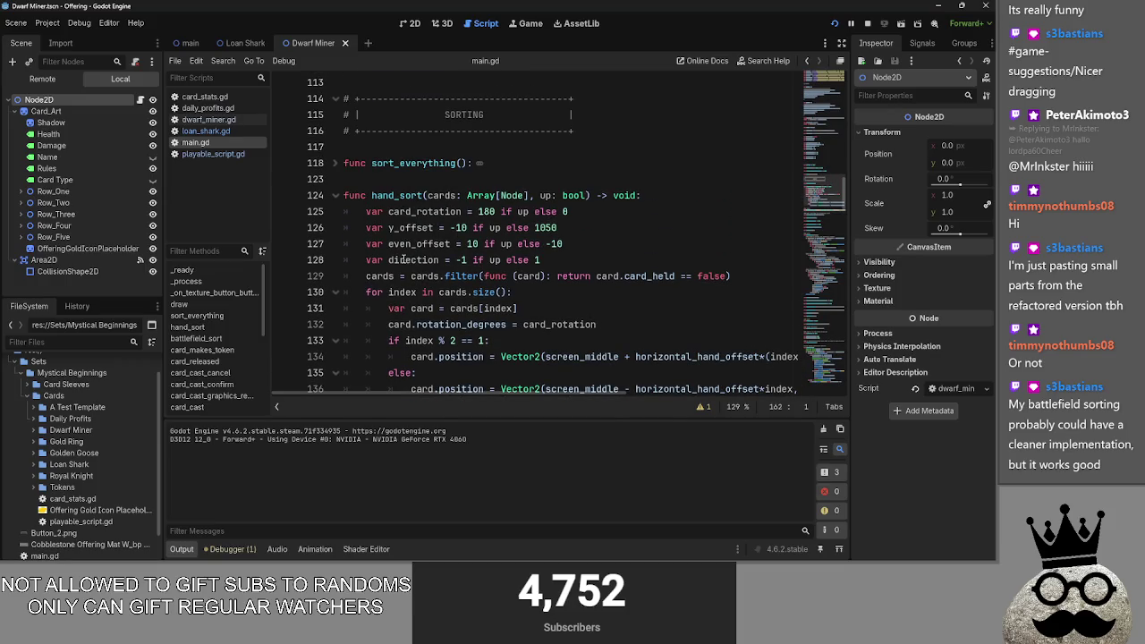
Step: Inspect sort_everything's calls, fold it again, and scroll through the surrounding card code
{"action": "left_click", "coordinate": [335, 164]}
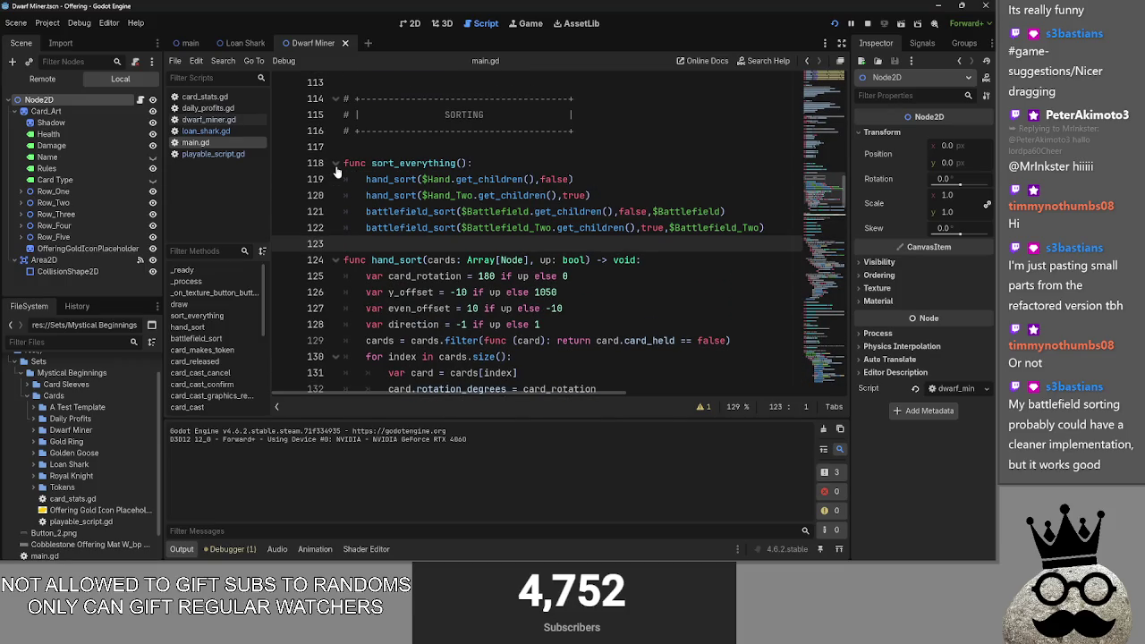
{"action": "left_click", "coordinate": [336, 165]}
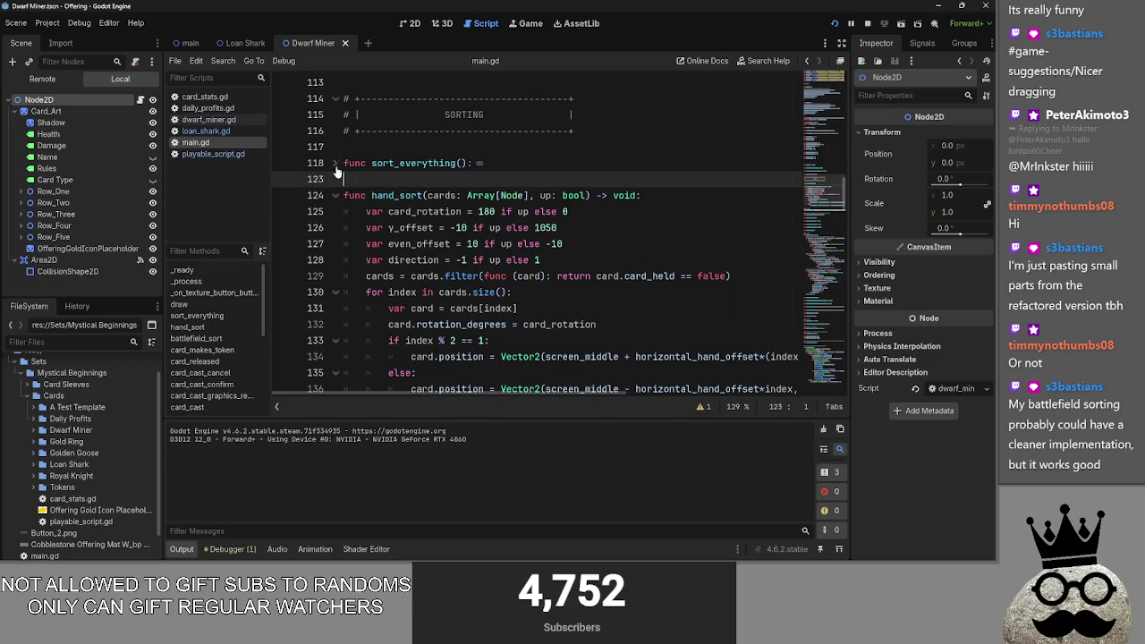
{"action": "scroll", "coordinate": [502, 291], "scroll_direction": "down", "scroll_amount": 2}
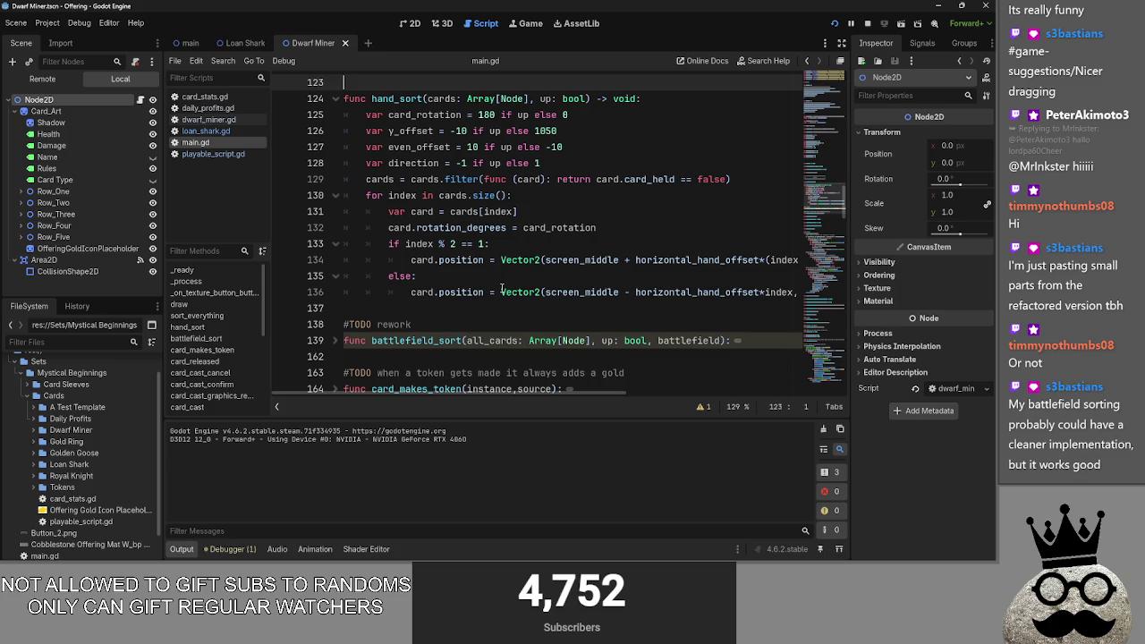
{"action": "scroll", "coordinate": [502, 291], "scroll_direction": "up", "scroll_amount": 3}
{"action": "scroll", "coordinate": [502, 291], "scroll_direction": "down", "scroll_amount": 3}
{"action": "scroll", "coordinate": [502, 291], "scroll_direction": "down", "scroll_amount": 3}
{"action": "scroll", "coordinate": [502, 291], "scroll_direction": "up", "scroll_amount": 2}
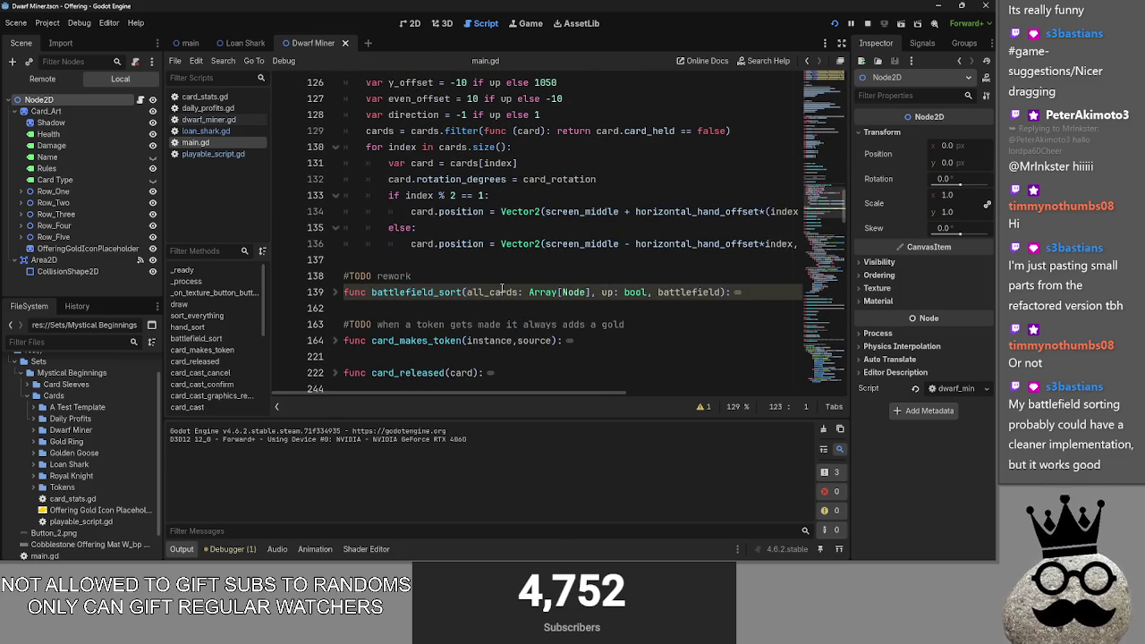
{"action": "scroll", "coordinate": [502, 291], "scroll_direction": "up", "scroll_amount": 4}
{"action": "scroll", "coordinate": [503, 289], "scroll_direction": "down", "scroll_amount": 1}
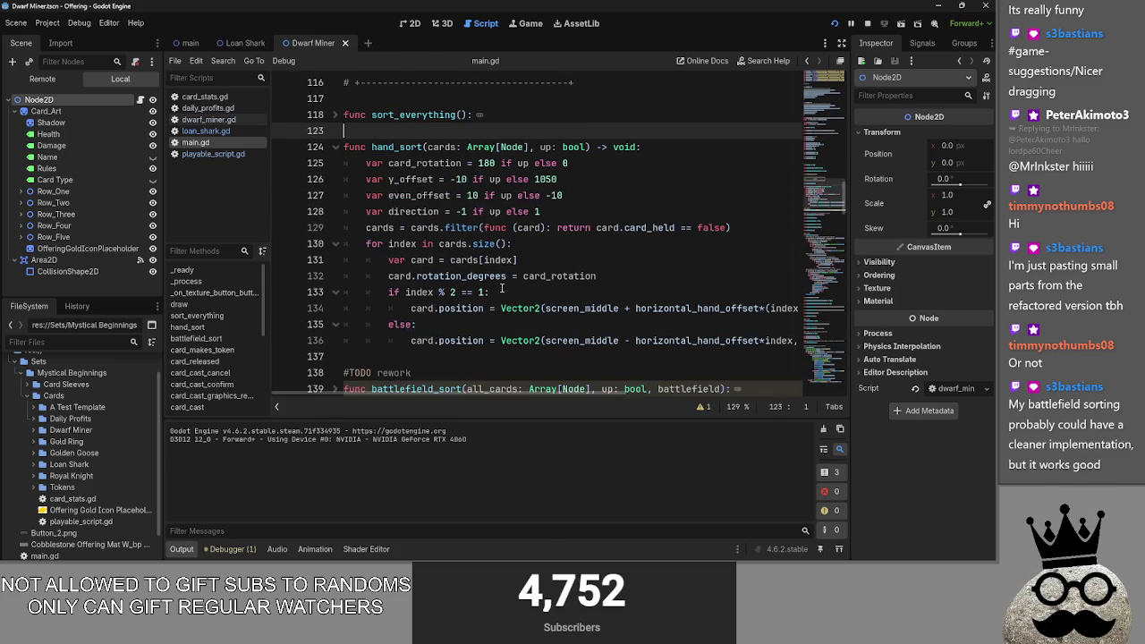
{"action": "scroll", "coordinate": [502, 289], "scroll_direction": "down", "scroll_amount": 3}
{"action": "scroll", "coordinate": [340, 295], "scroll_direction": "down", "scroll_amount": 2}
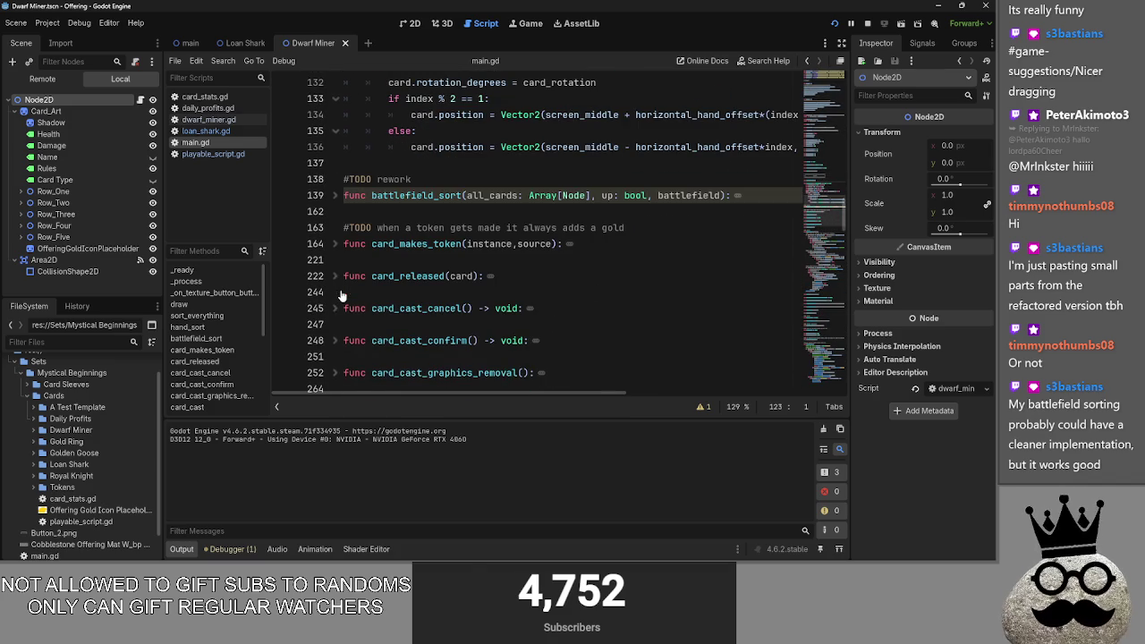
{"action": "scroll", "coordinate": [415, 248], "scroll_direction": "down", "scroll_amount": 5}
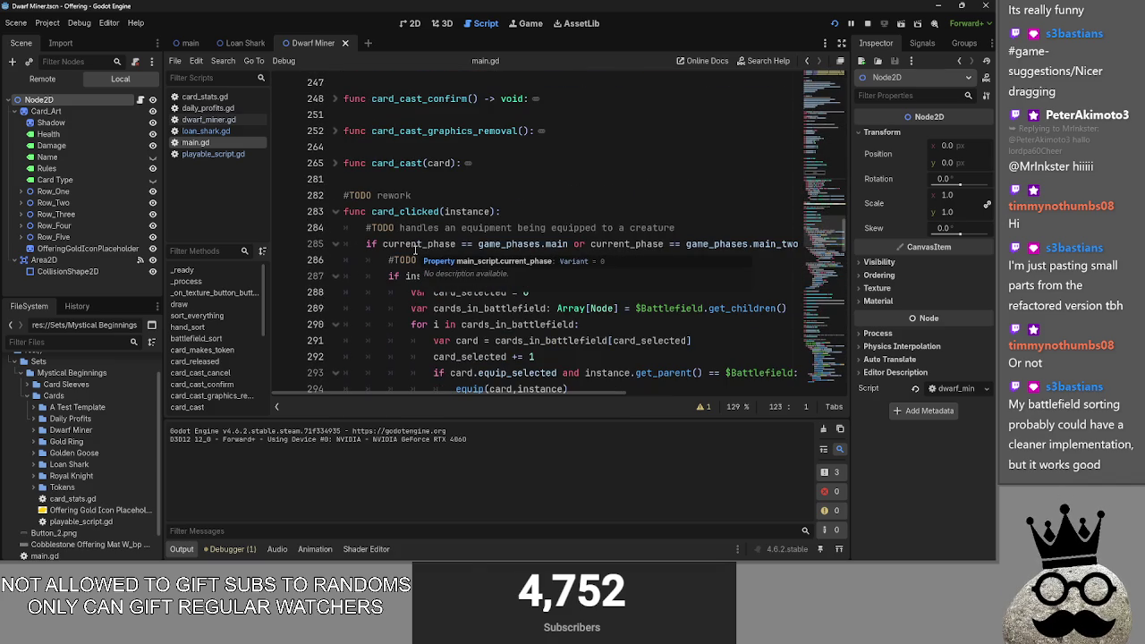
Step: Re-check card_cast_graphics_removal, then leave card_clicked folded
{"action": "left_click", "coordinate": [335, 132]}
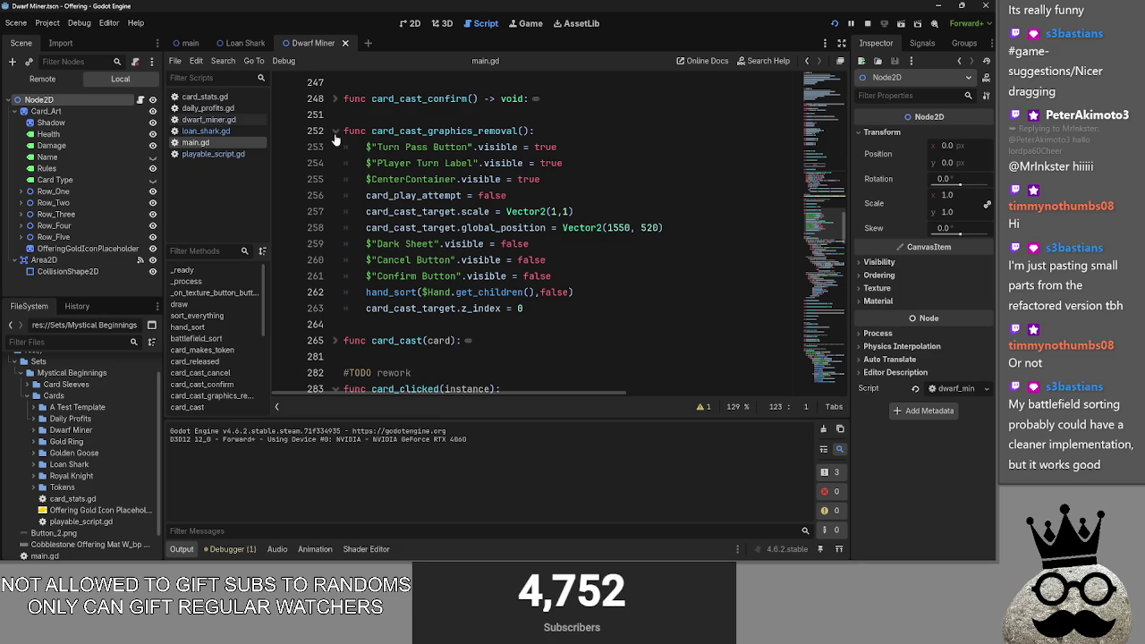
{"action": "left_click", "coordinate": [335, 132]}
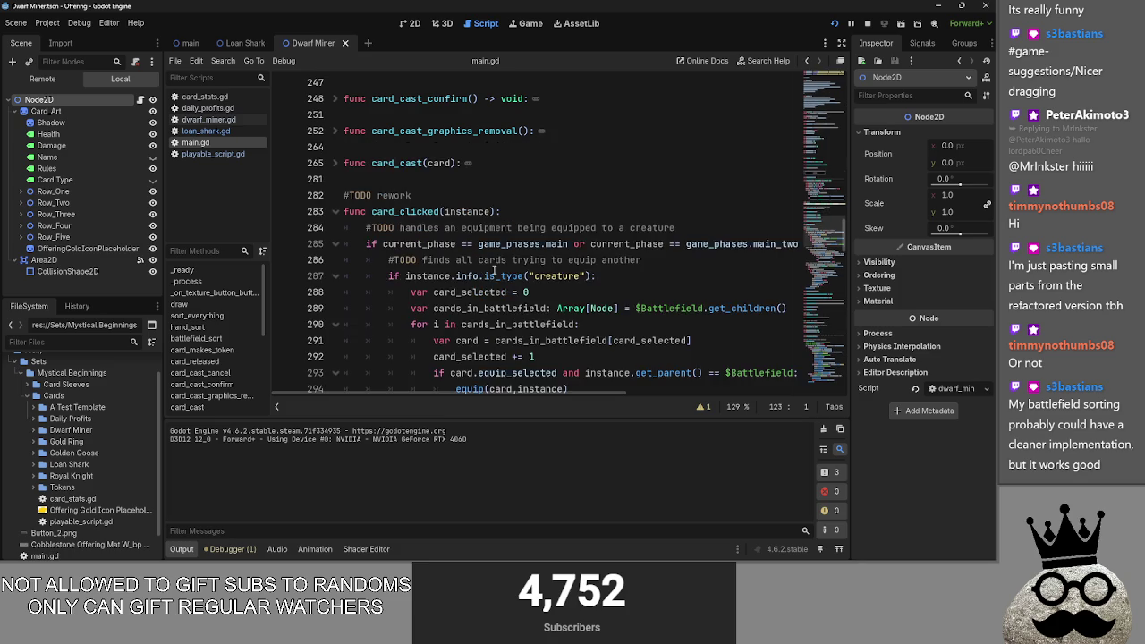
{"action": "scroll", "coordinate": [495, 271], "scroll_direction": "down", "scroll_amount": 2}
{"action": "left_click", "coordinate": [336, 114]}
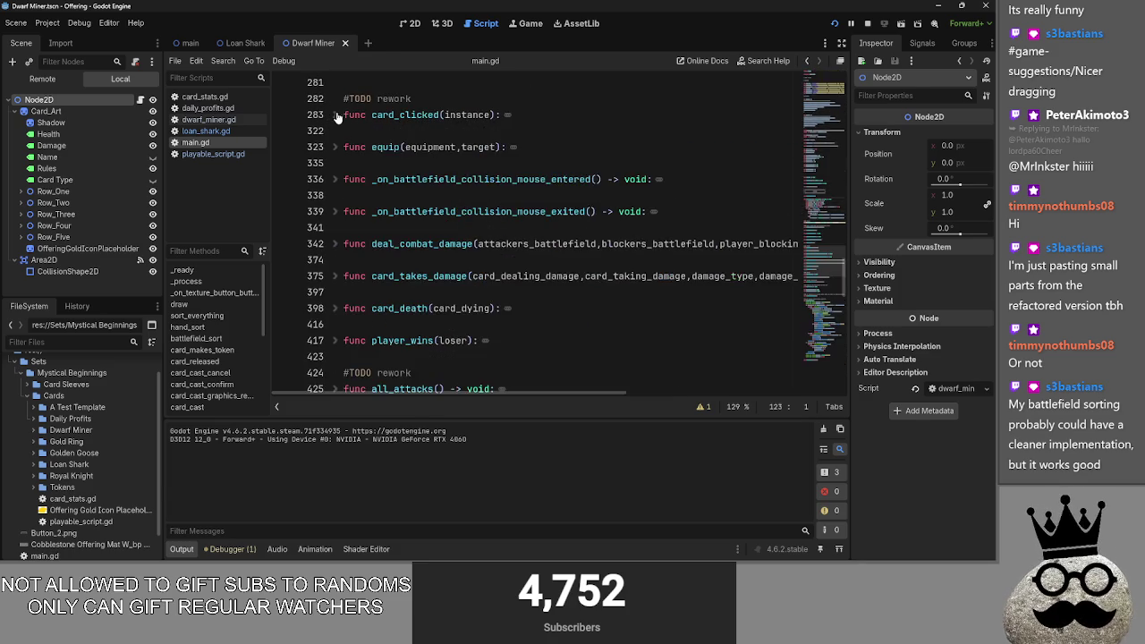
{"action": "key", "text": "alt+Tab"}
{"action": "key", "text": "alt+Tab"}
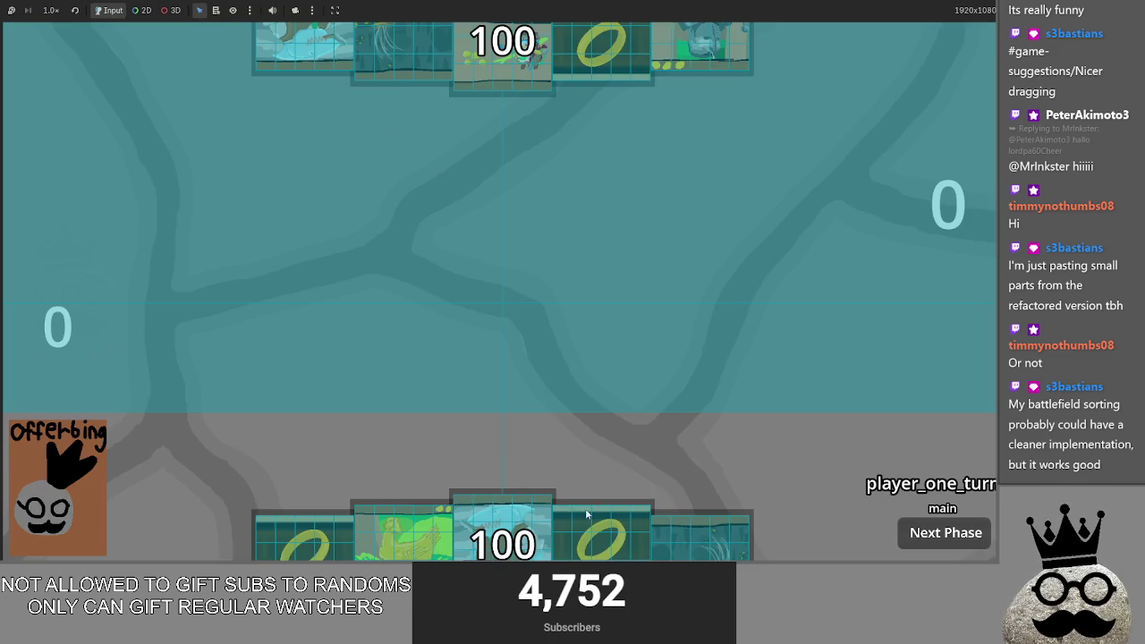
Step: Drag a ring card out of the hand, stop the game, and view the Dwarf Miner scene in 2D
{"action": "mouse_move", "coordinate": [587, 515]}
{"action": "left_mouse_down"}
{"action": "mouse_move", "coordinate": [623, 296]}
{"action": "mouse_move", "coordinate": [622, 469]}
{"action": "mouse_move", "coordinate": [574, 532]}
{"action": "left_mouse_up"}
{"action": "key", "text": "F8"}
{"action": "left_click", "coordinate": [411, 24]}
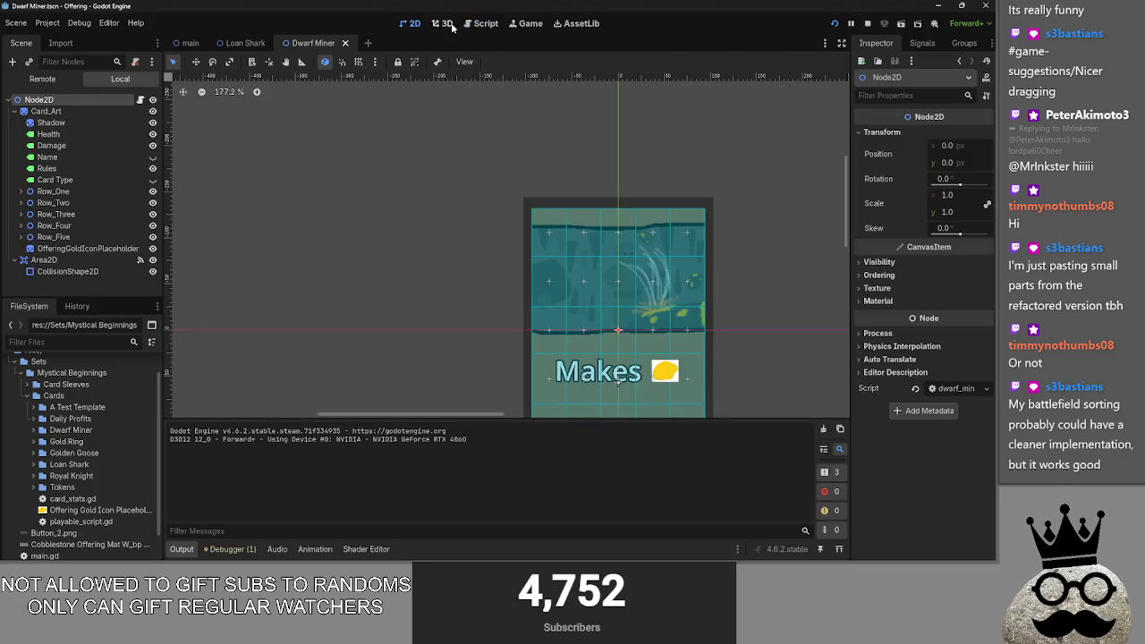
Step: Open playable_script.gd from the Loan Shark scene and fold _on_area_2d_mouse_exited and _process
{"action": "left_click", "coordinate": [480, 24]}
{"action": "left_click", "coordinate": [241, 43]}
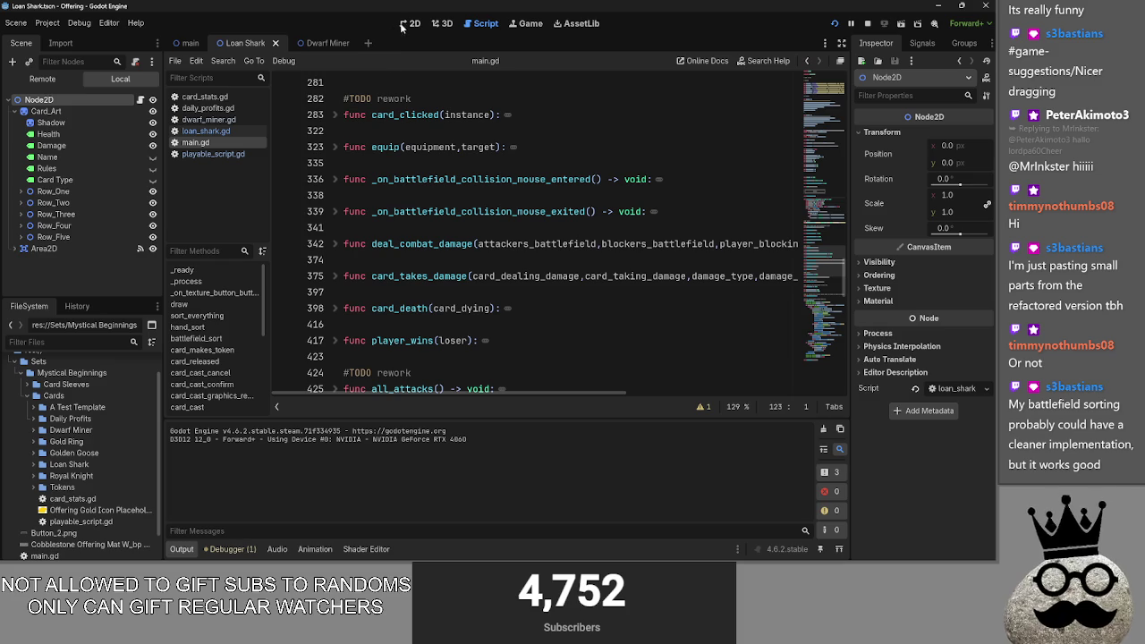
{"action": "scroll", "coordinate": [613, 94], "scroll_direction": "up", "scroll_amount": 4}
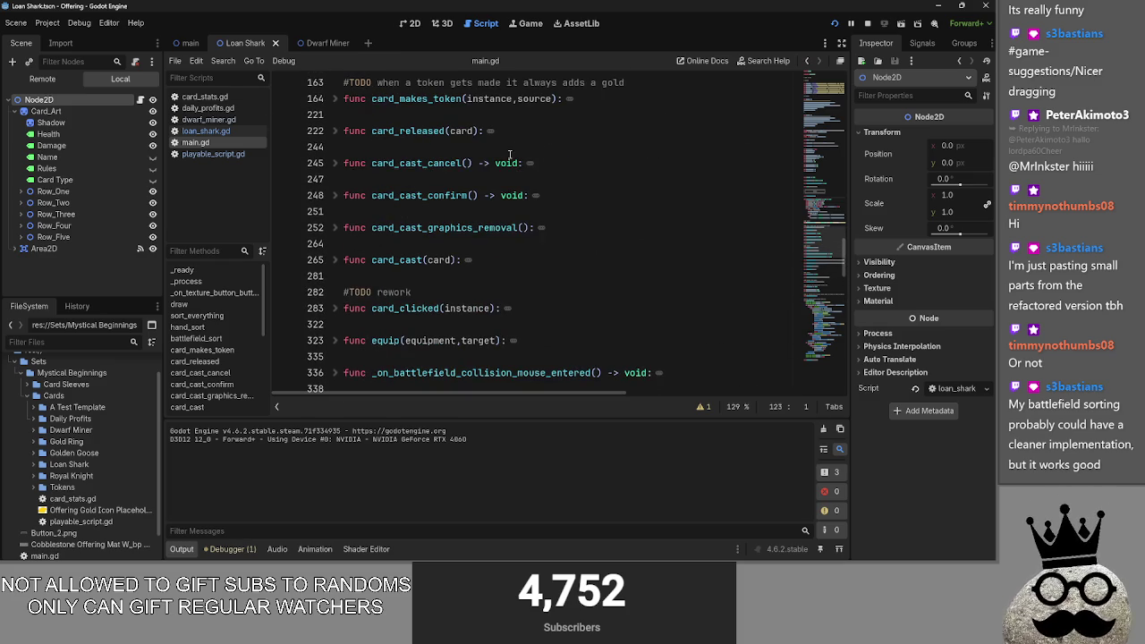
{"action": "left_click", "coordinate": [207, 155]}
{"action": "scroll", "coordinate": [390, 228], "scroll_direction": "down", "scroll_amount": 12}
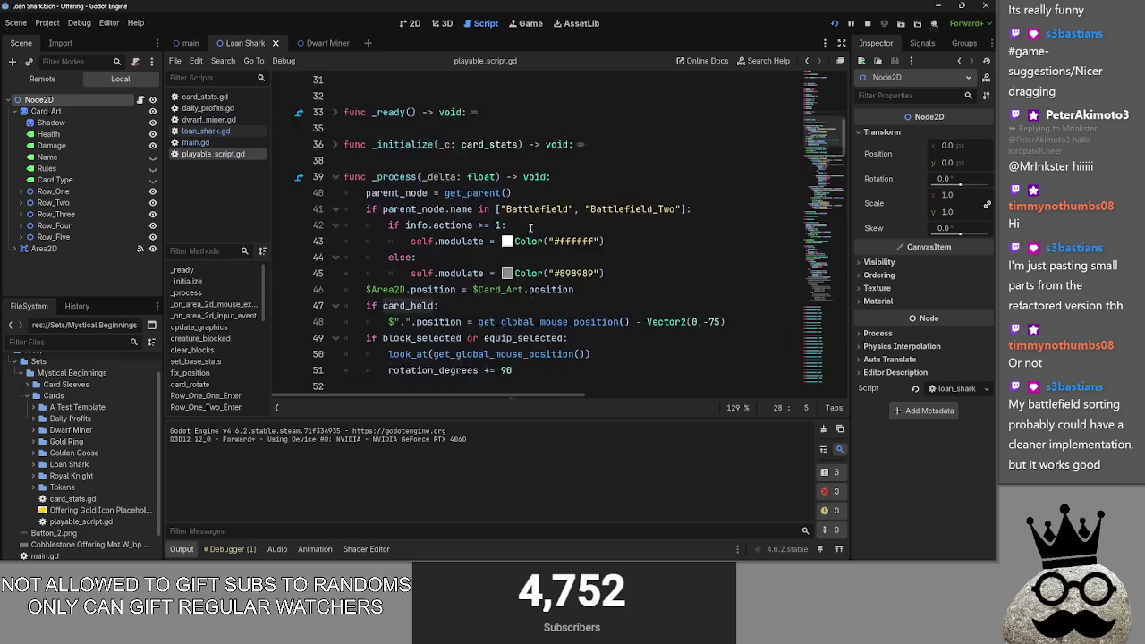
{"action": "scroll", "coordinate": [349, 237], "scroll_direction": "up", "scroll_amount": 4}
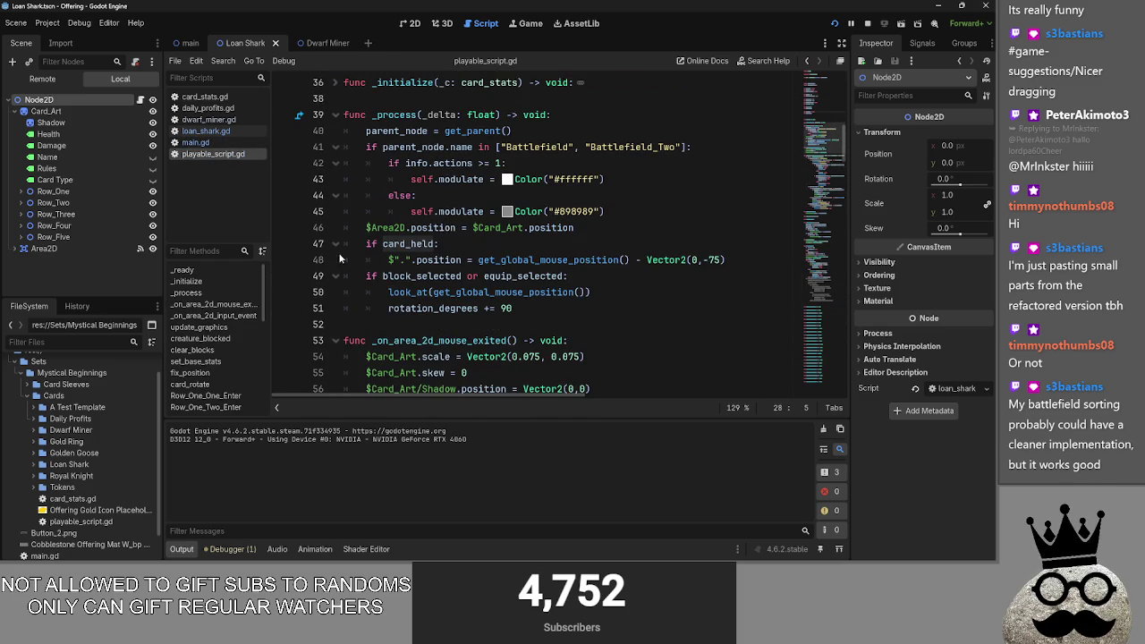
{"action": "left_click", "coordinate": [336, 341]}
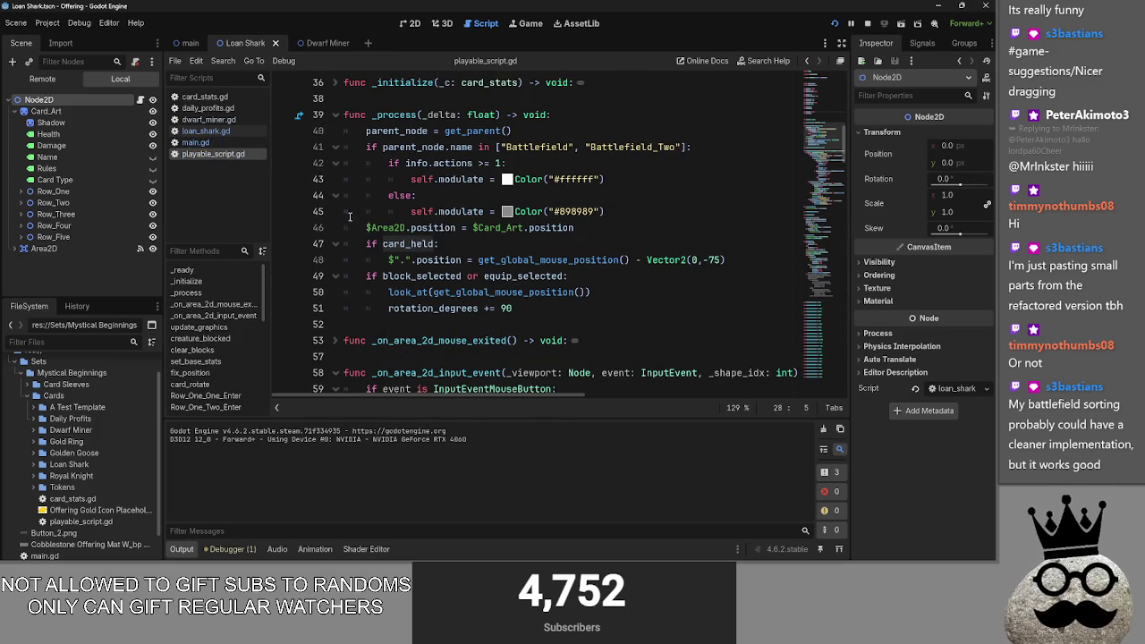
{"action": "left_click", "coordinate": [337, 115]}
Step: Review the hand input code around lines 59 and 84–92, then return to main.gd
{"action": "scroll", "coordinate": [421, 230], "scroll_direction": "down", "scroll_amount": 3}
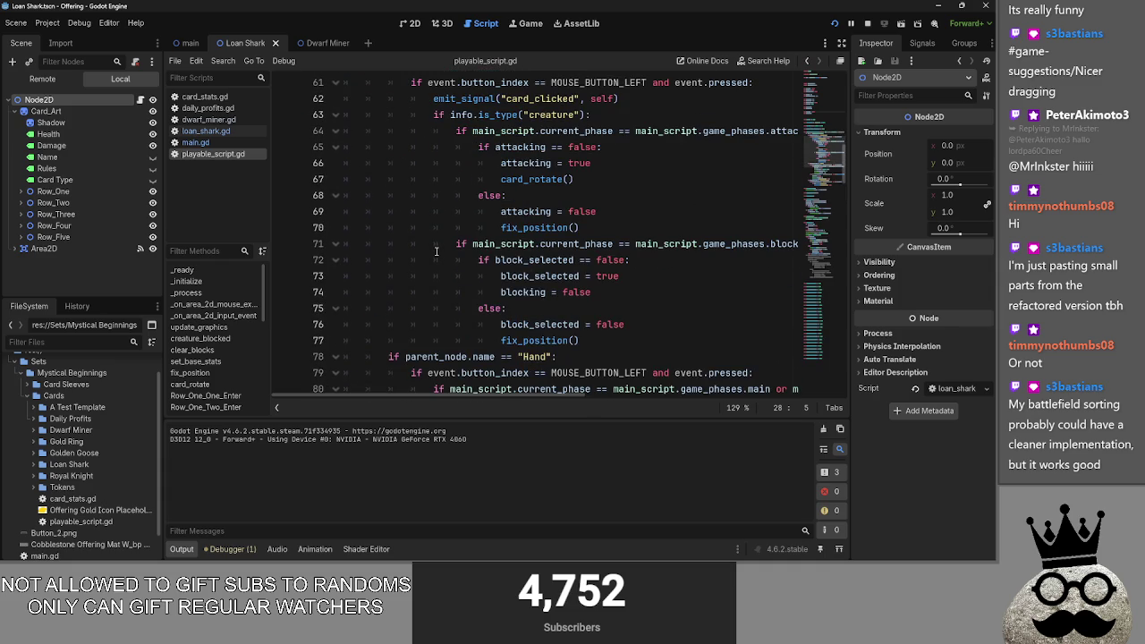
{"action": "scroll", "coordinate": [437, 251], "scroll_direction": "down", "scroll_amount": 2}
{"action": "scroll", "coordinate": [437, 251], "scroll_direction": "down", "scroll_amount": 4}
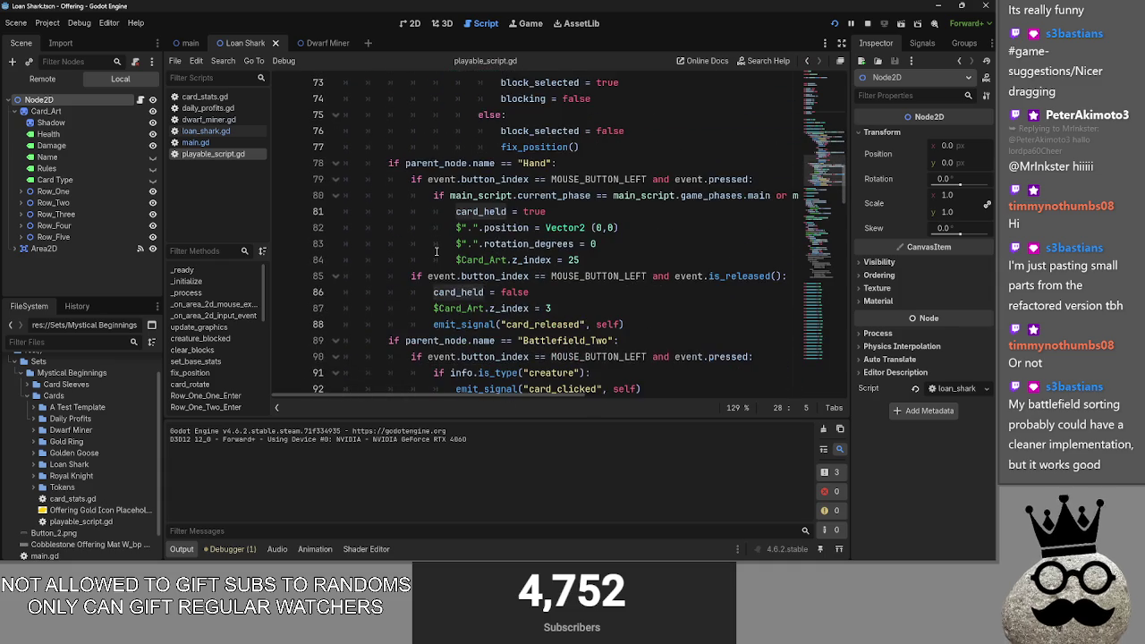
{"action": "scroll", "coordinate": [704, 294], "scroll_direction": "up", "scroll_amount": 9}
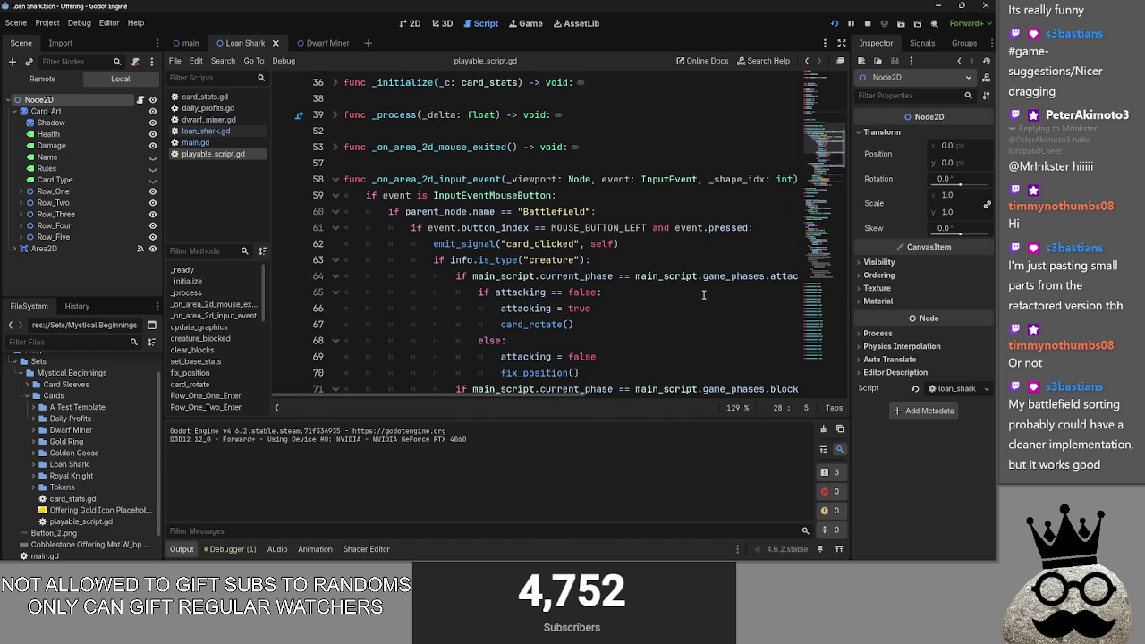
{"action": "scroll", "coordinate": [705, 294], "scroll_direction": "down", "scroll_amount": 3}
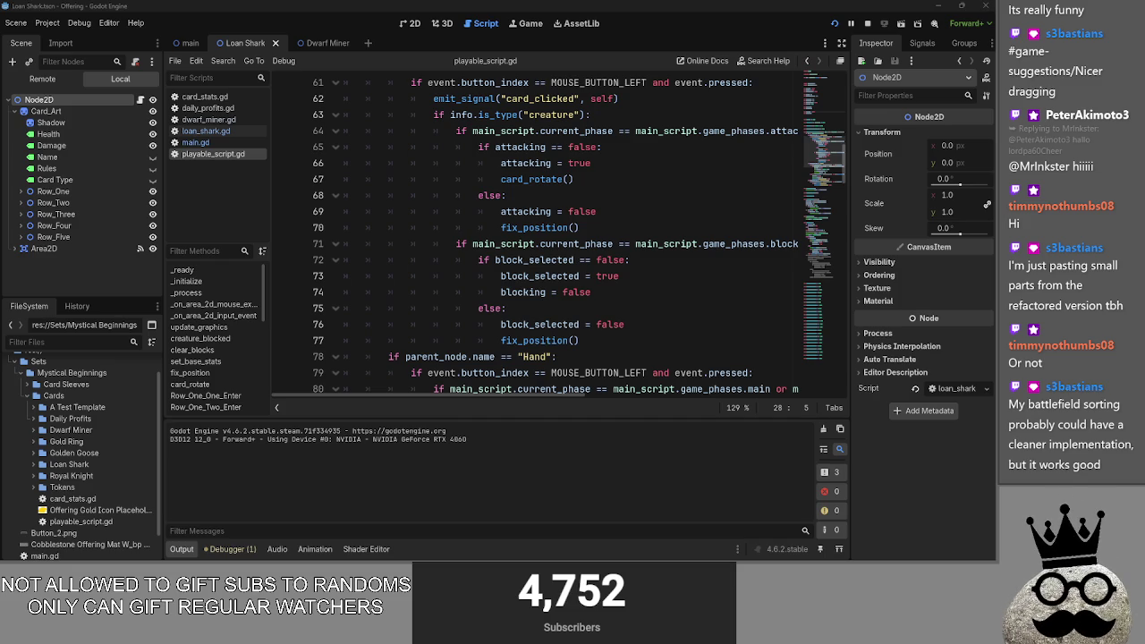
{"action": "scroll", "coordinate": [599, 239], "scroll_direction": "up", "scroll_amount": 4}
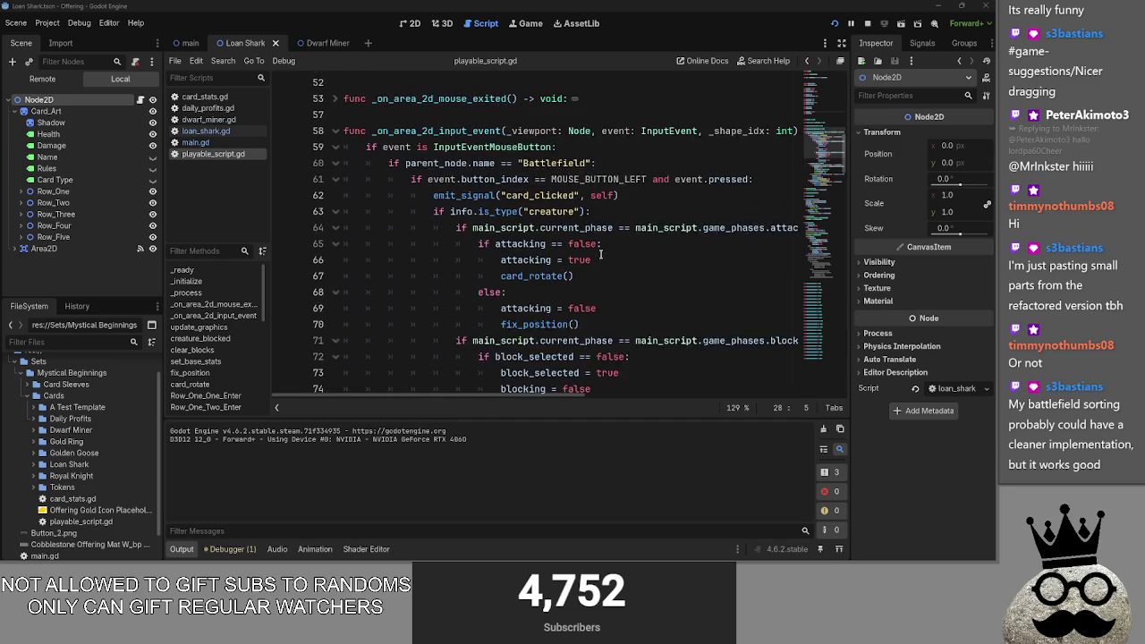
{"action": "left_click", "coordinate": [598, 246]}
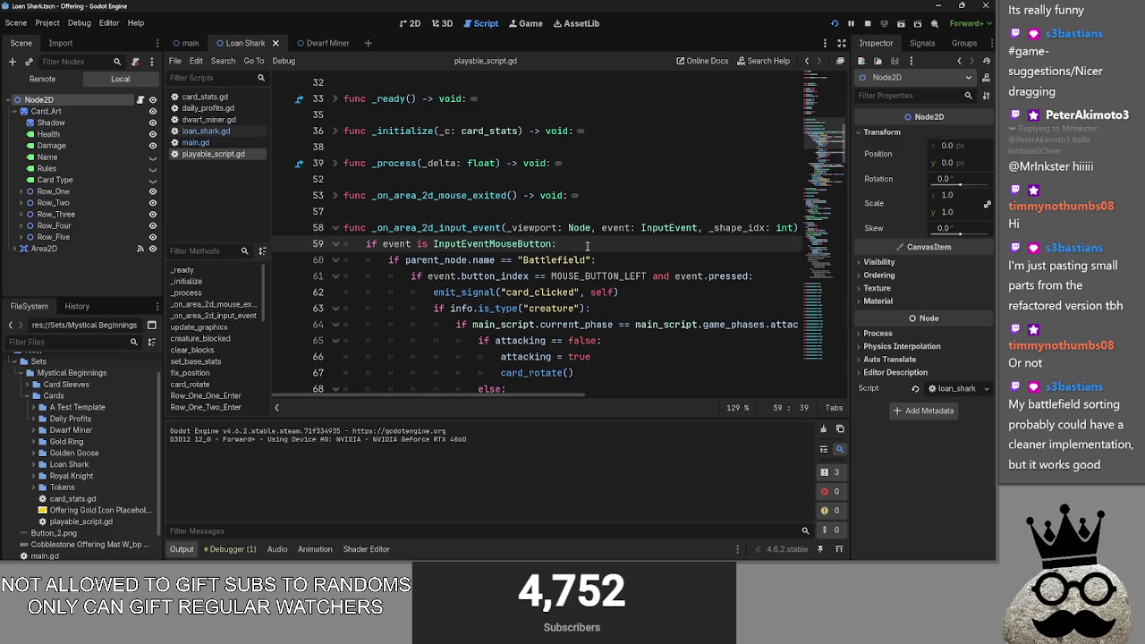
{"action": "scroll", "coordinate": [588, 243], "scroll_direction": "down", "scroll_amount": 4}
{"action": "scroll", "coordinate": [587, 243], "scroll_direction": "down", "scroll_amount": 3}
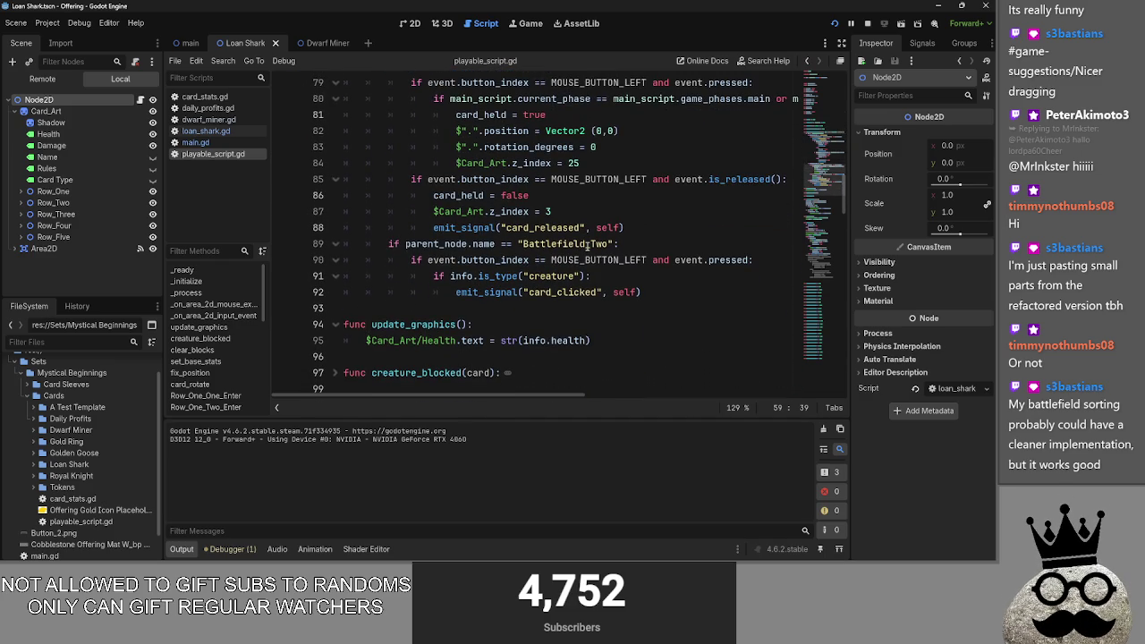
{"action": "left_click_drag", "start_coordinate": [713, 296], "coordinate": [582, 162]}
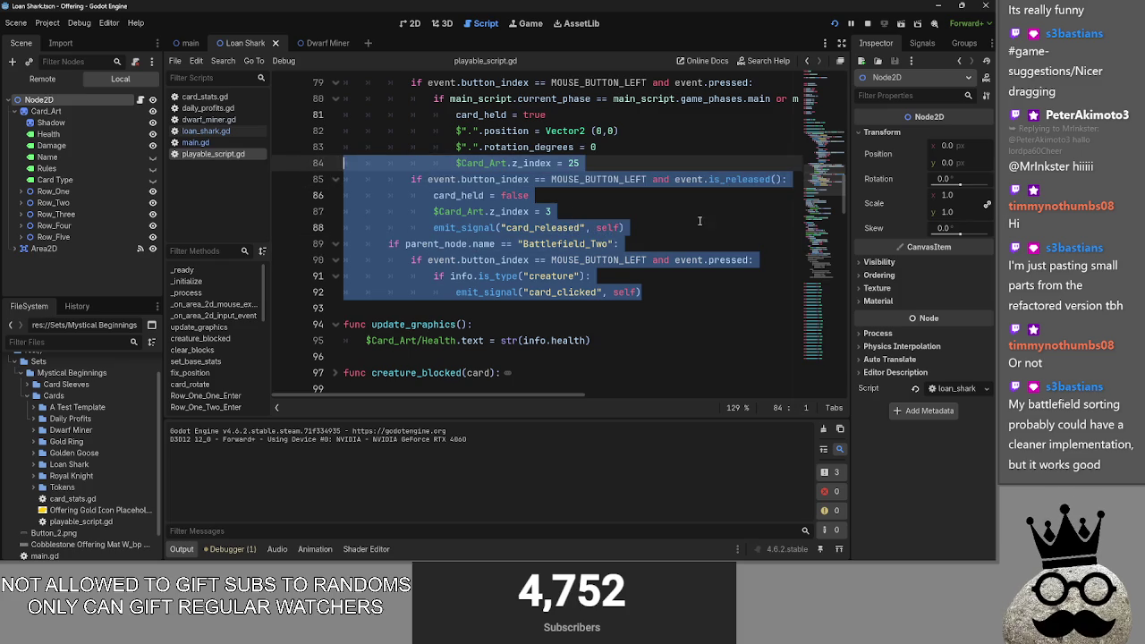
{"action": "left_click", "coordinate": [662, 227]}
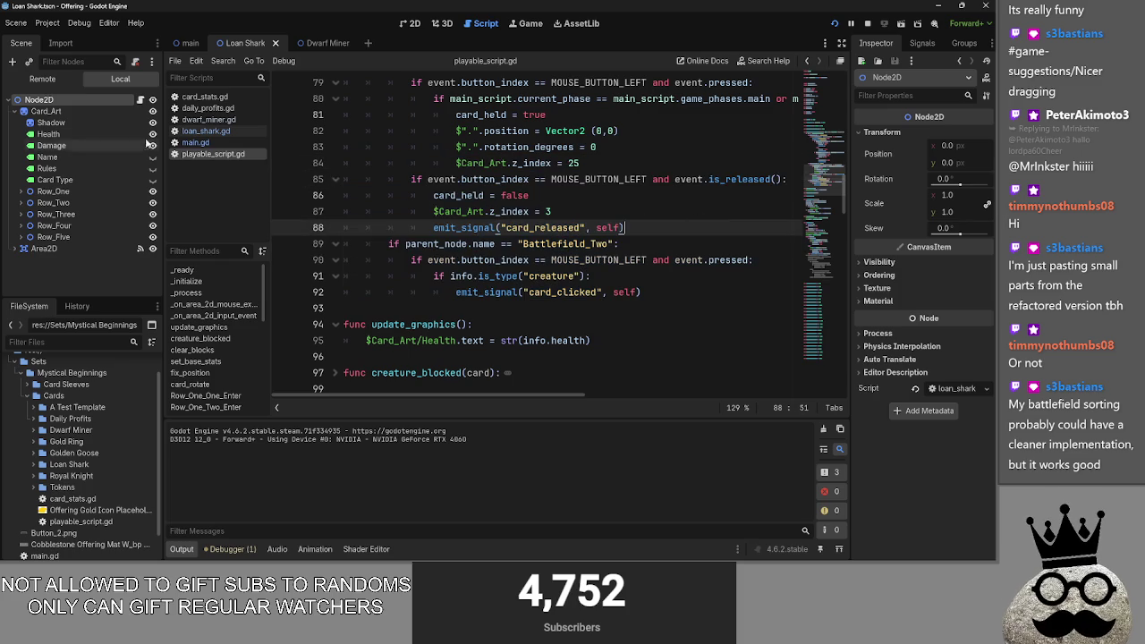
{"action": "left_click", "coordinate": [197, 142]}
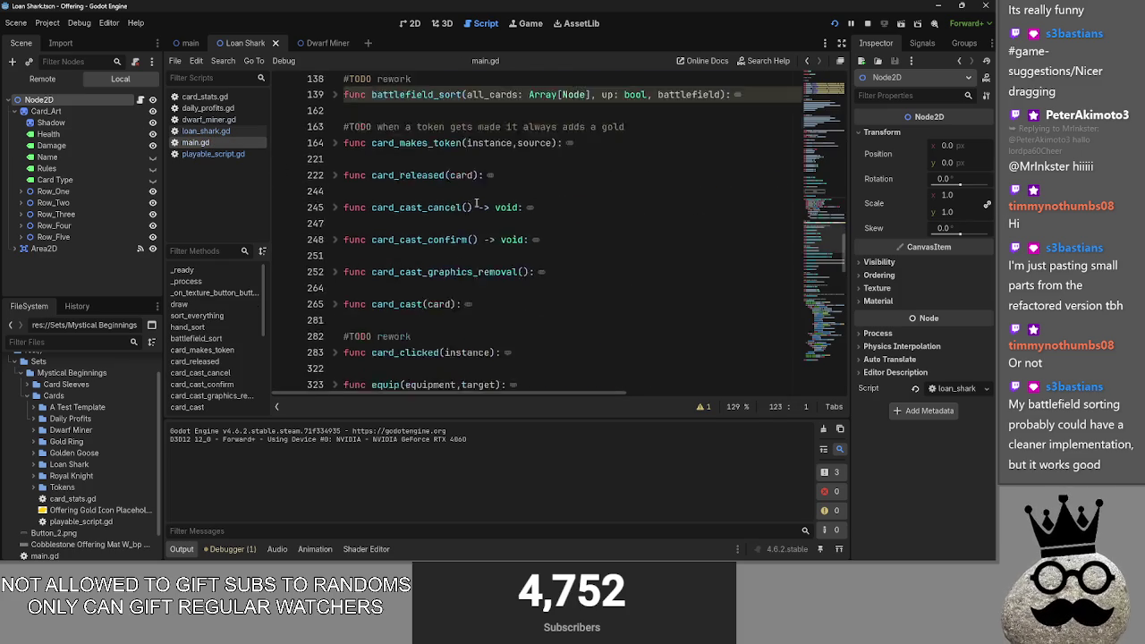
Step: Stop the game, fold hand_sort in main.gd, and show the Loan Shark scene in 2D
{"action": "left_click", "coordinate": [868, 23]}
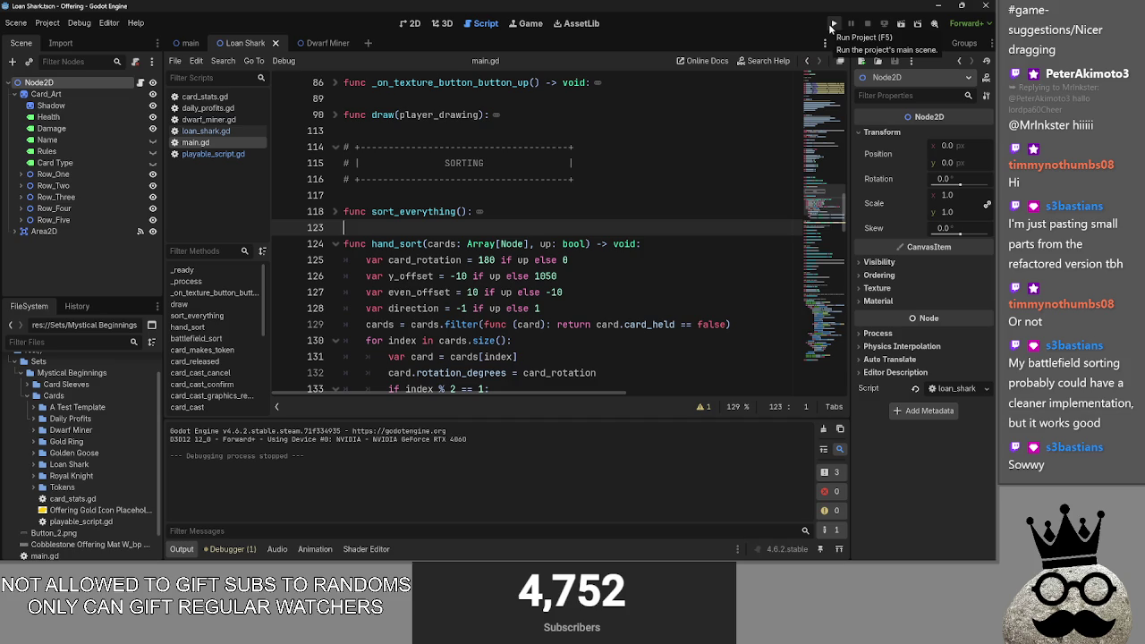
{"action": "left_click", "coordinate": [427, 195]}
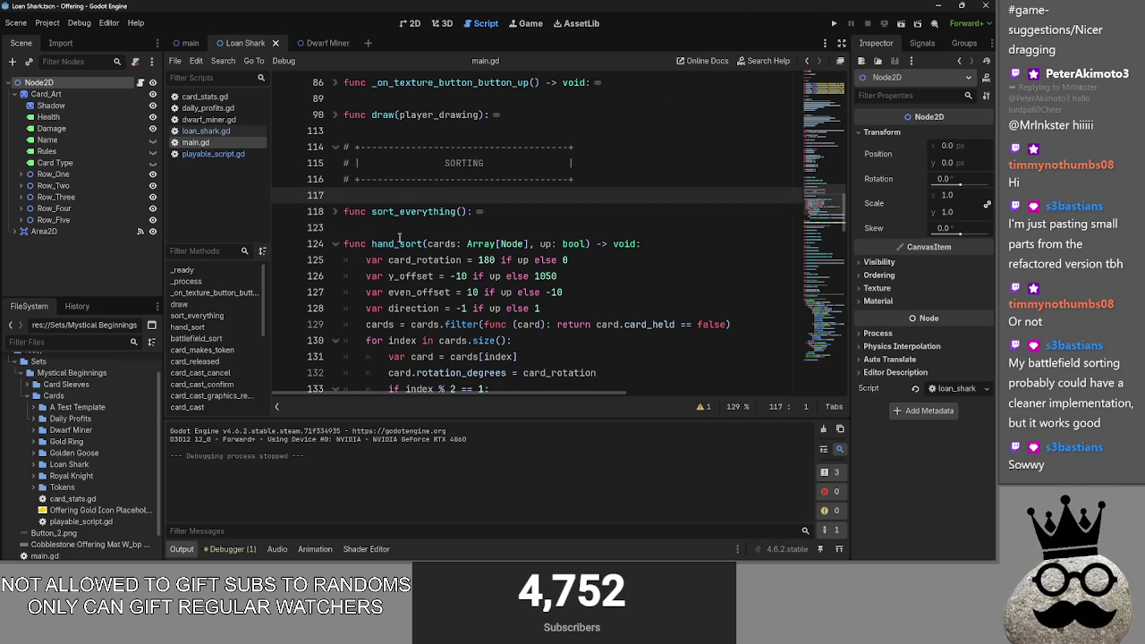
{"action": "left_click", "coordinate": [334, 243]}
{"action": "scroll", "coordinate": [386, 230], "scroll_direction": "down", "scroll_amount": 1}
{"action": "left_click", "coordinate": [398, 212]}
{"action": "scroll", "coordinate": [407, 223], "scroll_direction": "down", "scroll_amount": 1}
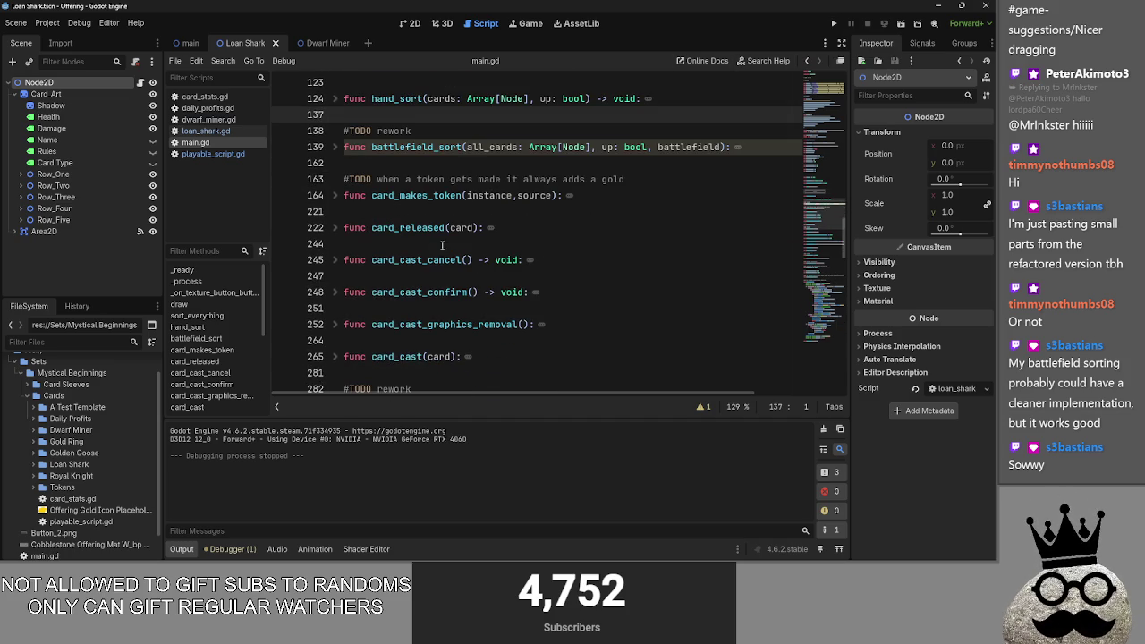
{"action": "left_click", "coordinate": [410, 23]}
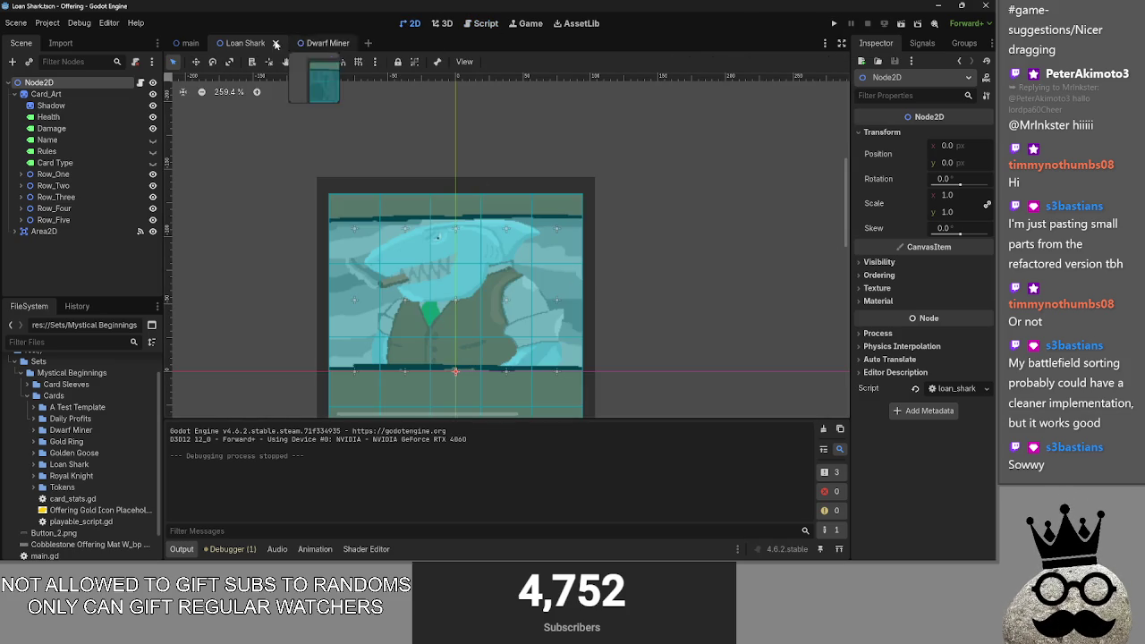
Step: In the main scene, collapse Battlefield_Collision's children and select the Battlefield_Collision node
{"action": "left_click", "coordinate": [188, 43]}
{"action": "scroll", "coordinate": [509, 256], "scroll_direction": "down", "scroll_amount": 3}
{"action": "scroll", "coordinate": [510, 256], "scroll_direction": "up", "scroll_amount": 3}
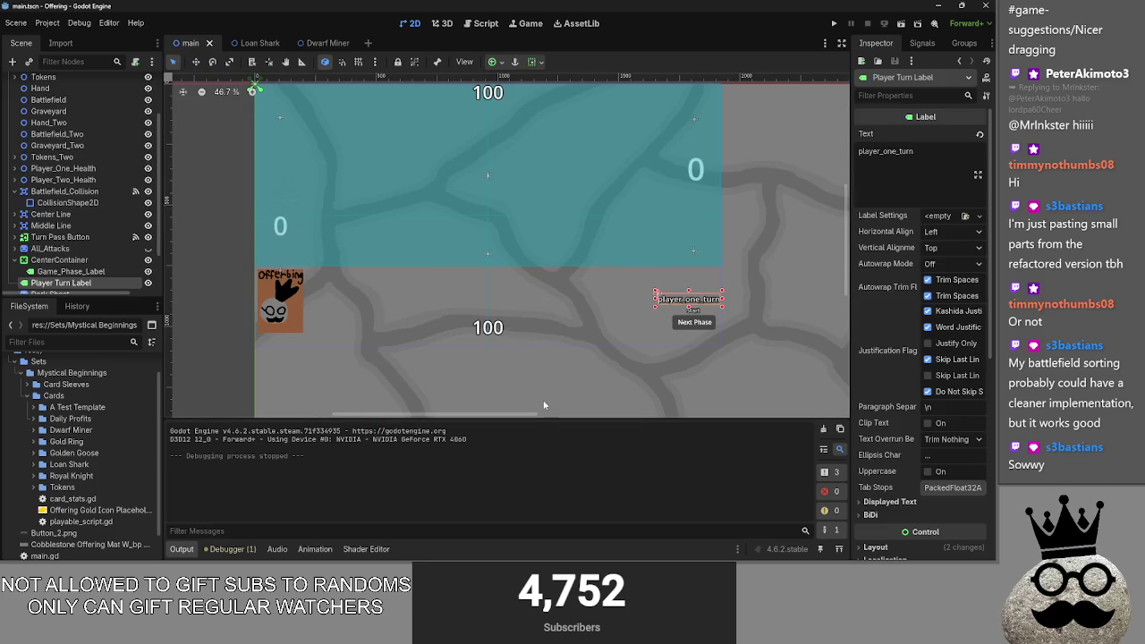
{"action": "key", "text": "super"}
{"action": "left_click", "coordinate": [632, 276]}
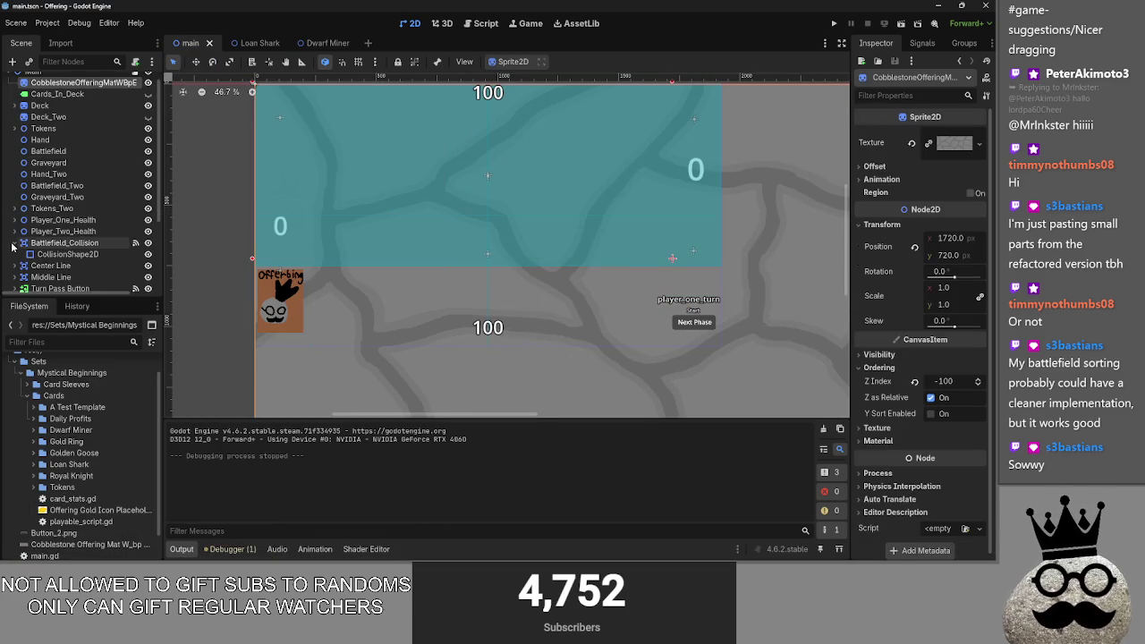
{"action": "left_click", "coordinate": [13, 243]}
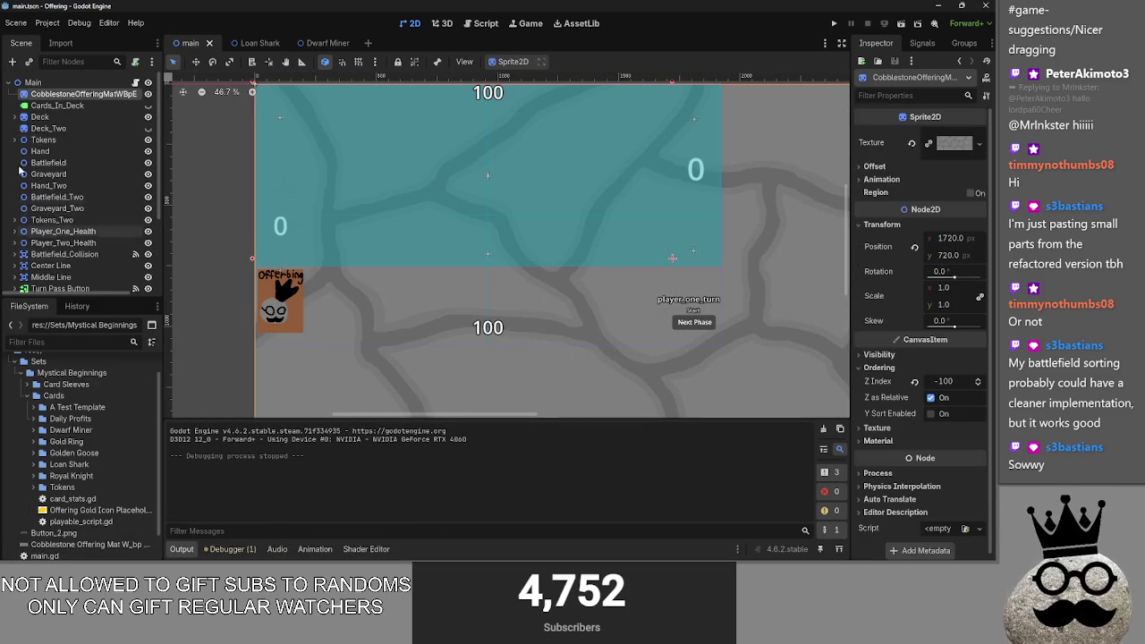
{"action": "left_click", "coordinate": [12, 60]}
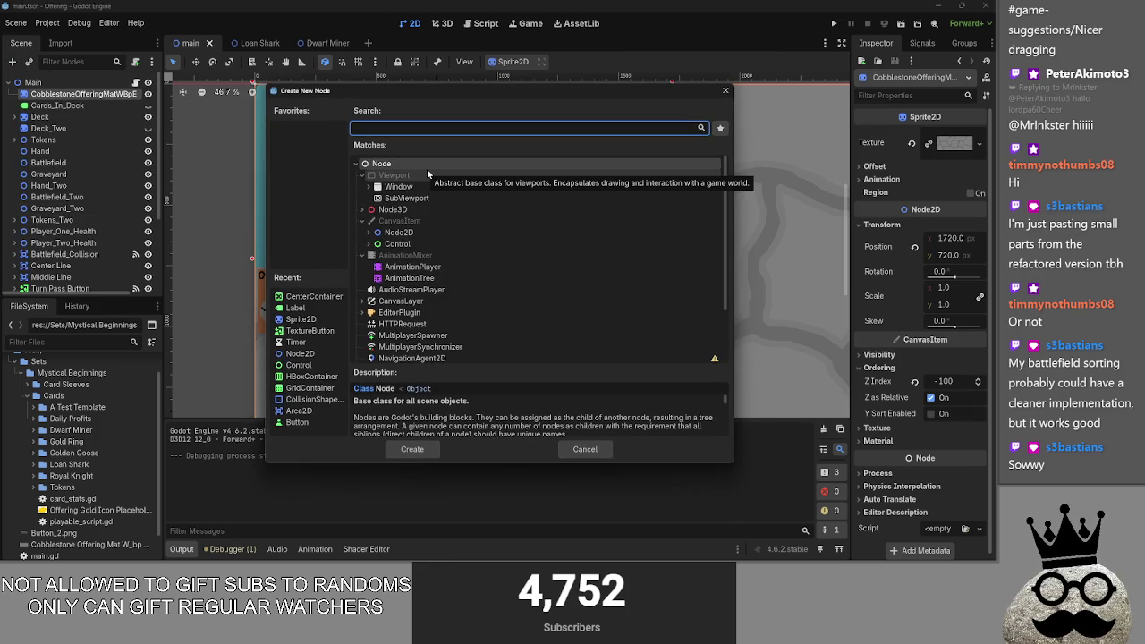
{"action": "left_click", "coordinate": [586, 449]}
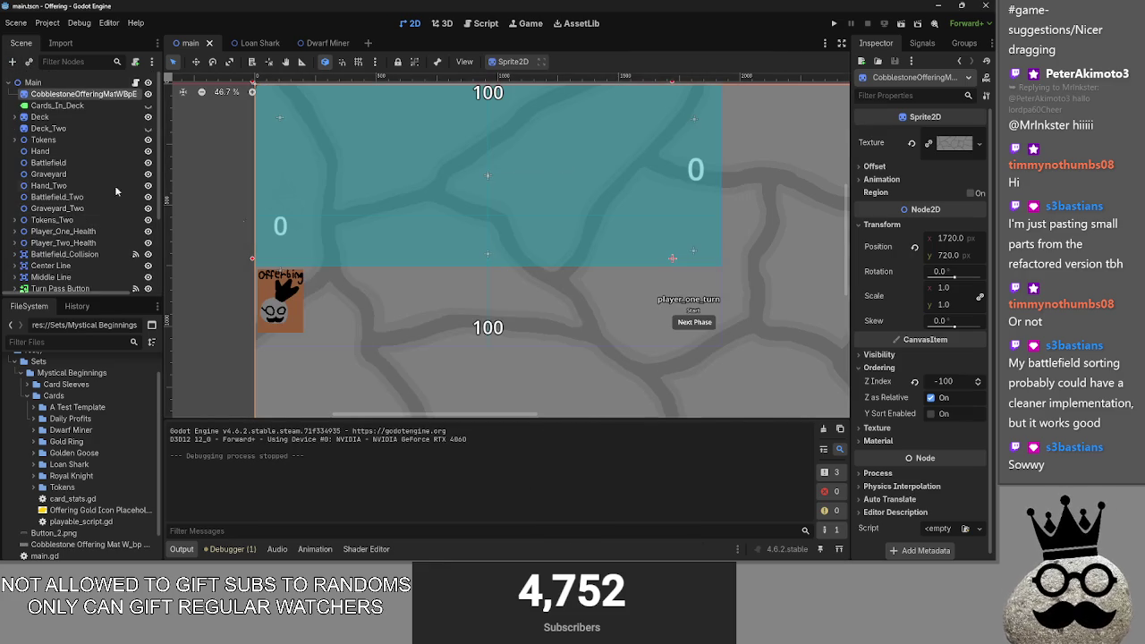
{"action": "left_click", "coordinate": [309, 182]}
{"action": "left_click", "coordinate": [64, 254]}
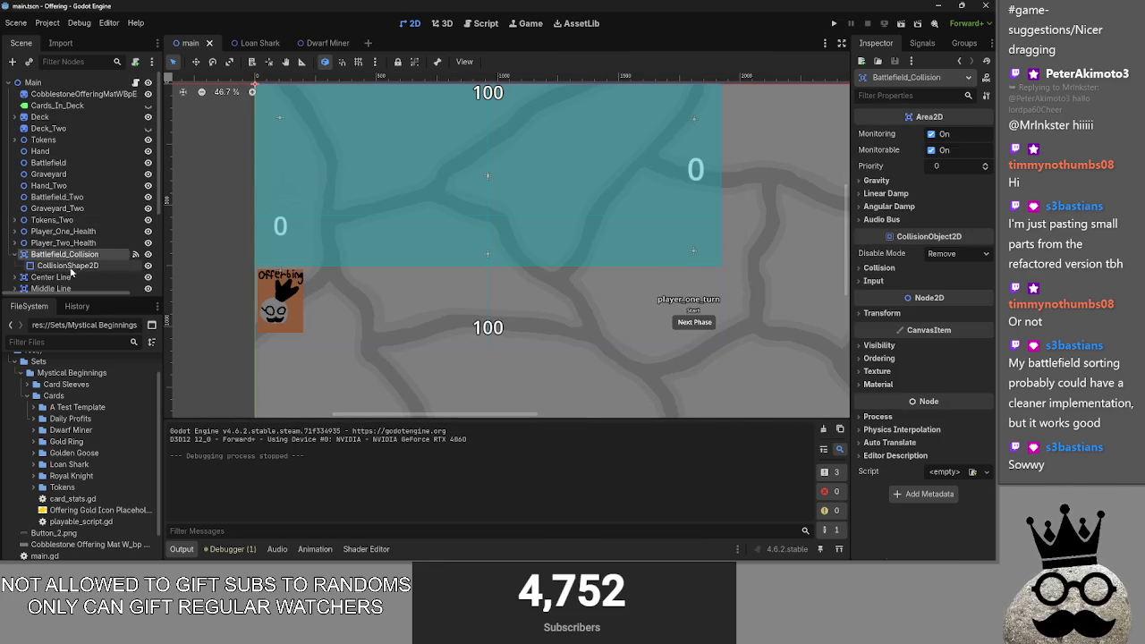
Step: Add an Area2D node and move it directly under Main
{"action": "left_click", "coordinate": [72, 62]}
{"action": "type", "text": "area"}
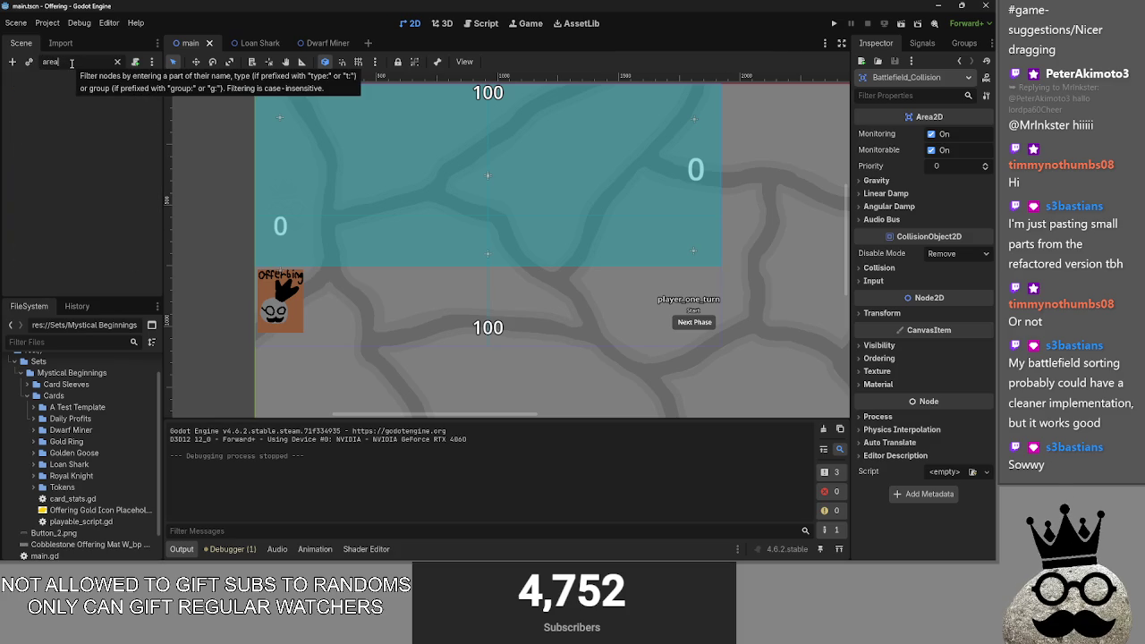
{"action": "left_click", "coordinate": [116, 61]}
{"action": "left_click", "coordinate": [12, 62]}
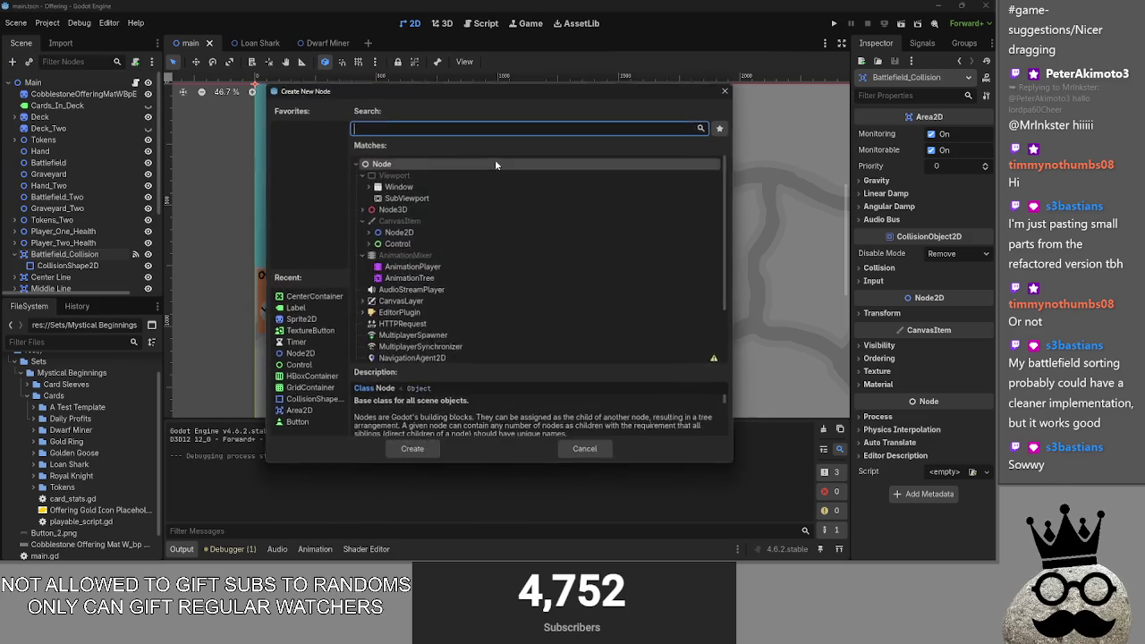
{"action": "type", "text": "are"}
{"action": "left_click", "coordinate": [411, 450]}
{"action": "left_click_drag", "start_coordinate": [50, 278], "coordinate": [61, 254]}
Step: Rename the Area2D to Hand_Hover_Collision, then bring the Discord sandwich photo on screen
{"action": "double_click", "coordinate": [61, 254]}
{"action": "type", "text": "Hand"}
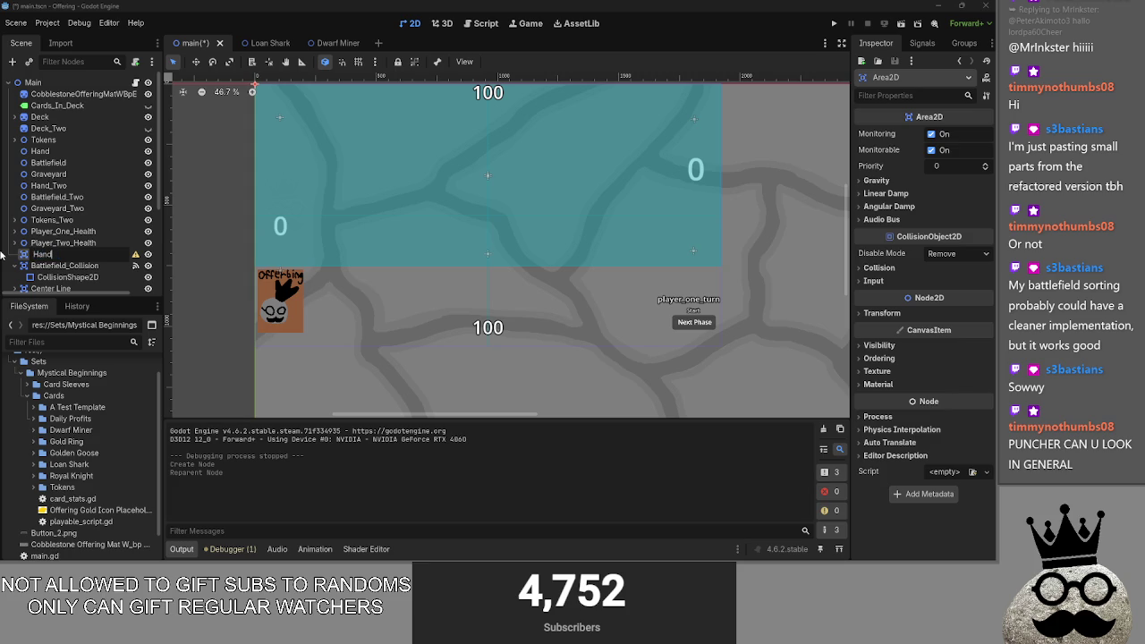
{"action": "type", "text": "_Hov"}
{"action": "type", "text": "er_"}
{"action": "type", "text": "zo"}
{"action": "key", "text": "BackSpace"}
{"action": "type", "text": "Coll"}
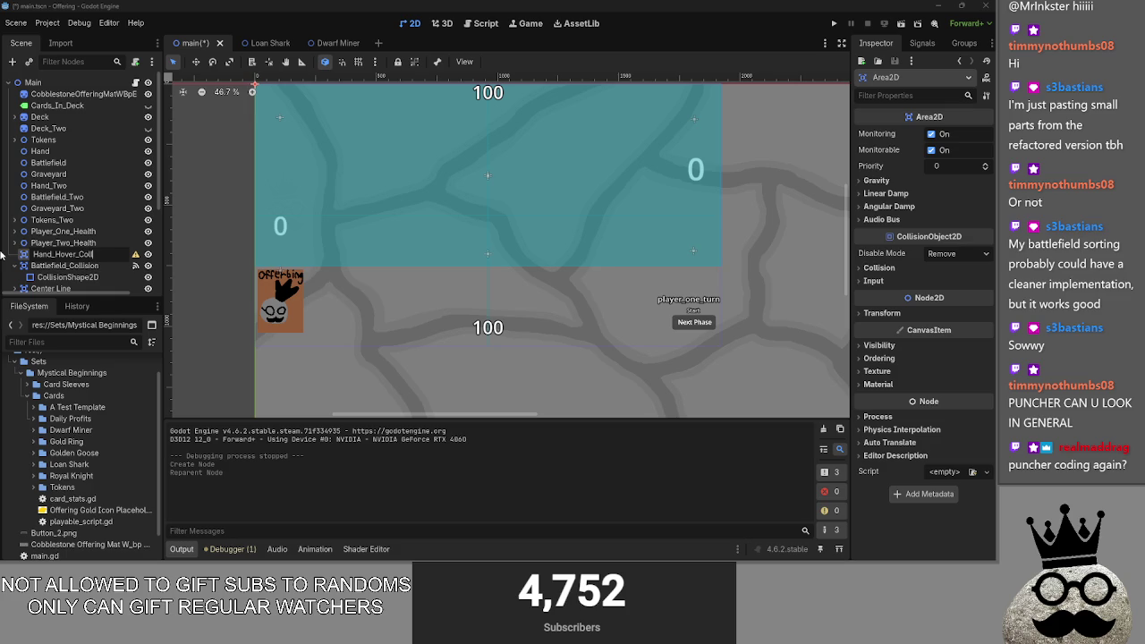
{"action": "type", "text": "ision"}
{"action": "key", "text": "Return"}
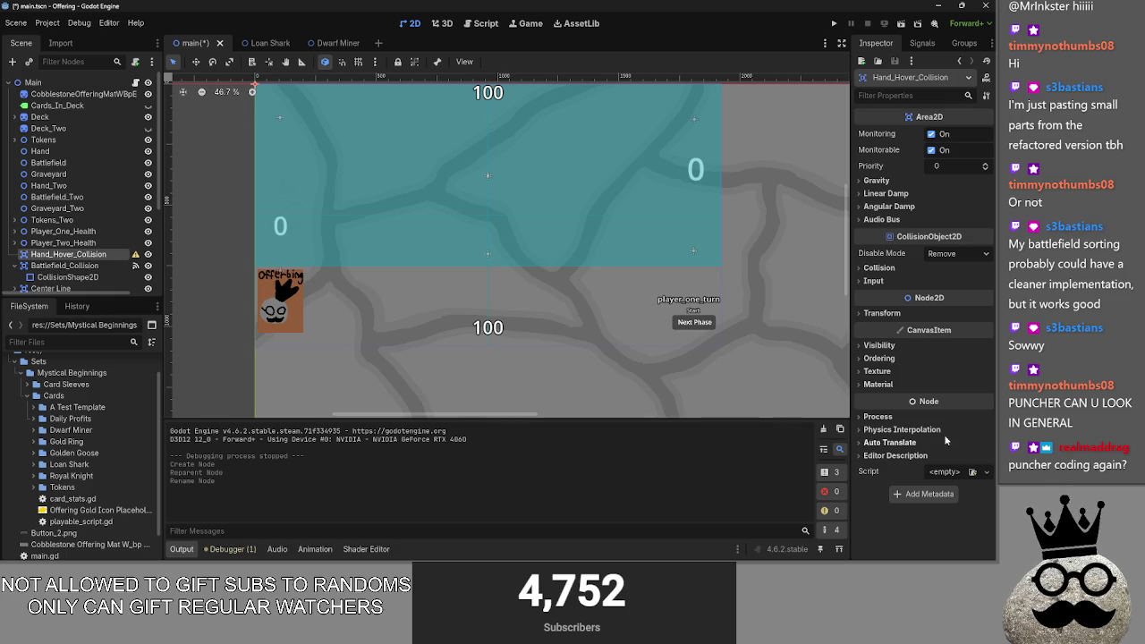
{"action": "key", "text": "alt+Tab"}
{"action": "key", "text": "alt+Tab"}
{"action": "key", "text": "alt+Tab"}
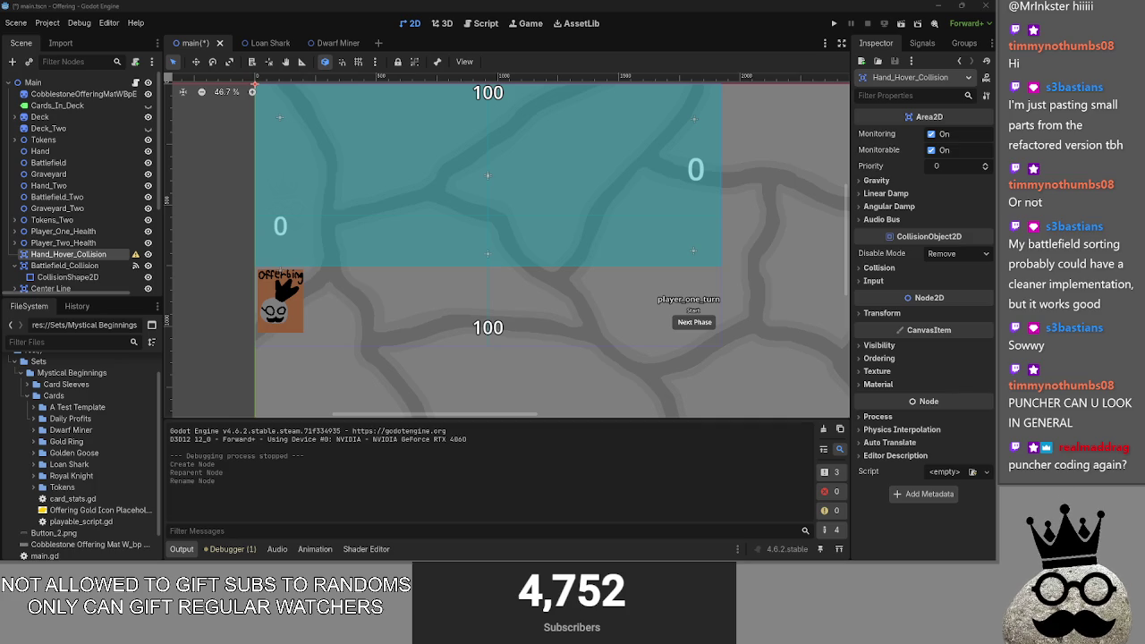
{"action": "left_click_drag", "start_coordinate": [0, 9], "coordinate": [282, 7]}
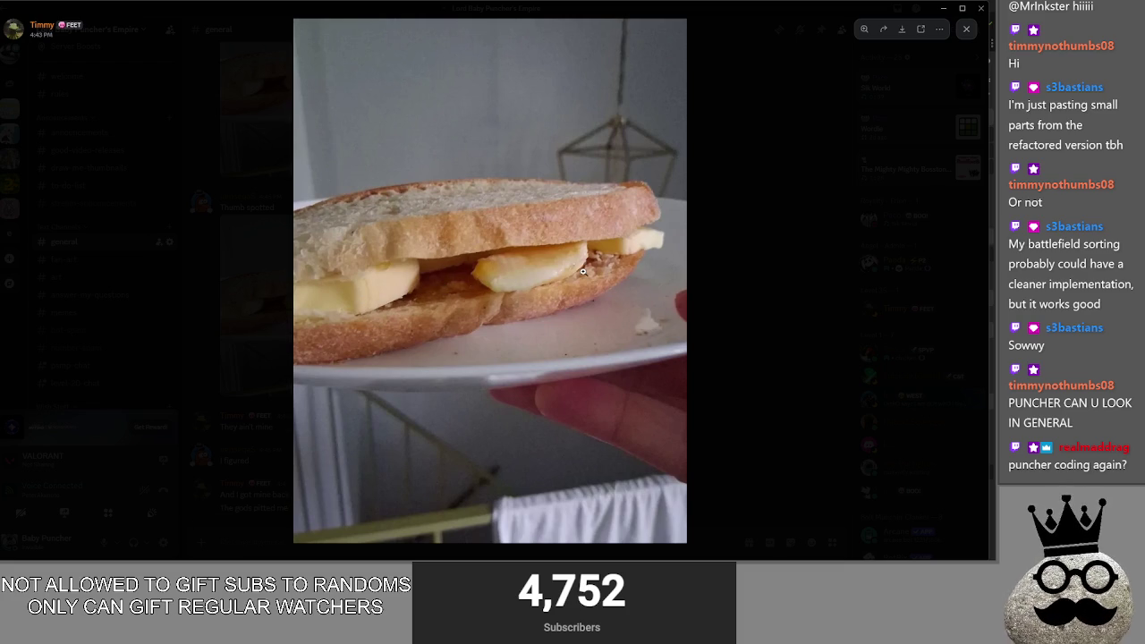
Step: Close the sandwich photo, scroll #general, and jump to the original sandwich image post
{"action": "left_click", "coordinate": [725, 312]}
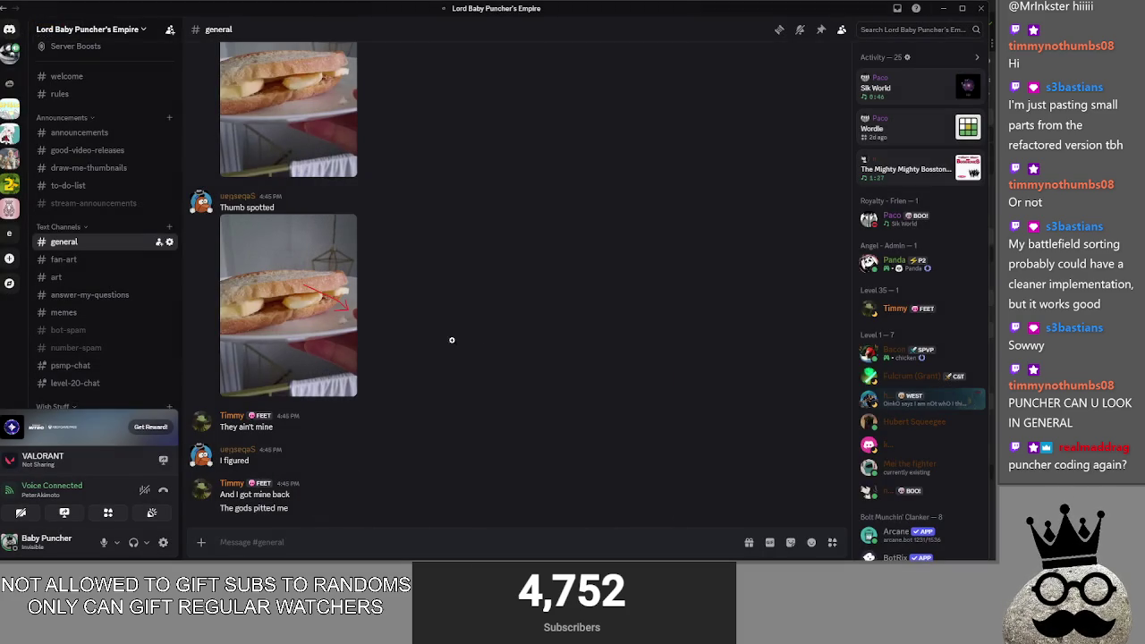
{"action": "left_click", "coordinate": [259, 373]}
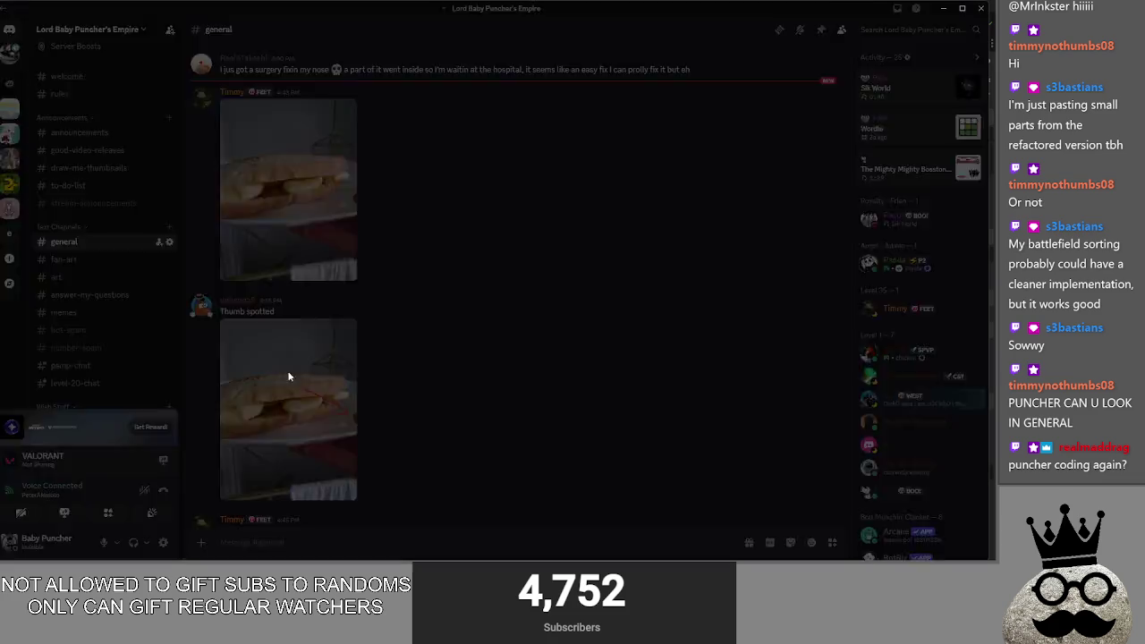
{"action": "key", "text": "Escape"}
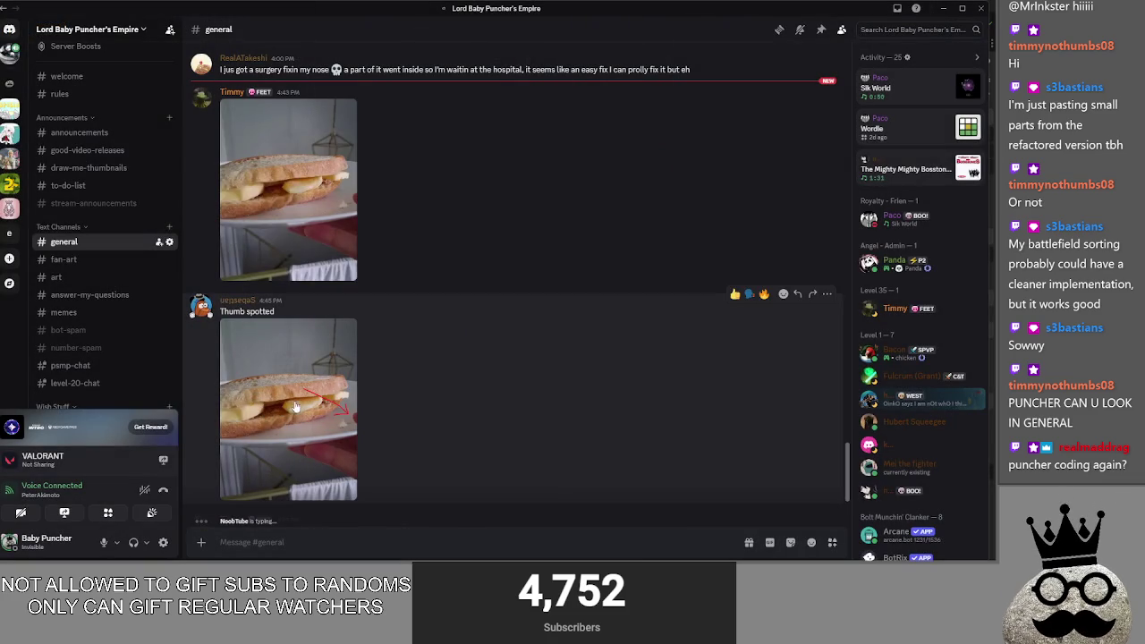
{"action": "scroll", "coordinate": [365, 396], "scroll_direction": "up", "scroll_amount": 3}
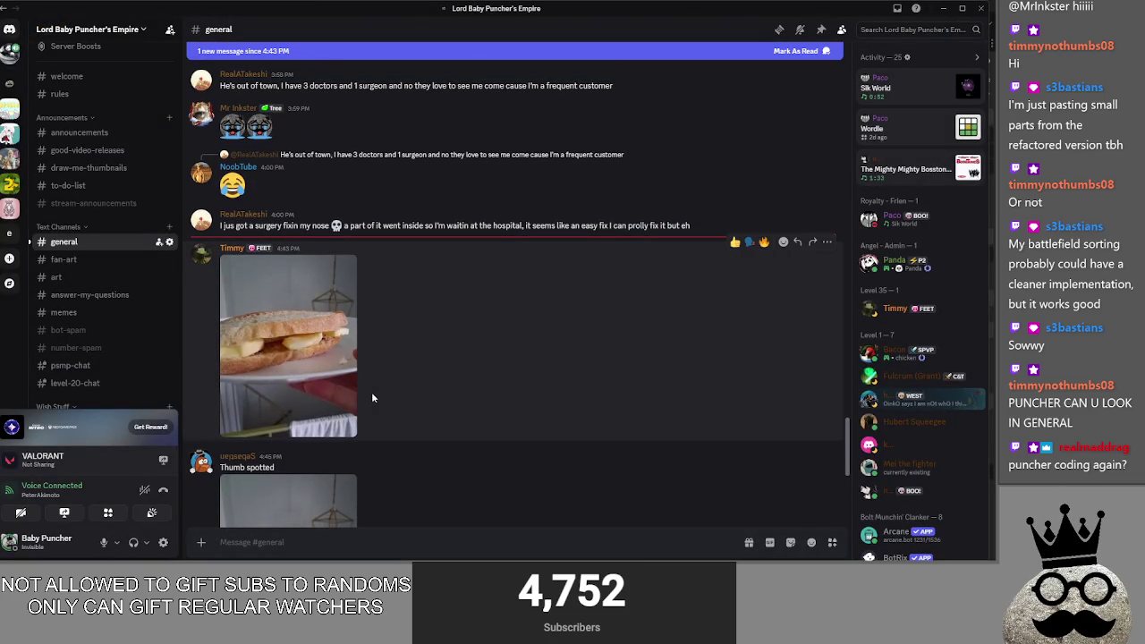
{"action": "scroll", "coordinate": [372, 395], "scroll_direction": "down", "scroll_amount": 6}
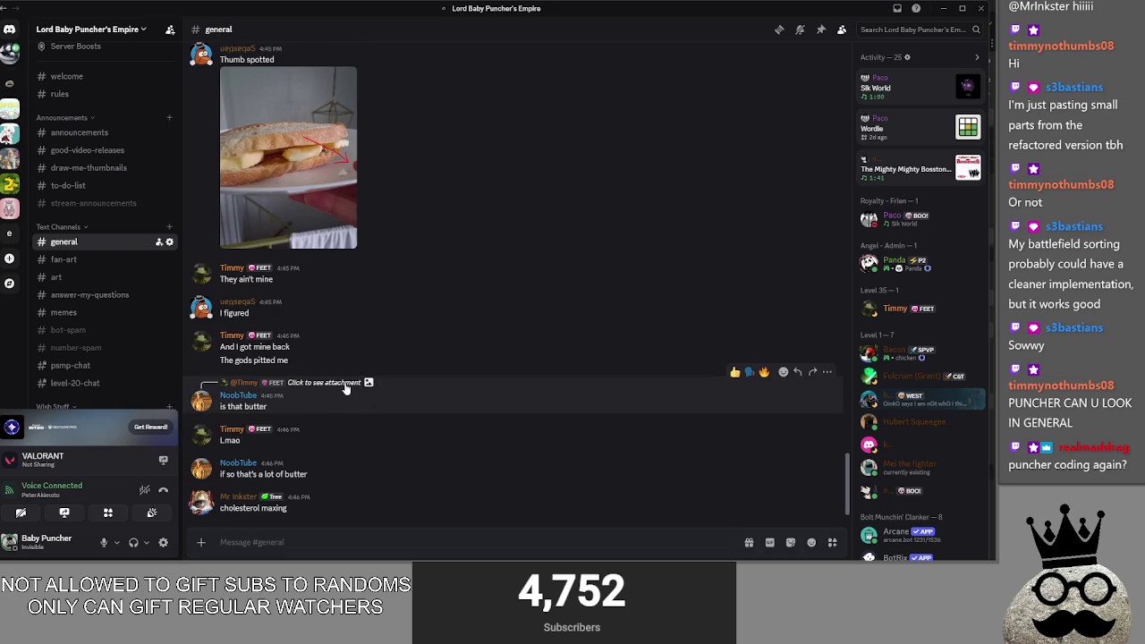
{"action": "left_click", "coordinate": [345, 384]}
{"action": "mouse_move", "coordinate": [844, 11]}
{"action": "left_mouse_down"}
{"action": "mouse_move", "coordinate": [884, 16]}
{"action": "mouse_move", "coordinate": [810, 40]}
{"action": "mouse_move", "coordinate": [1100, 8]}
{"action": "left_mouse_up"}
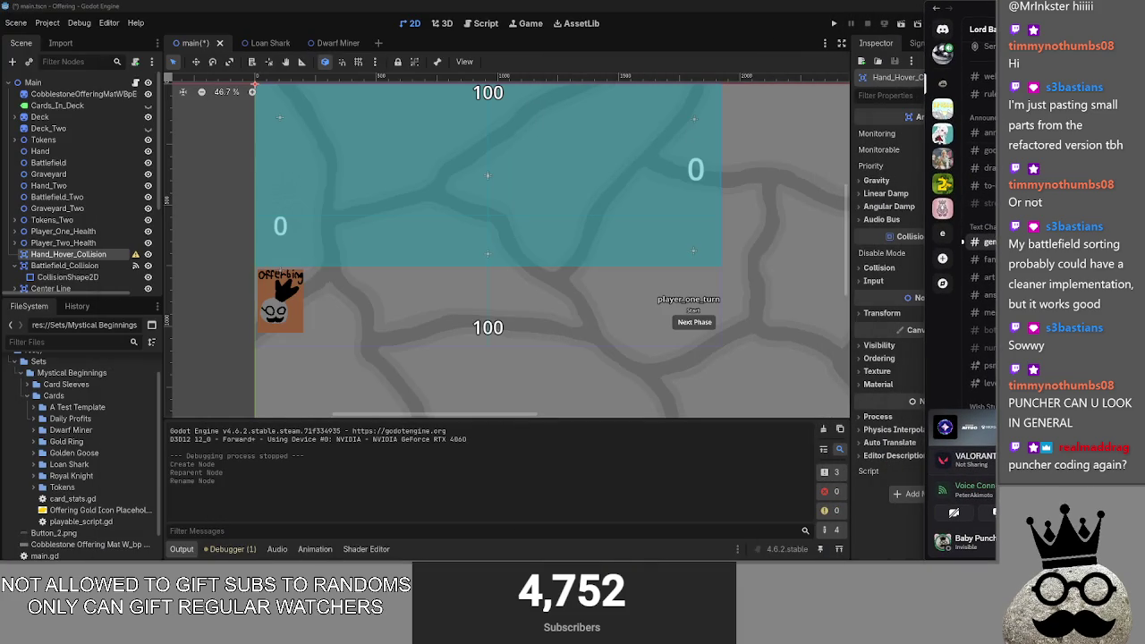
Step: Drag the Discord window further right, clear of the Godot editor
{"action": "left_click_drag", "start_coordinate": [1100, 9], "coordinate": [1141, 9]}
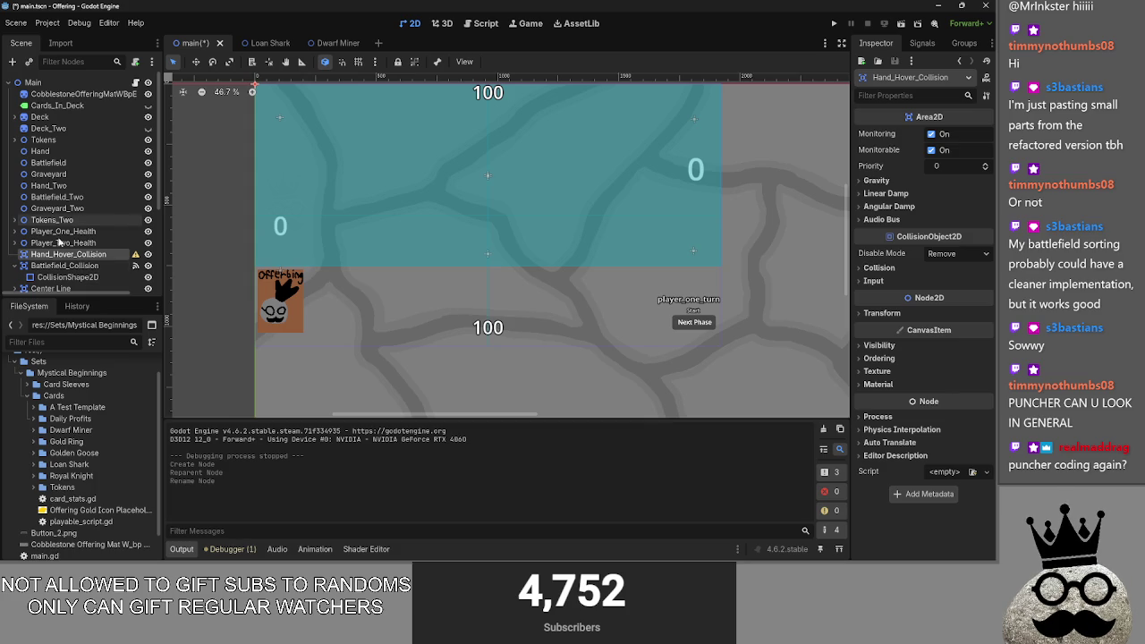
Step: Add a CollisionShape2D under Hand_Hover_Collision and give it a rectangle shape
{"action": "left_click", "coordinate": [13, 63]}
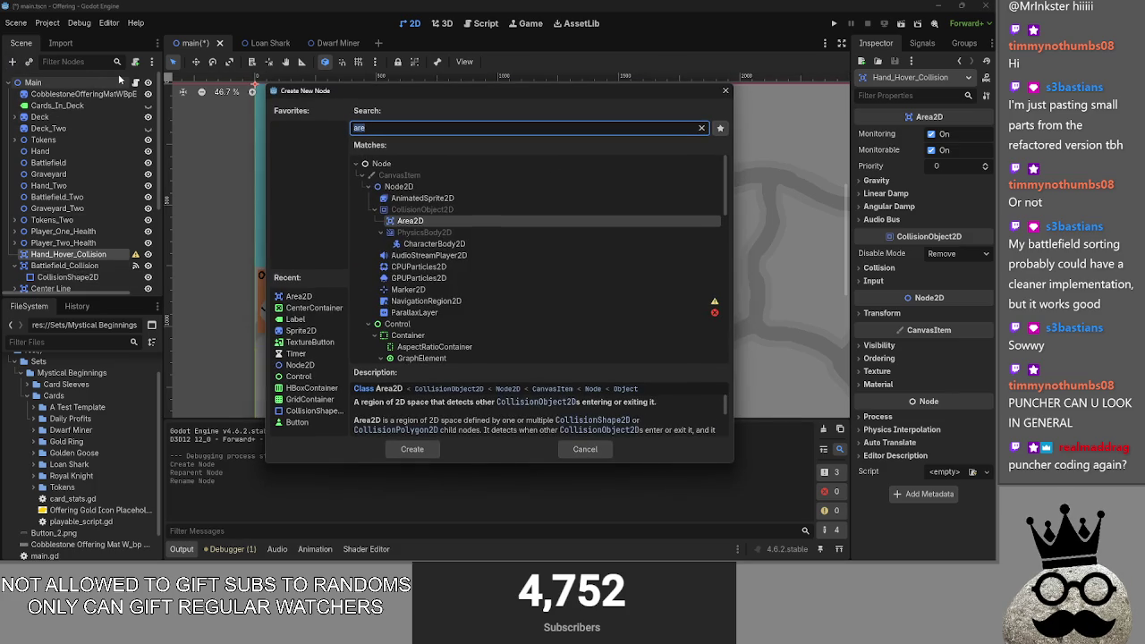
{"action": "type", "text": "colli"}
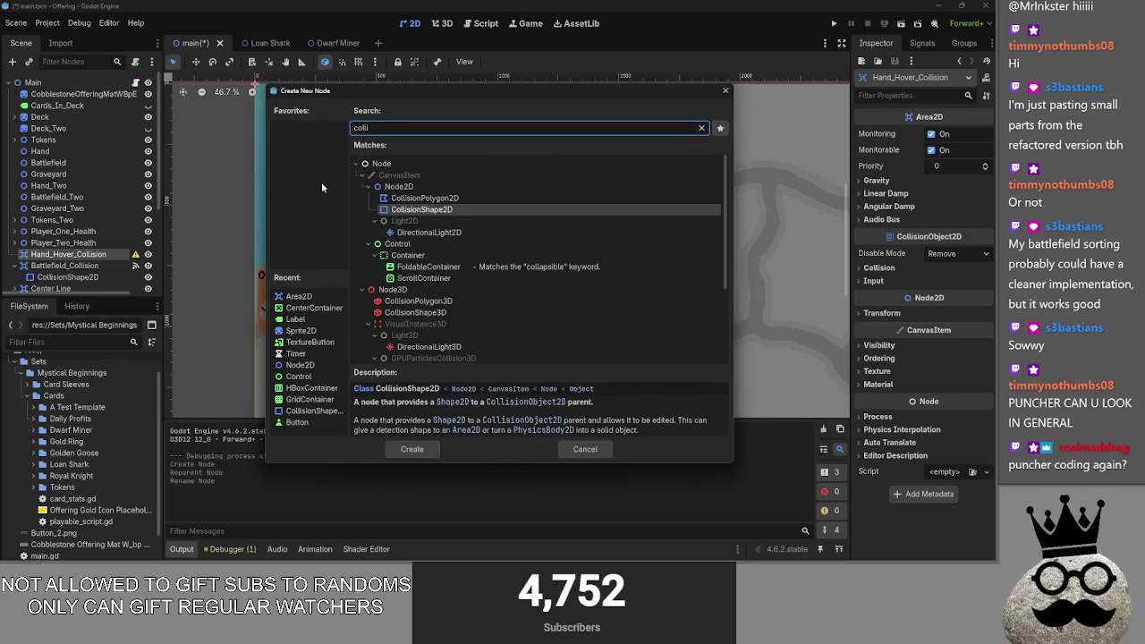
{"action": "left_click", "coordinate": [410, 450]}
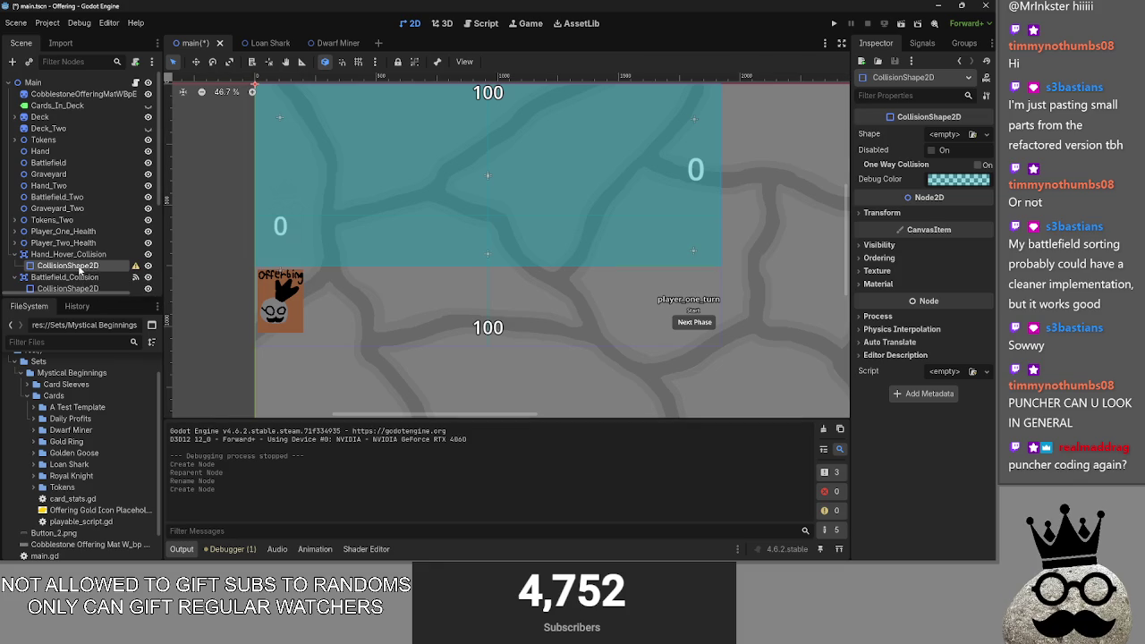
{"action": "left_click", "coordinate": [967, 139]}
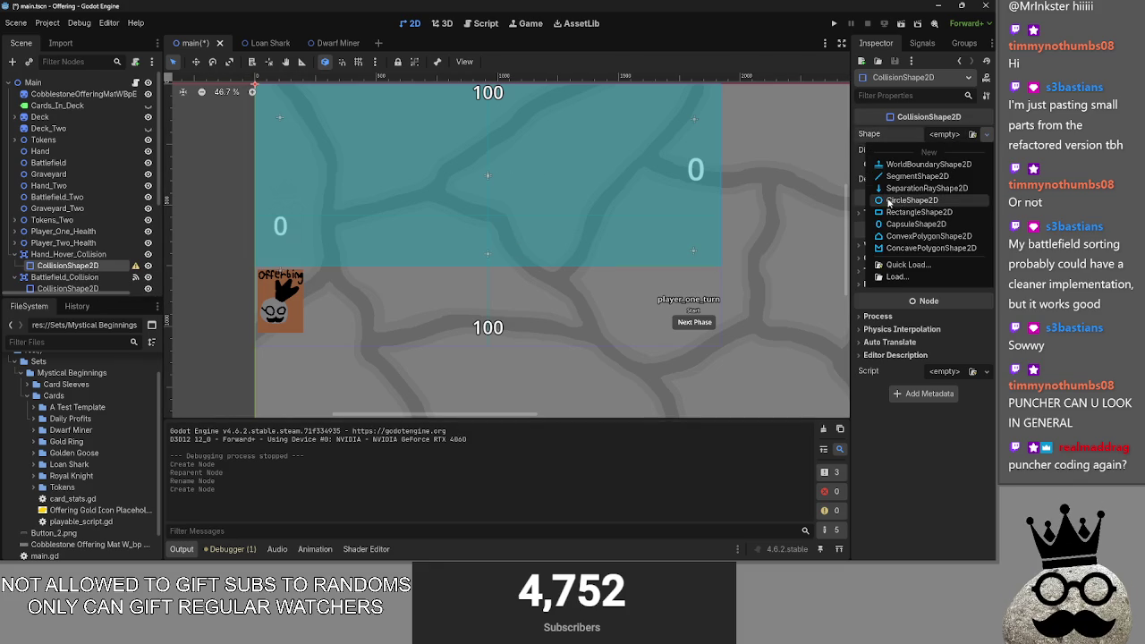
{"action": "left_click", "coordinate": [904, 218]}
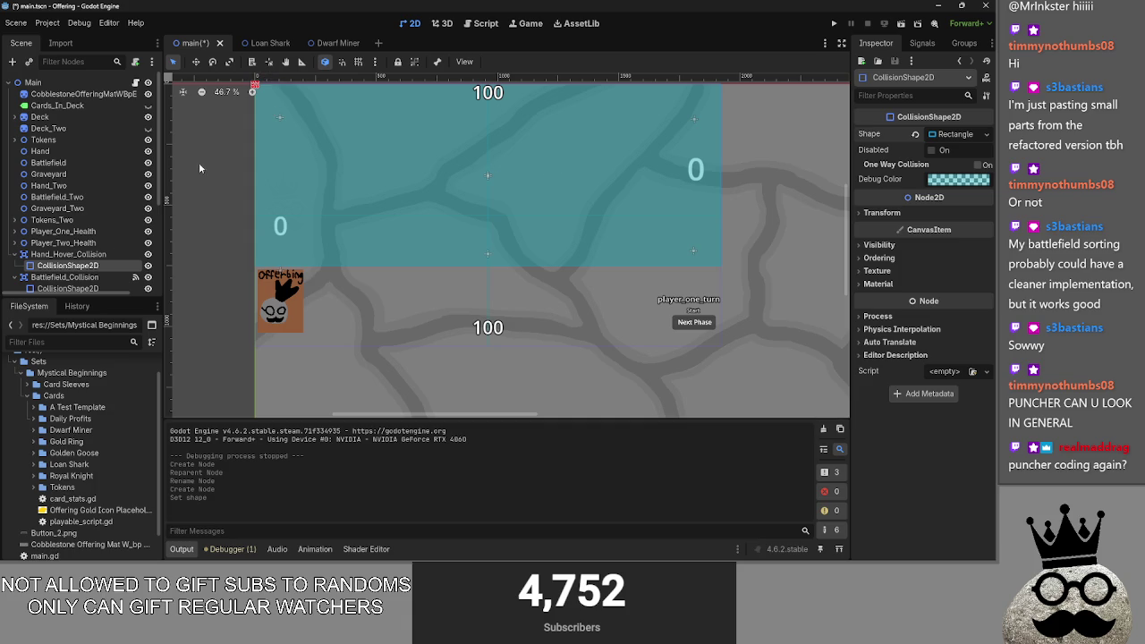
Step: Move the new rectangle to the scene origin and enlarge it toward the lower right
{"action": "scroll", "coordinate": [330, 167], "scroll_direction": "up", "scroll_amount": 2}
{"action": "scroll", "coordinate": [345, 166], "scroll_direction": "up", "scroll_amount": 9}
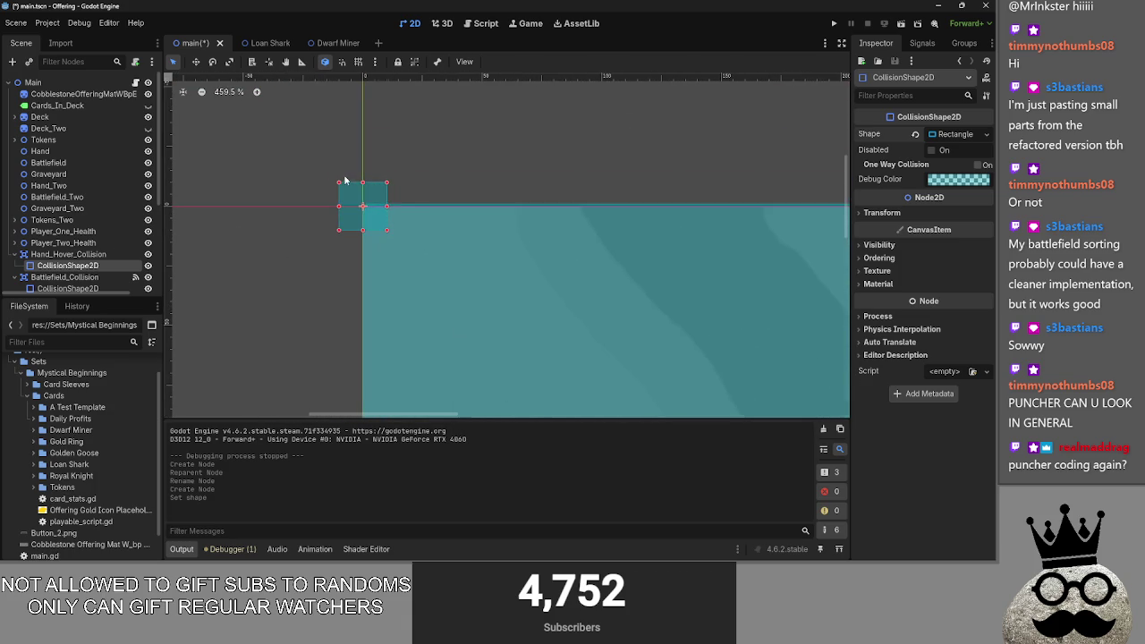
{"action": "mouse_move", "coordinate": [366, 199]}
{"action": "left_mouse_down"}
{"action": "mouse_move", "coordinate": [206, 265]}
{"action": "mouse_move", "coordinate": [657, 422]}
{"action": "left_mouse_up"}
{"action": "scroll", "coordinate": [583, 396], "scroll_direction": "down", "scroll_amount": 5}
{"action": "scroll", "coordinate": [456, 209], "scroll_direction": "down", "scroll_amount": 2}
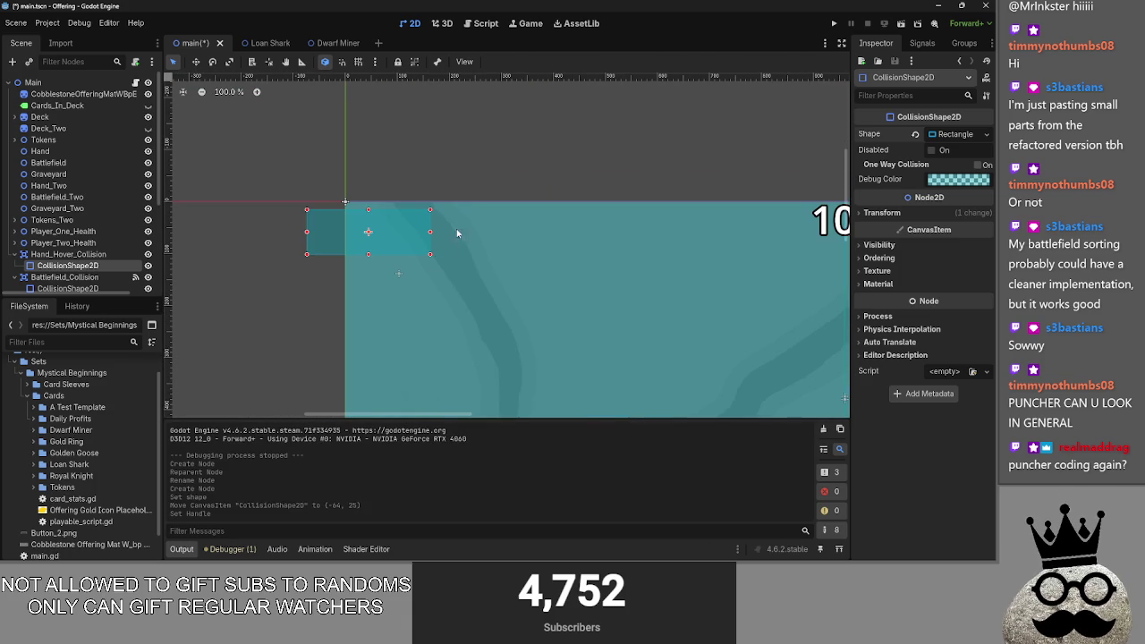
{"action": "left_click_drag", "start_coordinate": [431, 258], "coordinate": [719, 376]}
{"action": "scroll", "coordinate": [718, 376], "scroll_direction": "right", "scroll_amount": 5}
{"action": "scroll", "coordinate": [719, 376], "scroll_direction": "down", "scroll_amount": 2}
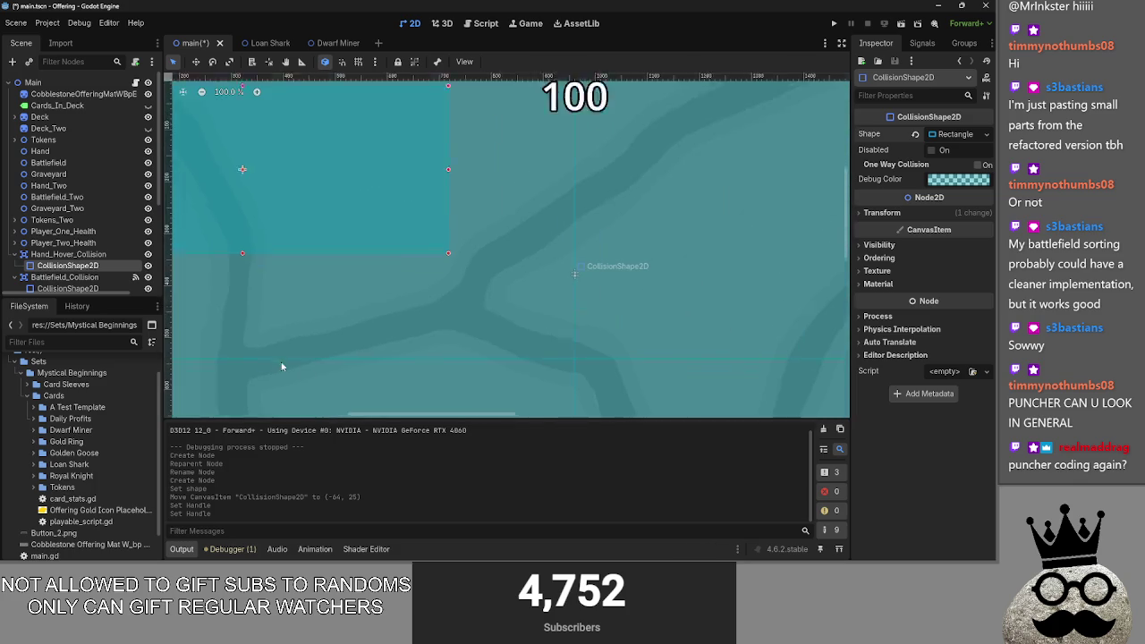
{"action": "scroll", "coordinate": [379, 399], "scroll_direction": "right", "scroll_amount": 5}
{"action": "scroll", "coordinate": [378, 399], "scroll_direction": "up", "scroll_amount": 2}
{"action": "scroll", "coordinate": [422, 271], "scroll_direction": "down", "scroll_amount": 3}
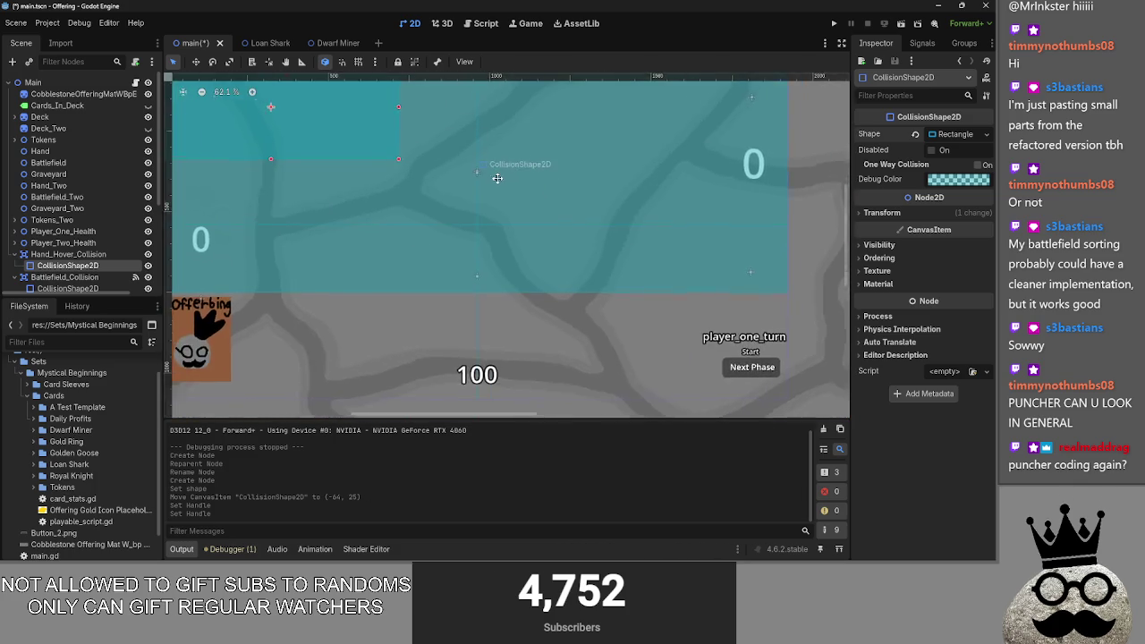
{"action": "scroll", "coordinate": [476, 186], "scroll_direction": "right", "scroll_amount": 2}
{"action": "scroll", "coordinate": [476, 186], "scroll_direction": "up", "scroll_amount": 2}
Step: Try repositioning the collision shapes, undoing each move
{"action": "left_click_drag", "start_coordinate": [211, 161], "coordinate": [223, 185]}
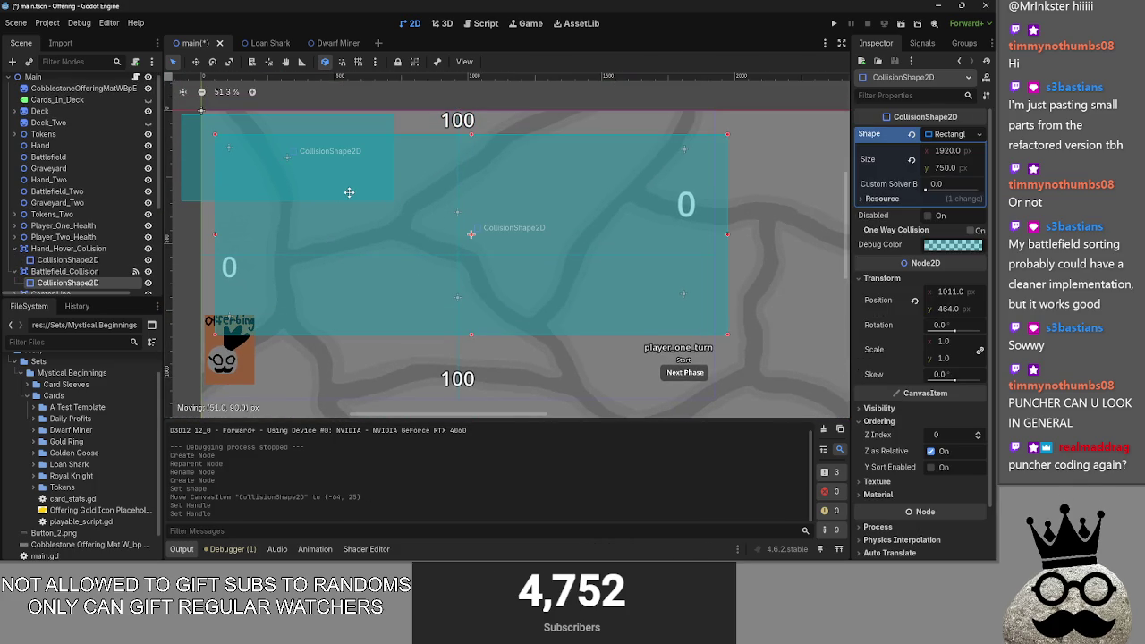
{"action": "key", "text": "ctrl+z"}
{"action": "left_click", "coordinate": [189, 170]}
{"action": "left_click_drag", "start_coordinate": [280, 163], "coordinate": [295, 181]}
{"action": "key", "text": "ctrl+z"}
{"action": "left_click", "coordinate": [283, 170]}
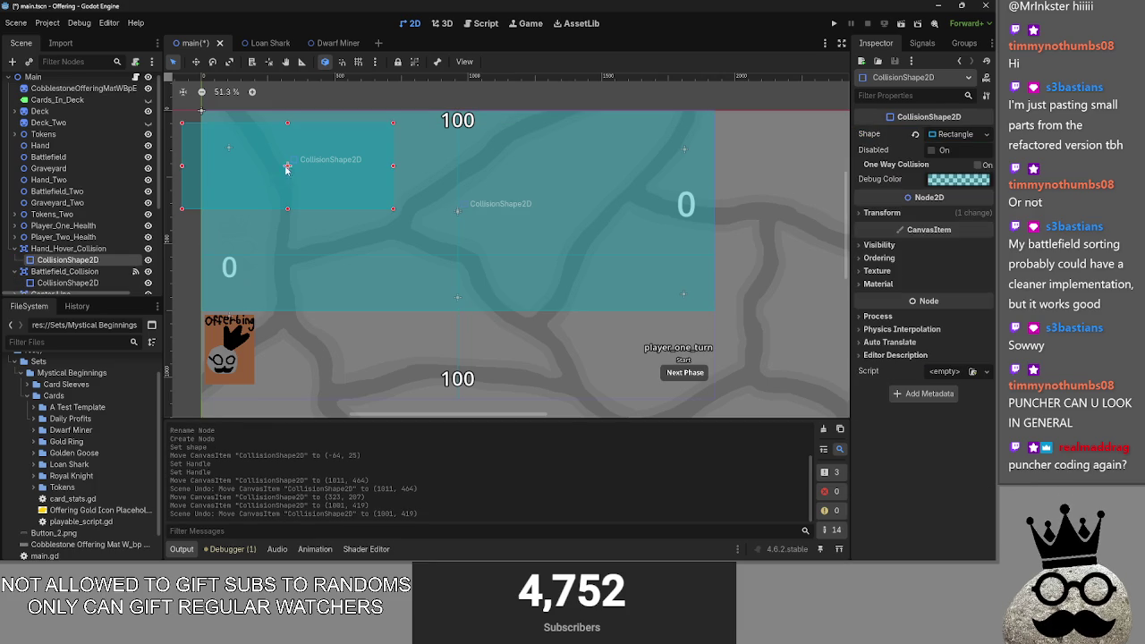
{"action": "key", "text": "ctrl+z"}
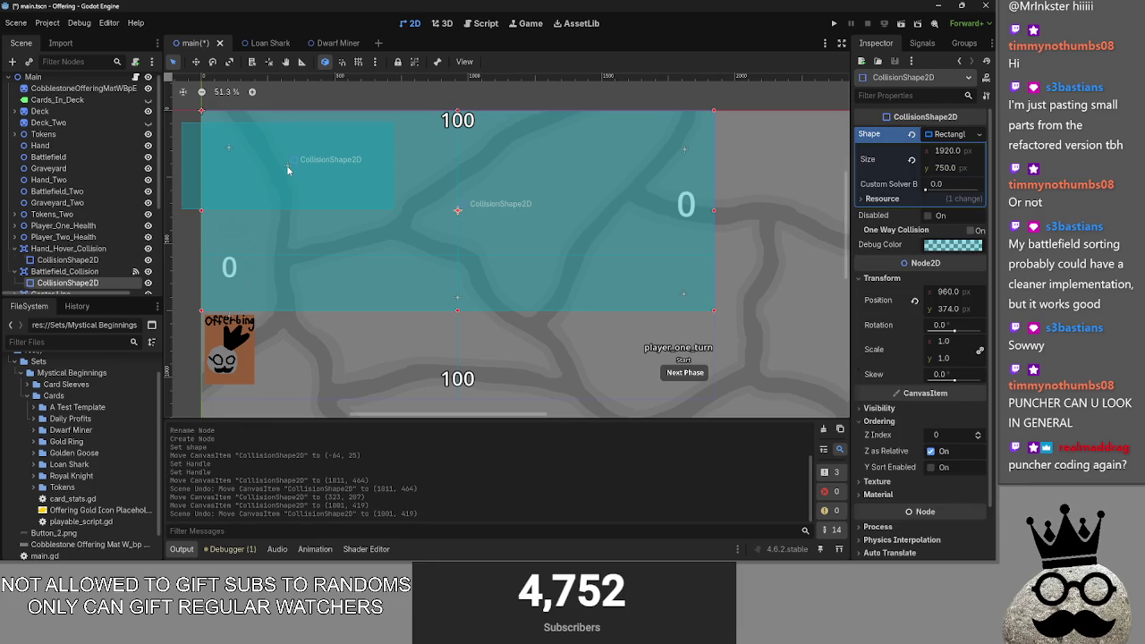
Step: Place the rectangle over the hand area, centred on the lower 100 label, and adjust its height
{"action": "mouse_move", "coordinate": [199, 171]}
{"action": "left_mouse_down"}
{"action": "mouse_move", "coordinate": [216, 230]}
{"action": "mouse_move", "coordinate": [363, 341]}
{"action": "mouse_move", "coordinate": [359, 357]}
{"action": "left_mouse_up"}
{"action": "scroll", "coordinate": [471, 359], "scroll_direction": "up", "scroll_amount": 2}
{"action": "left_click_drag", "start_coordinate": [453, 294], "coordinate": [452, 370]}
{"action": "scroll", "coordinate": [446, 349], "scroll_direction": "up", "scroll_amount": 5}
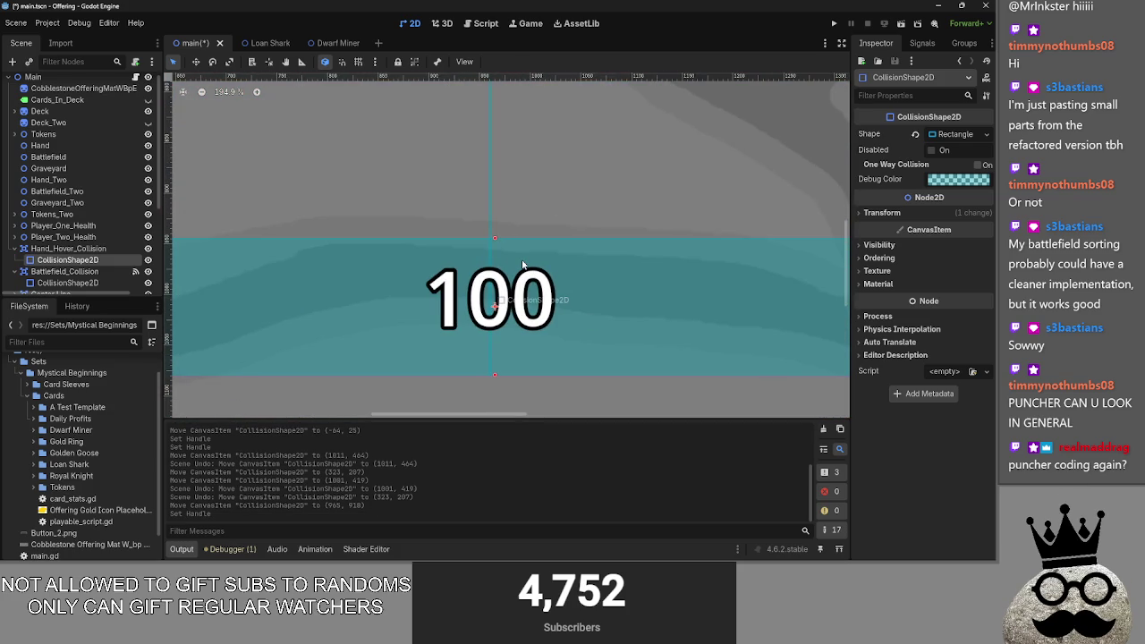
{"action": "left_click_drag", "start_coordinate": [524, 264], "coordinate": [516, 260]}
{"action": "scroll", "coordinate": [474, 253], "scroll_direction": "up", "scroll_amount": 8}
{"action": "scroll", "coordinate": [537, 230], "scroll_direction": "down", "scroll_amount": 3}
{"action": "scroll", "coordinate": [537, 230], "scroll_direction": "down", "scroll_amount": 7}
{"action": "mouse_move", "coordinate": [507, 258]}
{"action": "left_mouse_down"}
{"action": "mouse_move", "coordinate": [508, 155]}
{"action": "mouse_move", "coordinate": [504, 232]}
{"action": "left_mouse_up"}
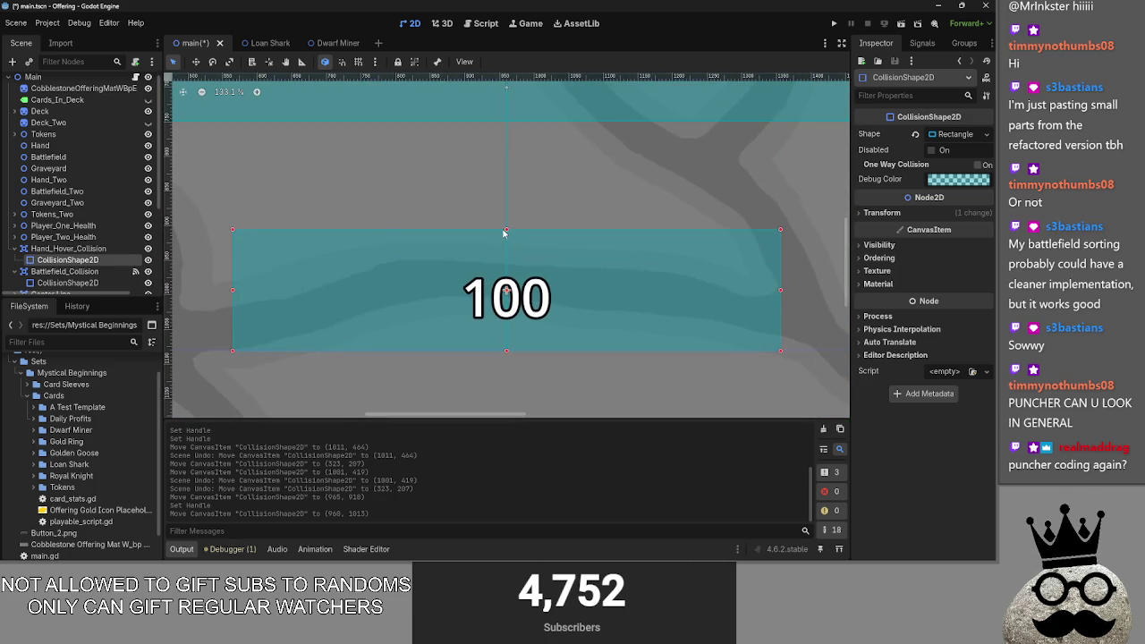
{"action": "key", "text": "alt+Tab"}
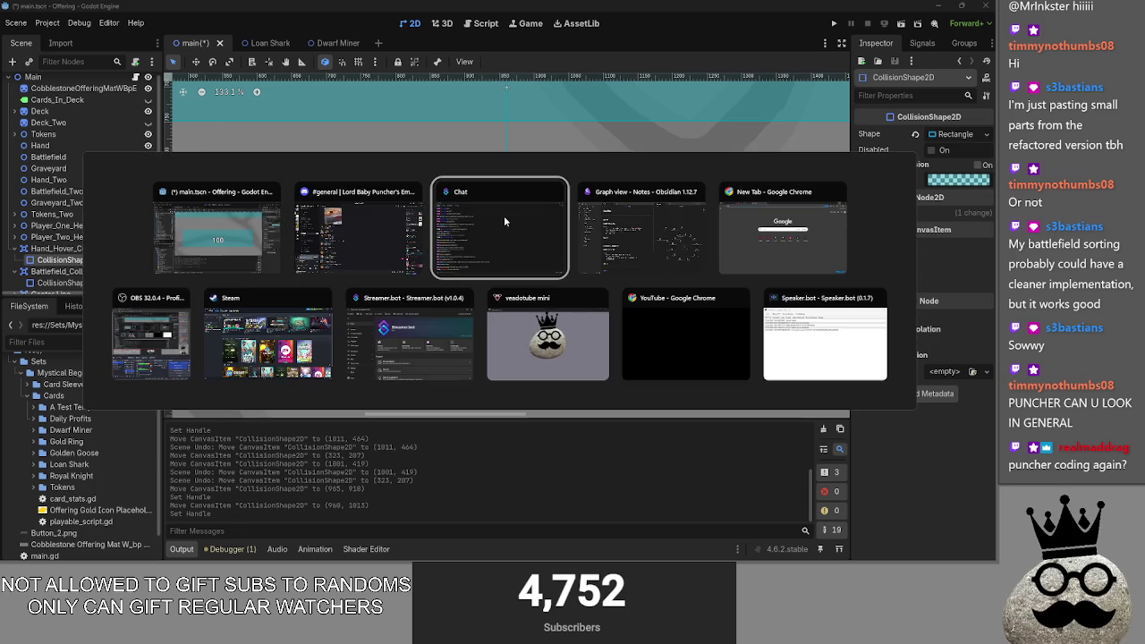
Step: Run the game and compare the current hover area with the hand row in the editor
{"action": "key", "text": "Escape"}
{"action": "key", "text": "F5"}
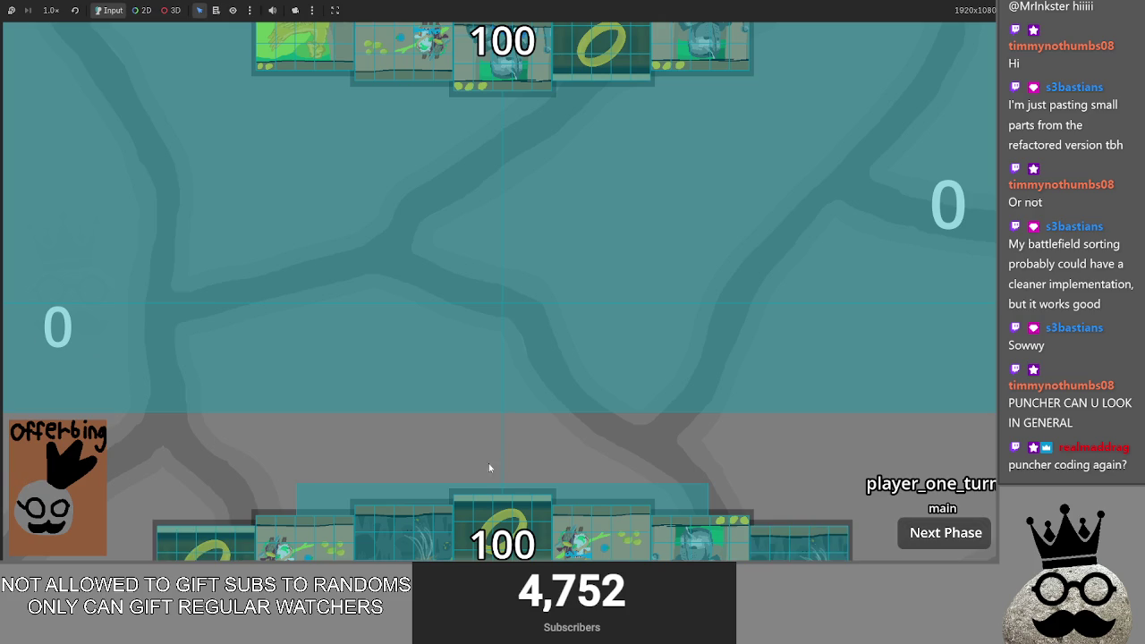
{"action": "key", "text": "alt+Tab"}
{"action": "scroll", "coordinate": [693, 308], "scroll_direction": "down", "scroll_amount": 9}
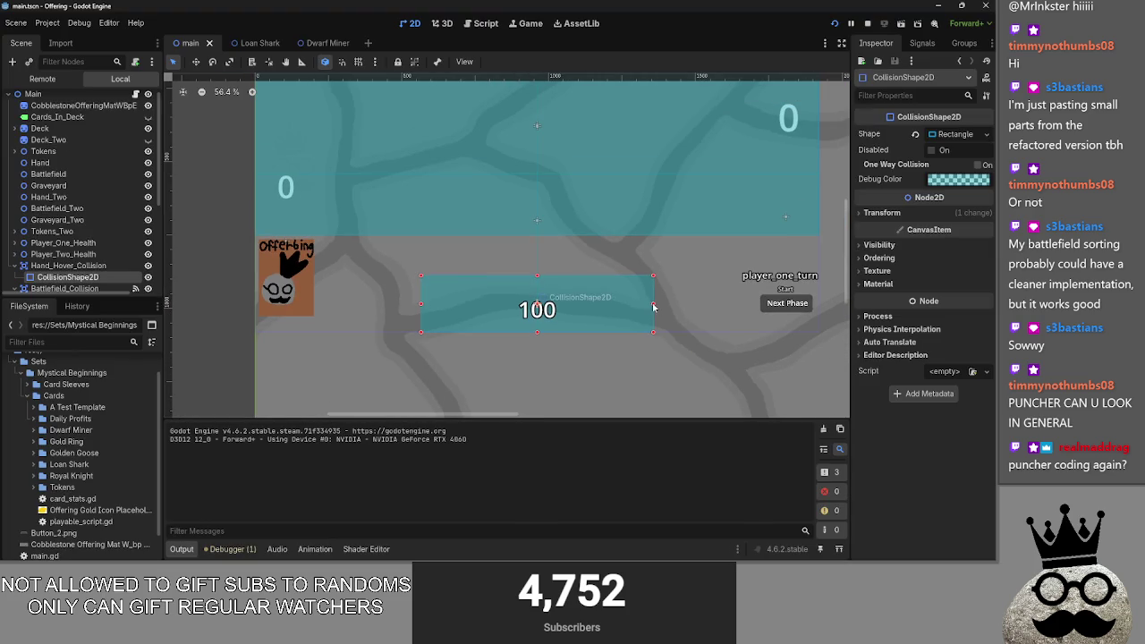
{"action": "key", "text": "alt+Tab"}
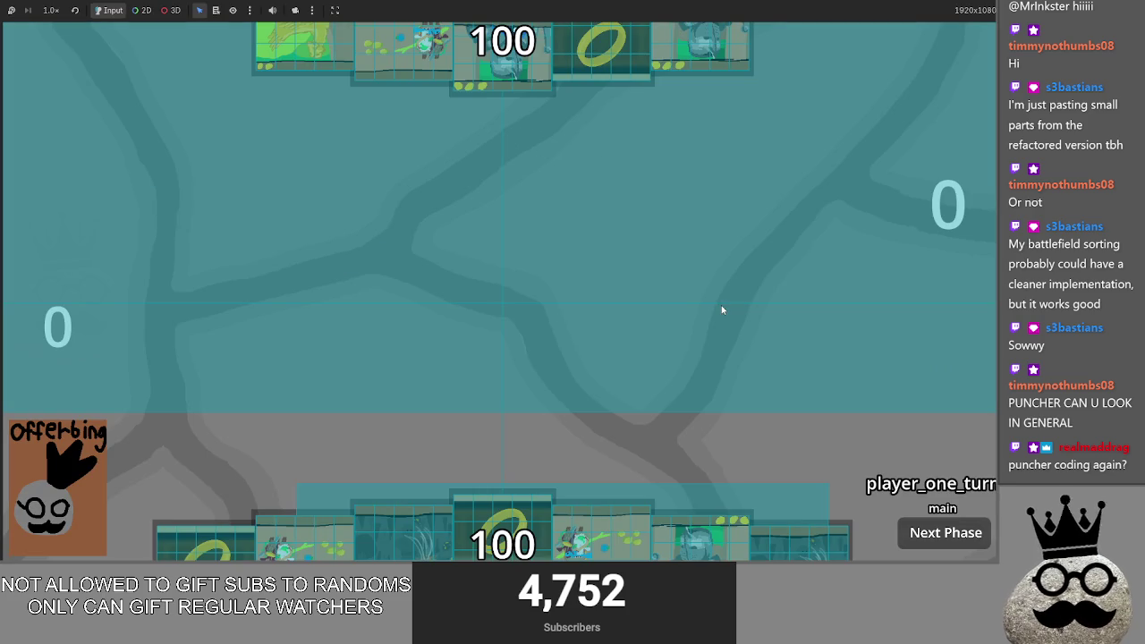
{"action": "key", "text": "alt+Tab"}
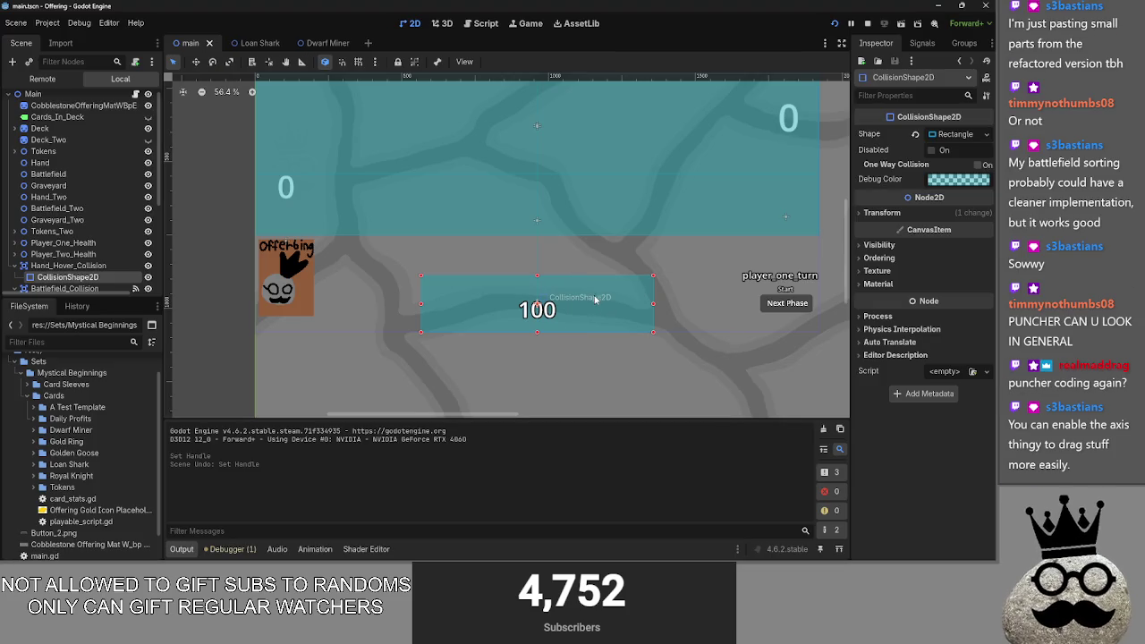
Step: Keep the shape's Position x at 960 and widen the collision rectangle to the right, then test it
{"action": "left_click", "coordinate": [895, 213]}
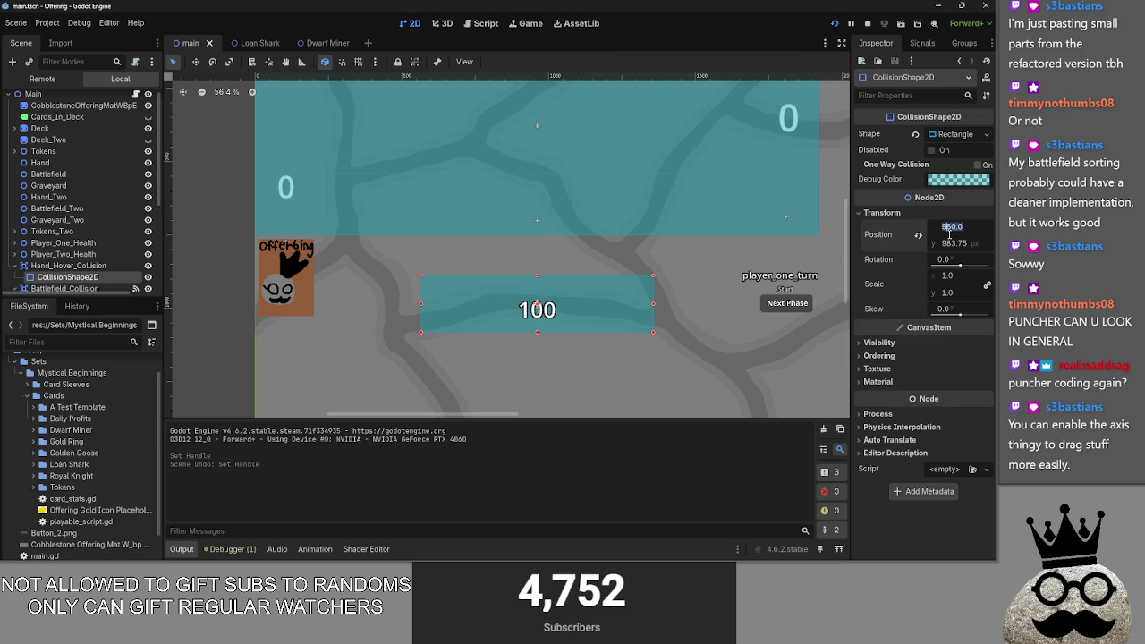
{"action": "key", "text": "Escape"}
{"action": "left_click_drag", "start_coordinate": [654, 305], "coordinate": [739, 304]}
{"action": "key", "text": "F5"}
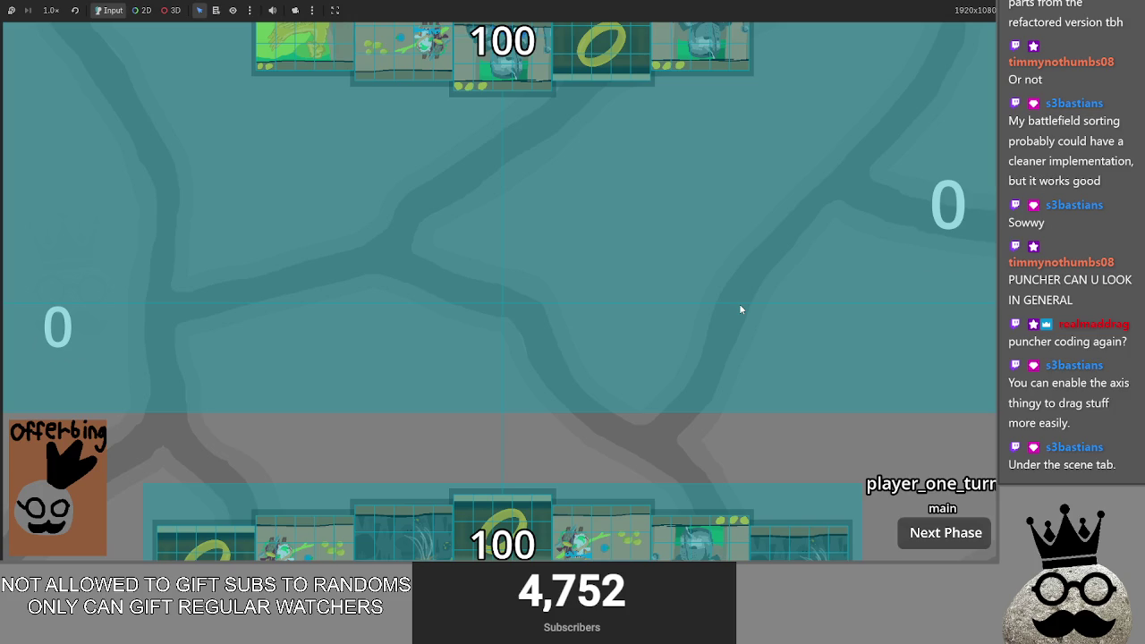
{"action": "key", "text": "F8"}
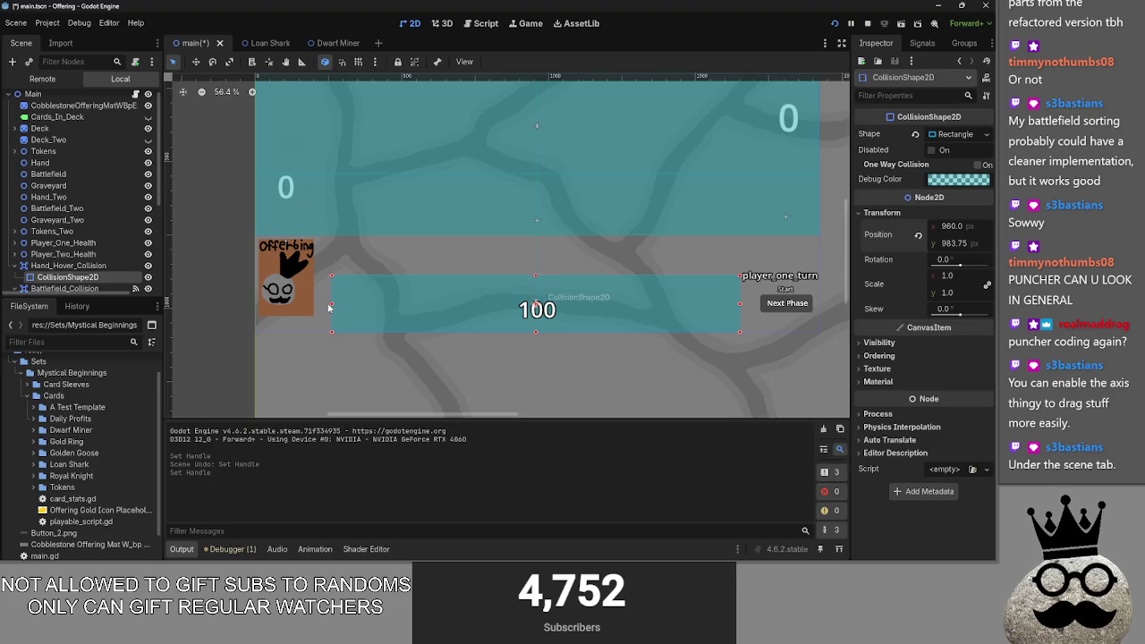
Step: Re-test the game, then undo the widening and a small right-edge adjustment
{"action": "key", "text": "F5"}
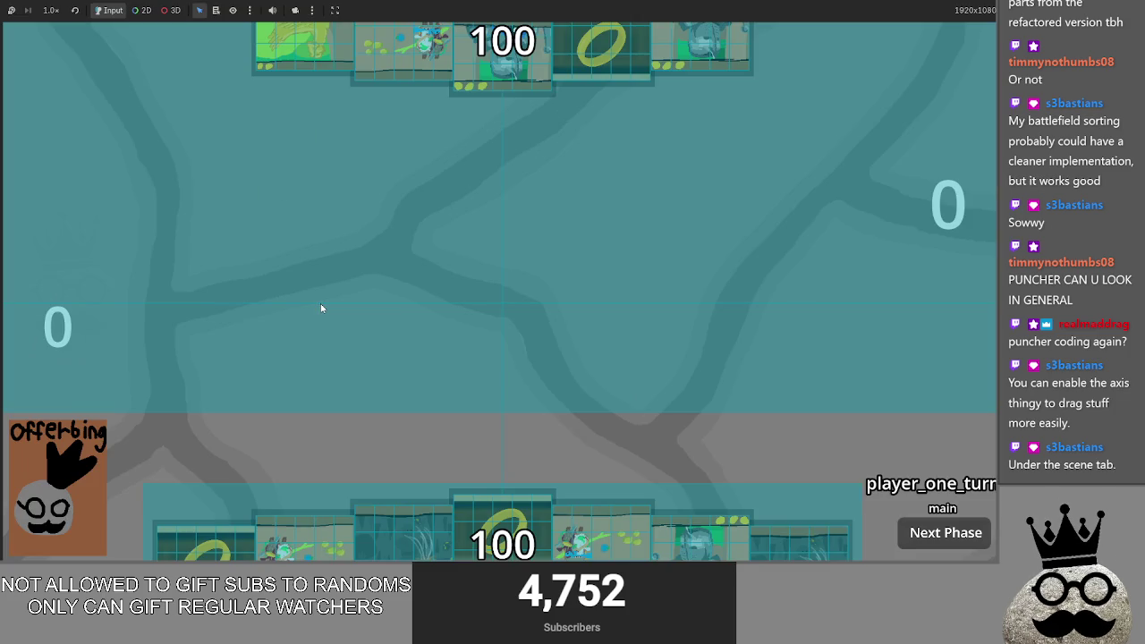
{"action": "key", "text": "F8"}
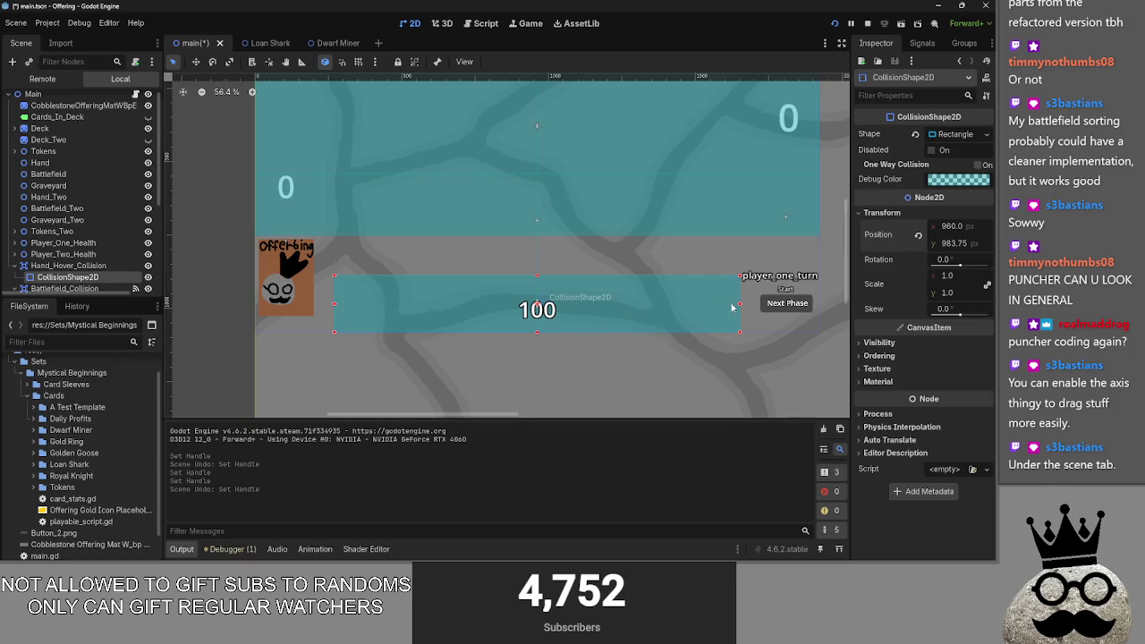
{"action": "key", "text": "ctrl+z"}
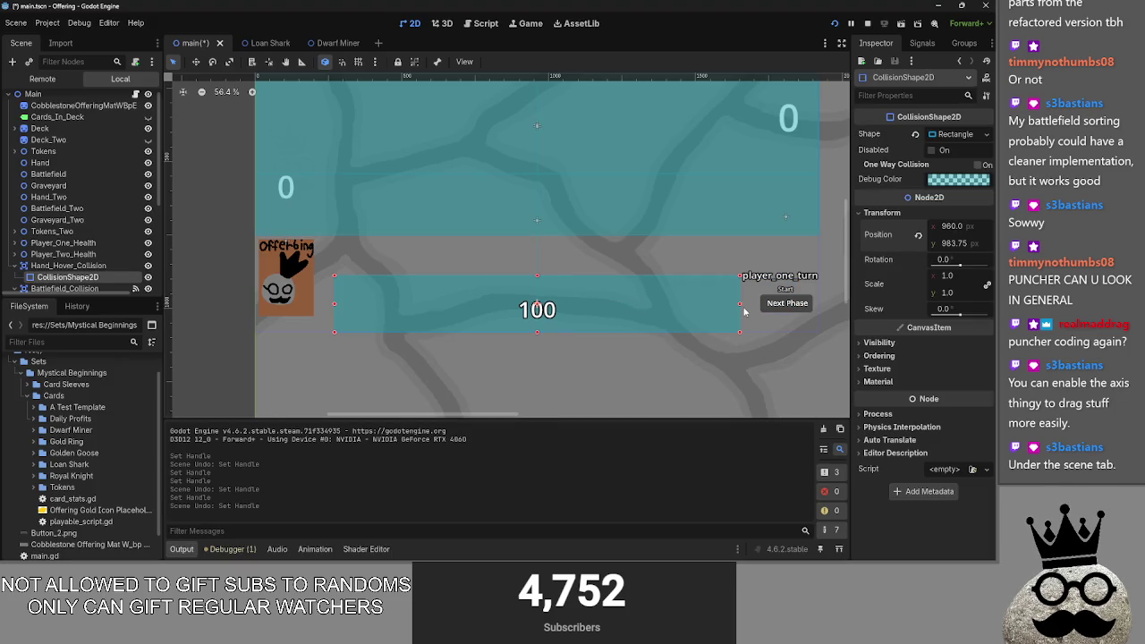
{"action": "left_click_drag", "start_coordinate": [740, 307], "coordinate": [743, 307]}
{"action": "key", "text": "ctrl+z"}
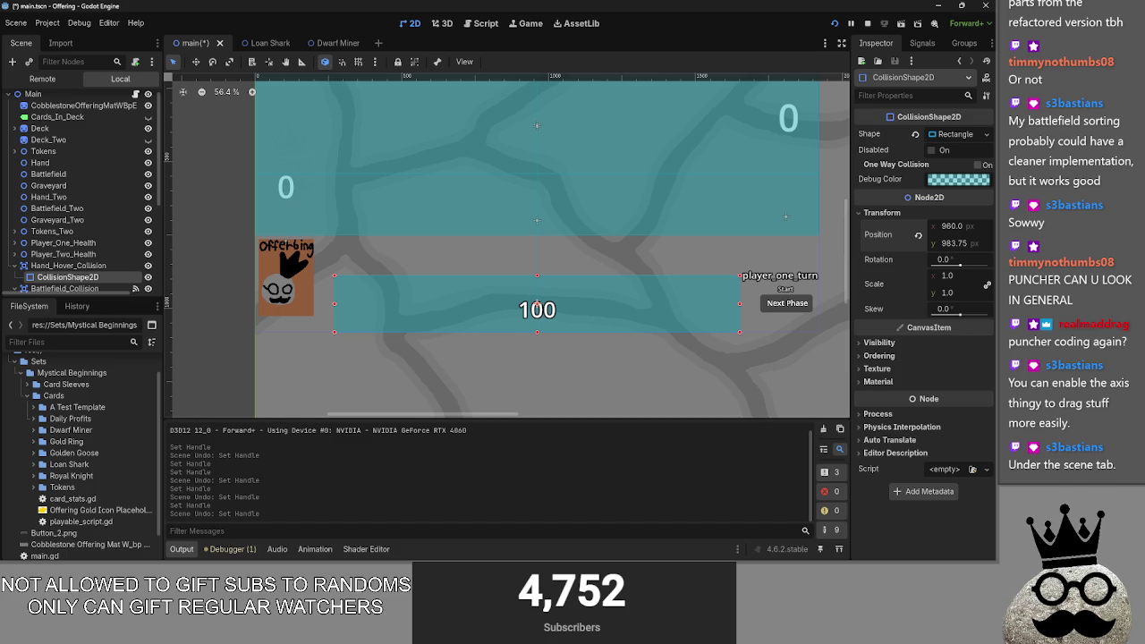
{"action": "left_click", "coordinate": [13, 27]}
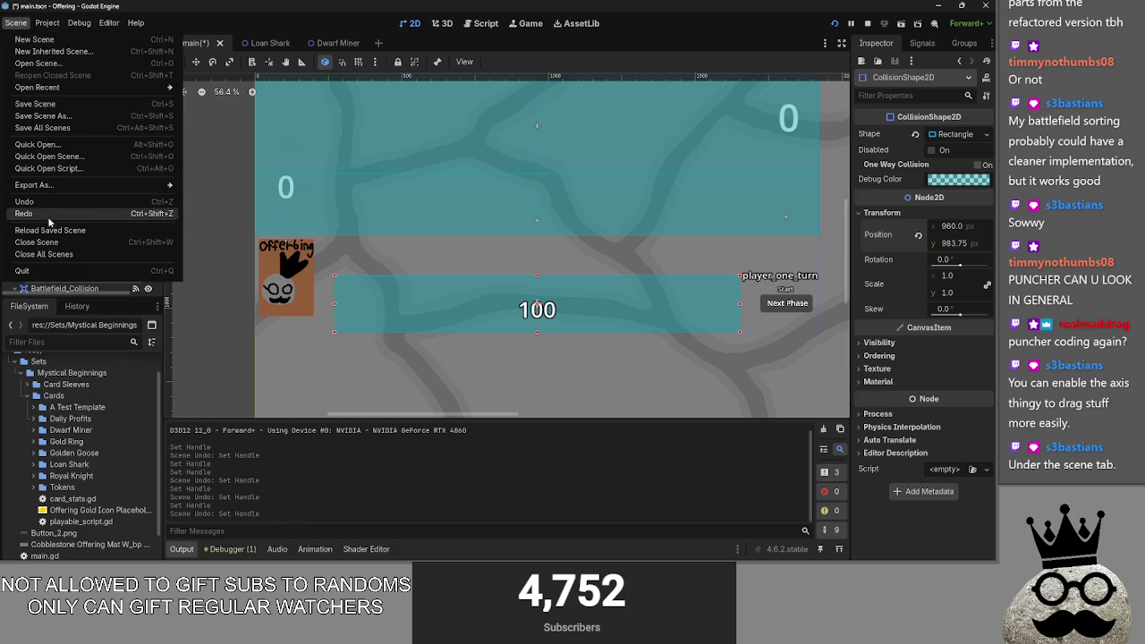
{"action": "left_click", "coordinate": [211, 17]}
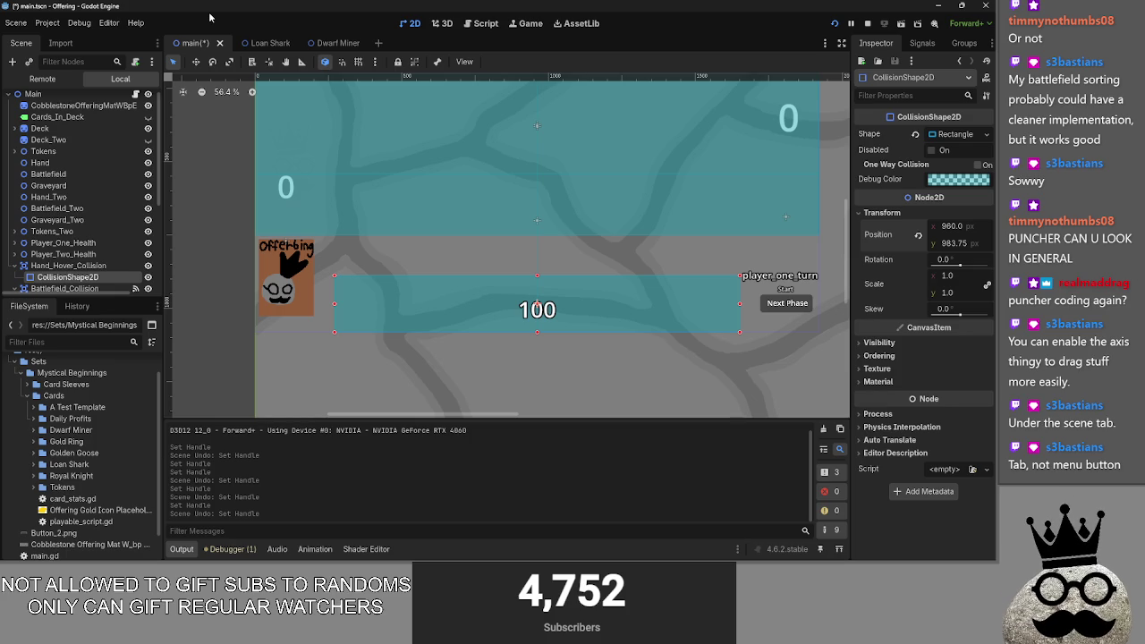
{"action": "right_click", "coordinate": [21, 44]}
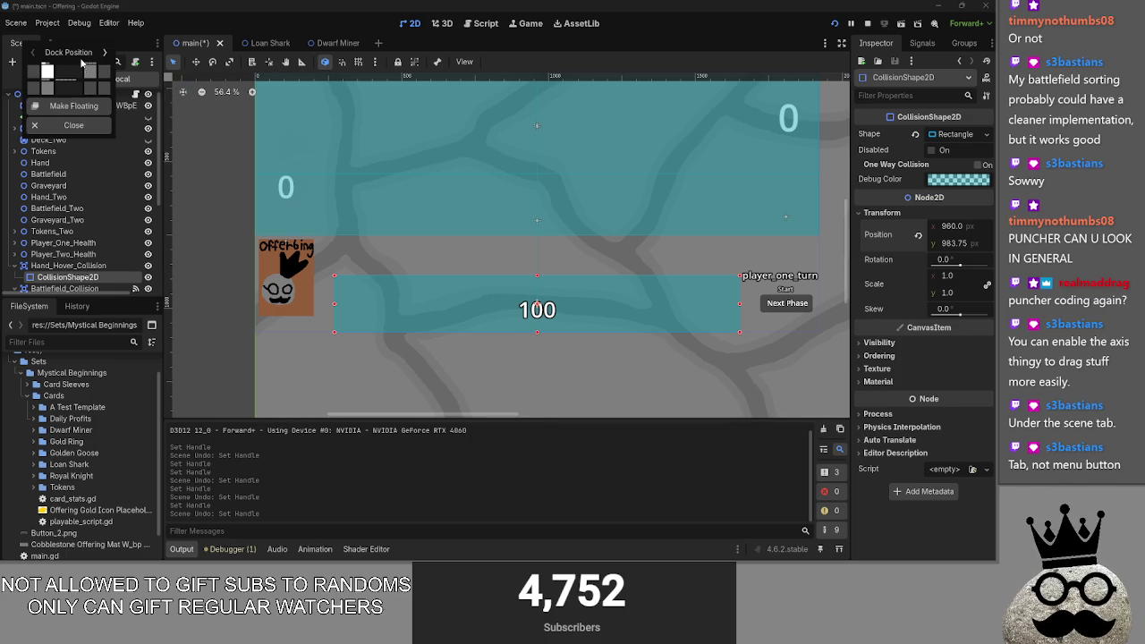
{"action": "left_click", "coordinate": [14, 42]}
{"action": "left_click", "coordinate": [60, 43]}
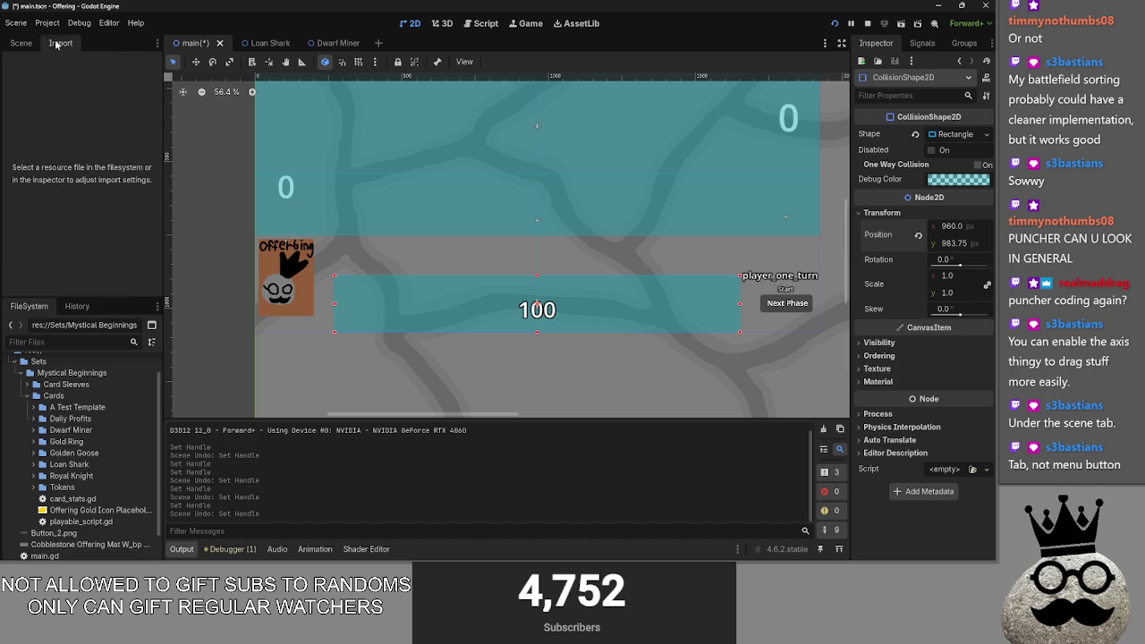
{"action": "left_click", "coordinate": [20, 43]}
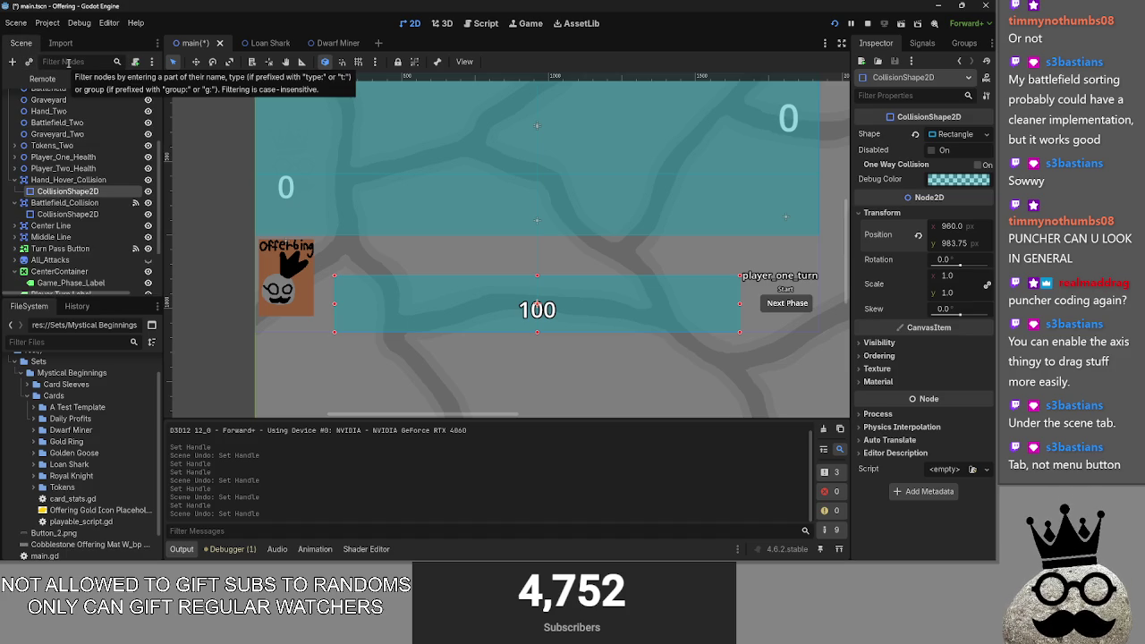
{"action": "left_click", "coordinate": [153, 62]}
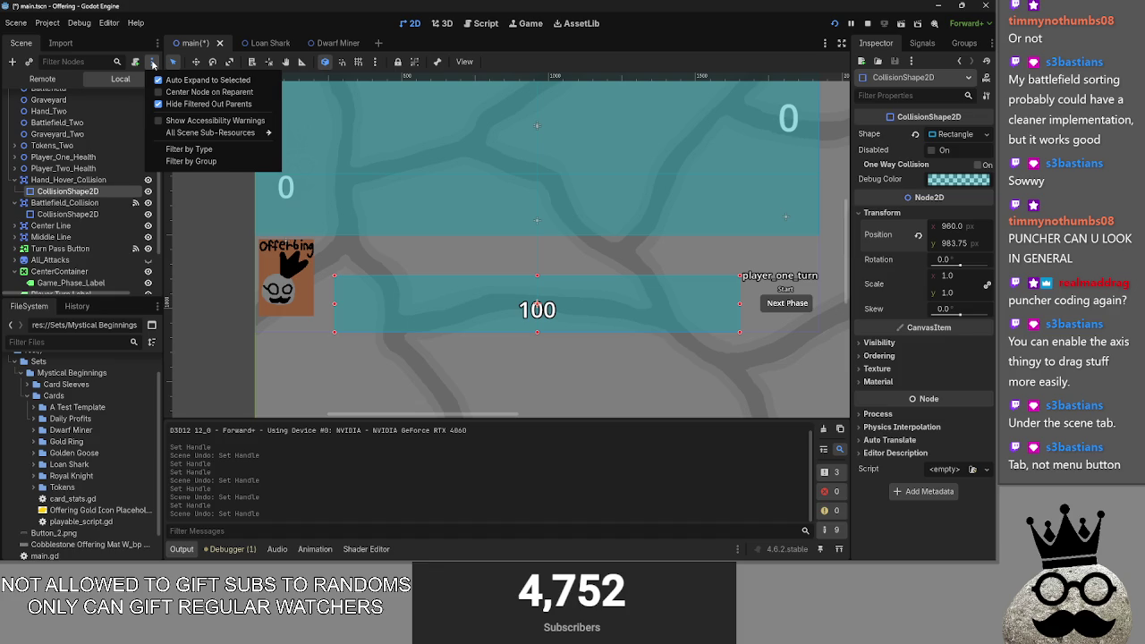
{"action": "left_click", "coordinate": [153, 62]}
{"action": "scroll", "coordinate": [101, 113], "scroll_direction": "up", "scroll_amount": 4}
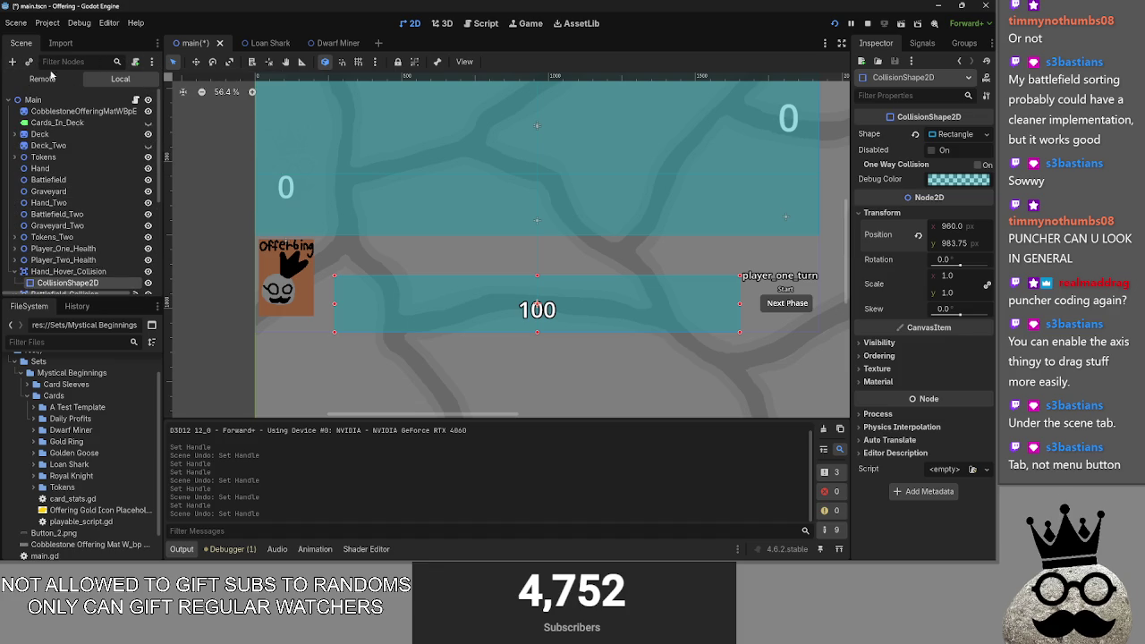
{"action": "key", "text": "alt+Tab"}
{"action": "key", "text": "alt+Tab"}
{"action": "key", "text": "Escape"}
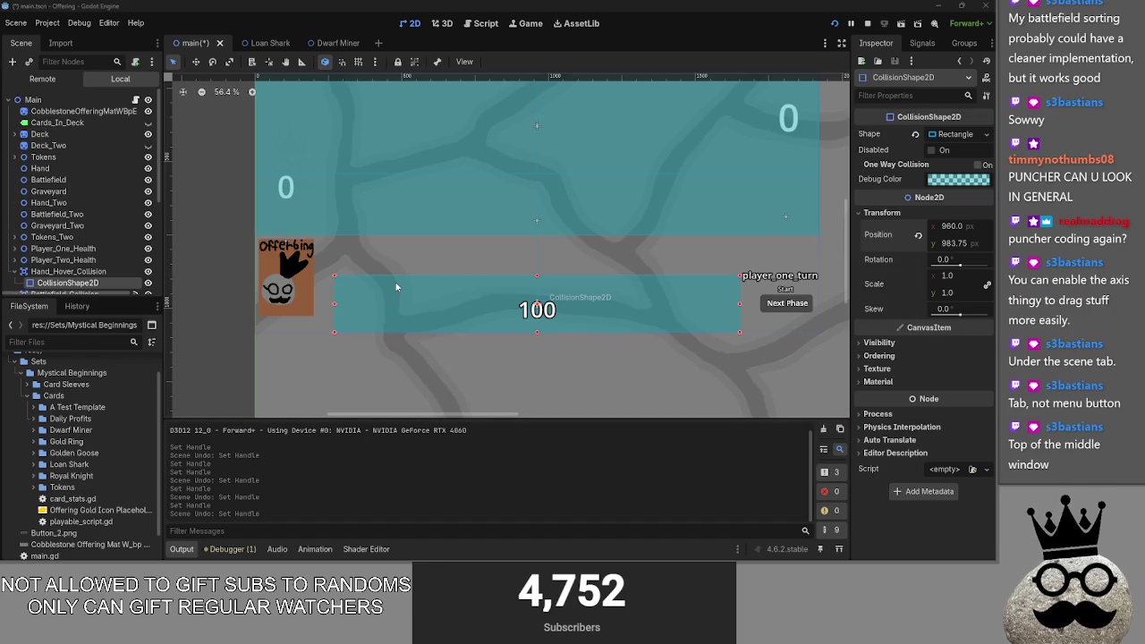
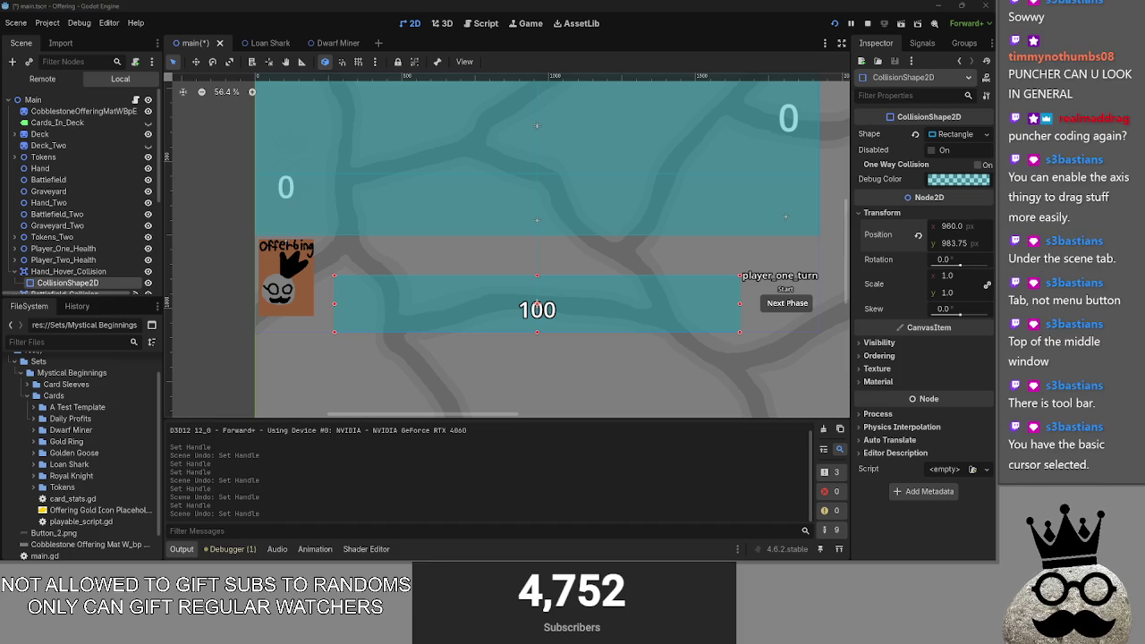
Step: Try moving, rotating and squashing the hand hover collision shape, then undo the changes
{"action": "left_click", "coordinate": [196, 61]}
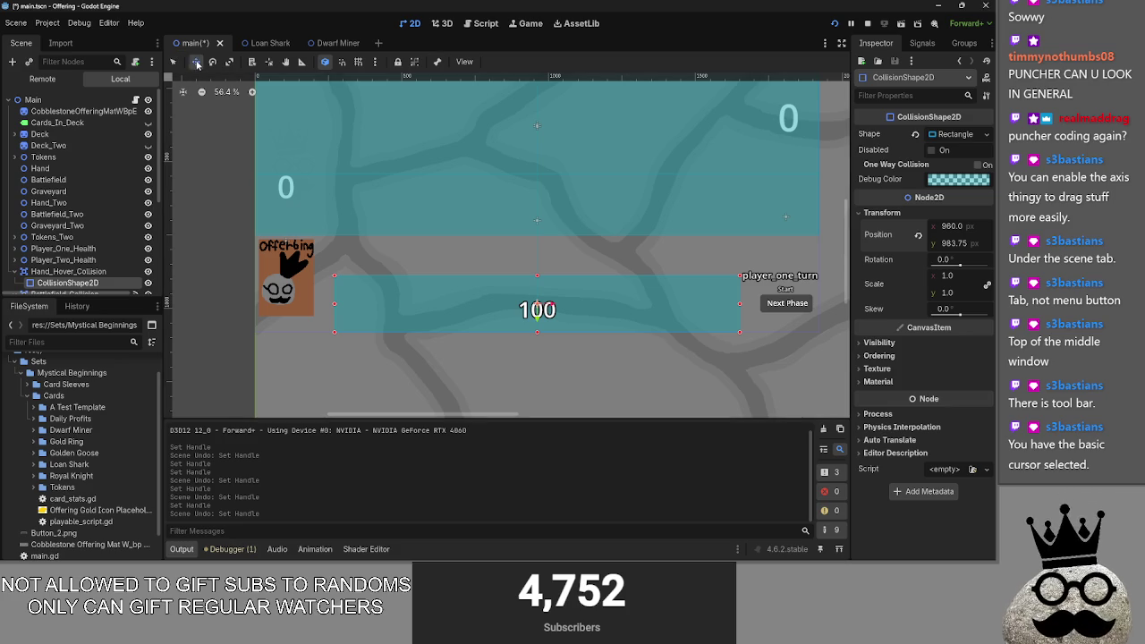
{"action": "mouse_move", "coordinate": [468, 304]}
{"action": "left_mouse_down"}
{"action": "mouse_move", "coordinate": [343, 195]}
{"action": "mouse_move", "coordinate": [370, 187]}
{"action": "left_mouse_up"}
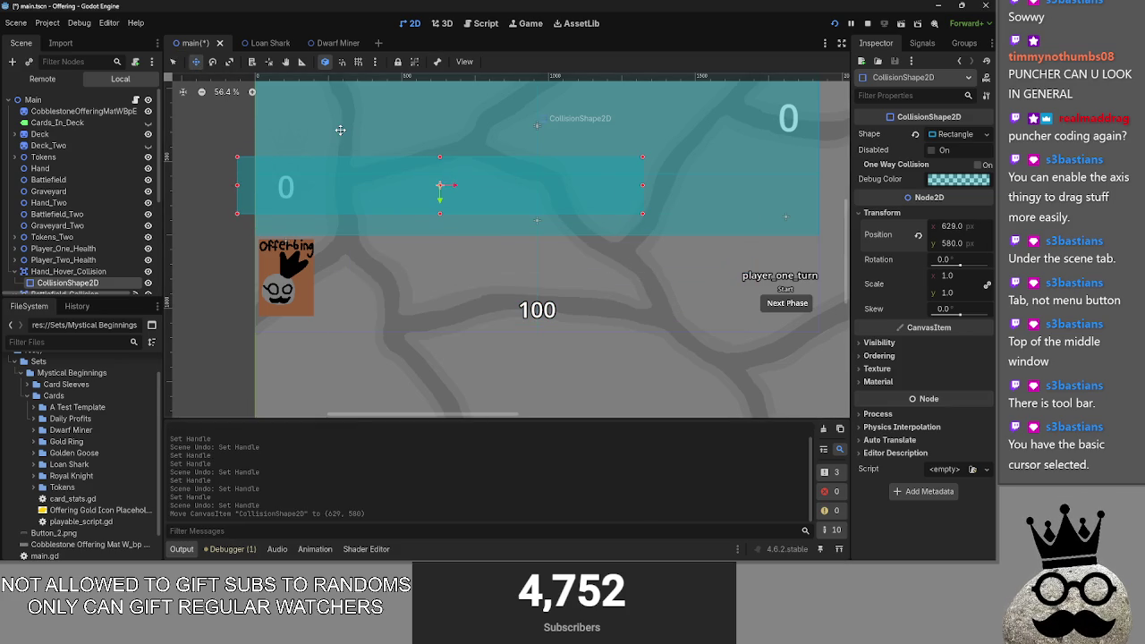
{"action": "left_click_drag", "start_coordinate": [335, 138], "coordinate": [302, 121]}
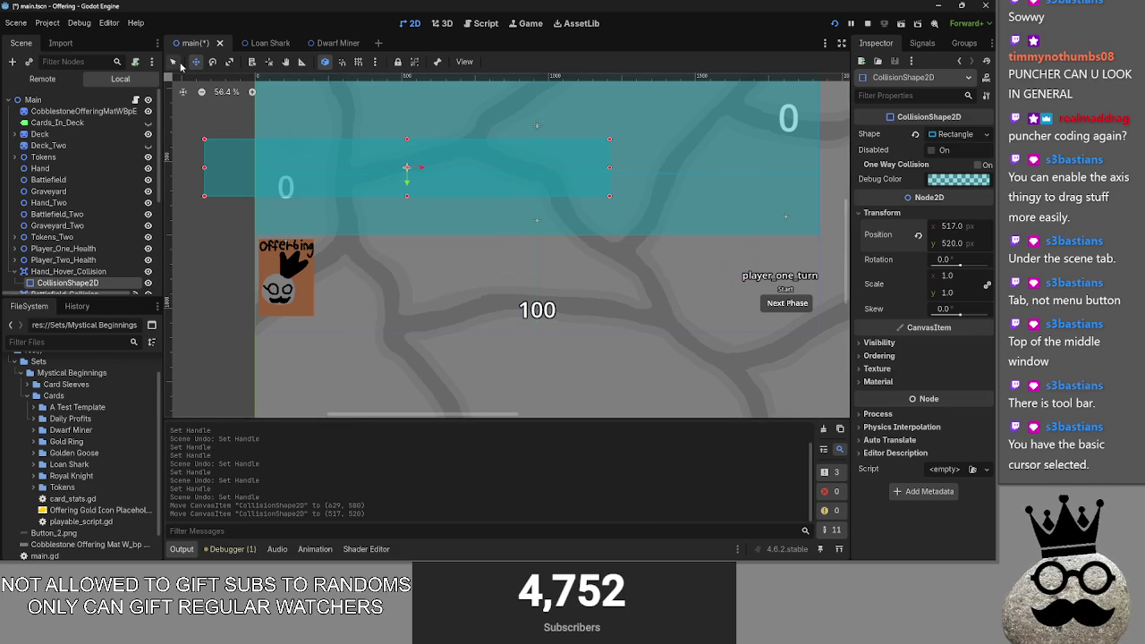
{"action": "mouse_move", "coordinate": [455, 164]}
{"action": "left_mouse_down"}
{"action": "mouse_move", "coordinate": [529, 177]}
{"action": "mouse_move", "coordinate": [582, 205]}
{"action": "mouse_move", "coordinate": [577, 268]}
{"action": "mouse_move", "coordinate": [604, 287]}
{"action": "left_mouse_up"}
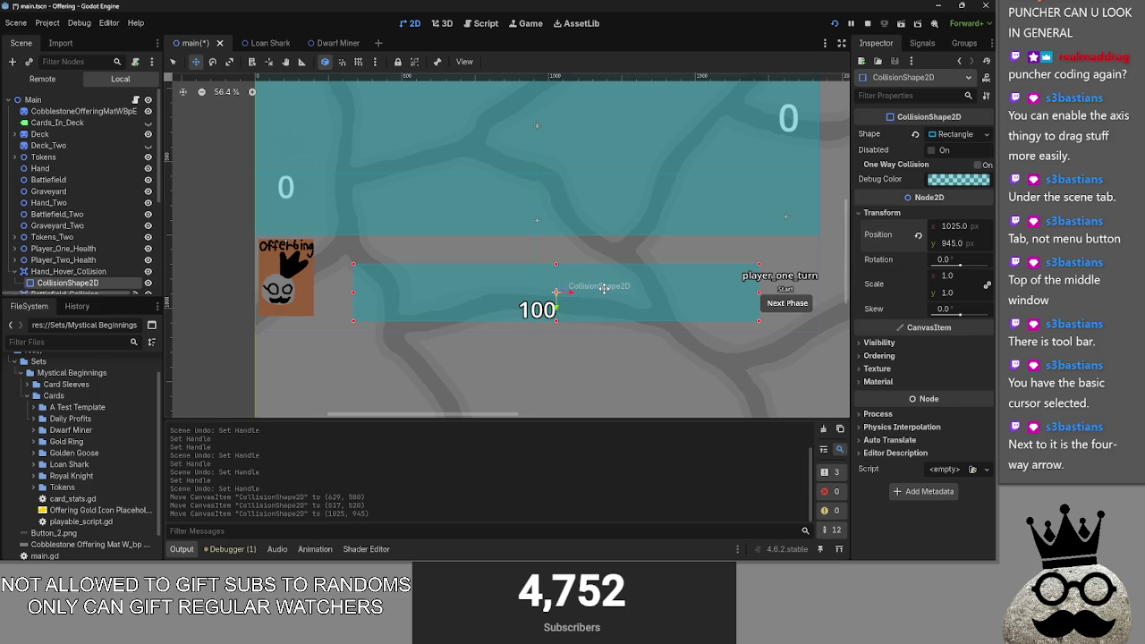
{"action": "key", "text": "ctrl+z"}
{"action": "key", "text": "ctrl+z"}
{"action": "key", "text": "ctrl+z"}
{"action": "key", "text": "e"}
{"action": "mouse_move", "coordinate": [389, 188]}
{"action": "left_mouse_down"}
{"action": "mouse_move", "coordinate": [475, 184]}
{"action": "mouse_move", "coordinate": [633, 205]}
{"action": "mouse_move", "coordinate": [421, 193]}
{"action": "left_mouse_up"}
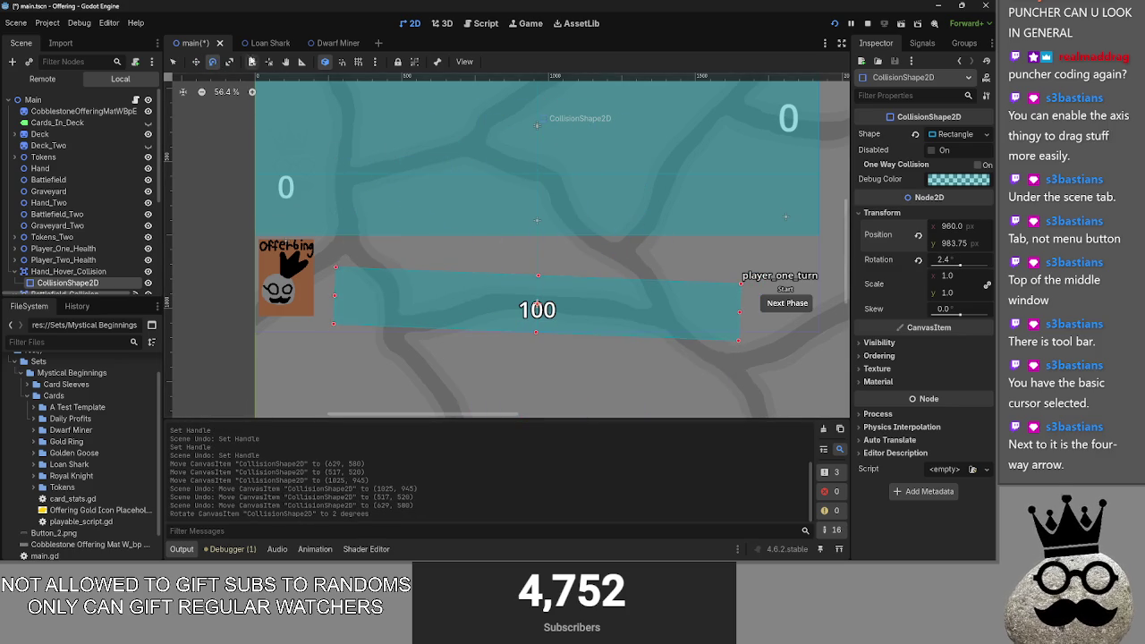
{"action": "mouse_move", "coordinate": [466, 161]}
{"action": "left_mouse_down"}
{"action": "mouse_move", "coordinate": [505, 184]}
{"action": "mouse_move", "coordinate": [269, 224]}
{"action": "mouse_move", "coordinate": [551, 207]}
{"action": "left_mouse_up"}
{"action": "key", "text": "ctrl+z"}
{"action": "key", "text": "ctrl+z"}
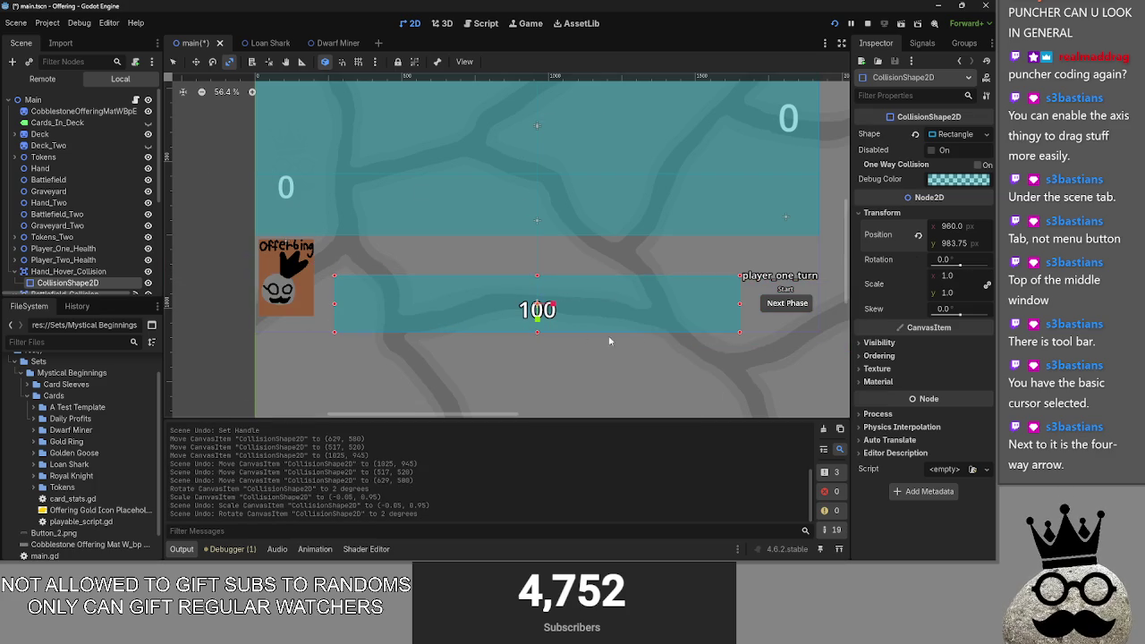
Step: Stretch, widen and shrink the collision shape, then try moving it and undo
{"action": "mouse_move", "coordinate": [755, 309]}
{"action": "left_mouse_down"}
{"action": "mouse_move", "coordinate": [716, 297]}
{"action": "mouse_move", "coordinate": [750, 347]}
{"action": "mouse_move", "coordinate": [755, 322]}
{"action": "left_mouse_up"}
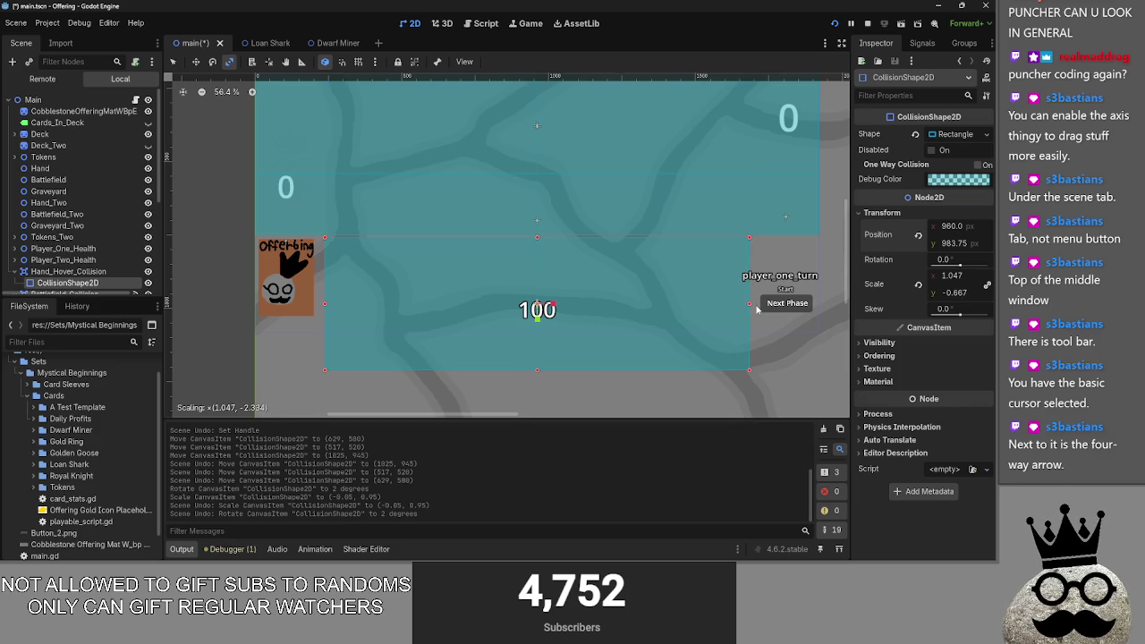
{"action": "mouse_move", "coordinate": [757, 307]}
{"action": "left_mouse_down"}
{"action": "mouse_move", "coordinate": [798, 306]}
{"action": "mouse_move", "coordinate": [786, 304]}
{"action": "left_mouse_up"}
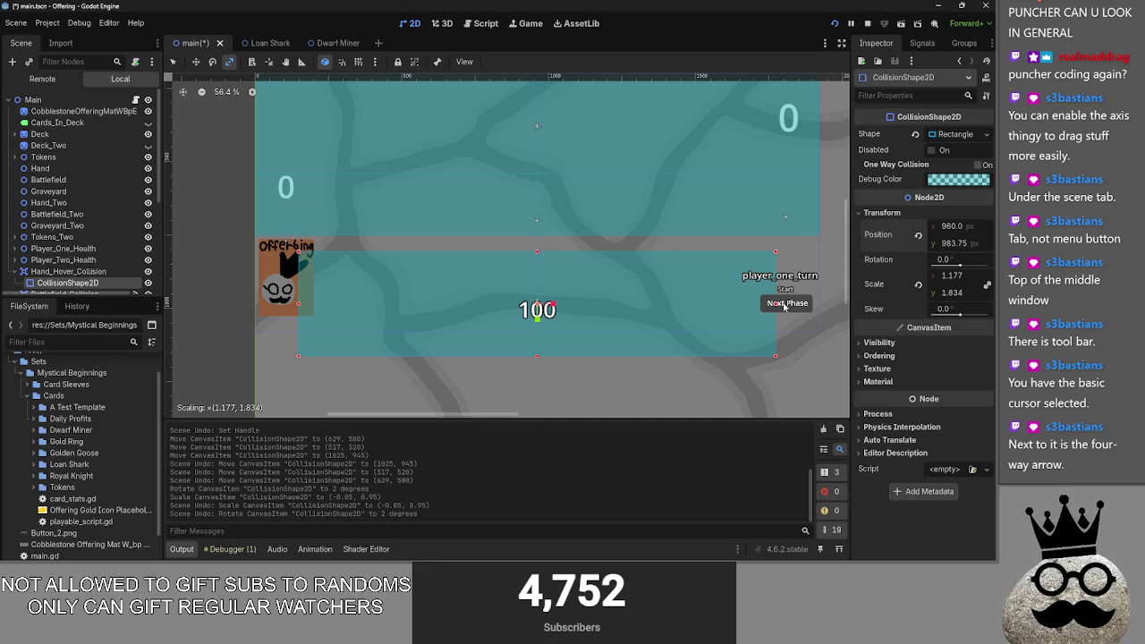
{"action": "mouse_move", "coordinate": [785, 306]}
{"action": "left_mouse_down"}
{"action": "mouse_move", "coordinate": [749, 311]}
{"action": "mouse_move", "coordinate": [744, 249]}
{"action": "mouse_move", "coordinate": [755, 304]}
{"action": "left_mouse_up"}
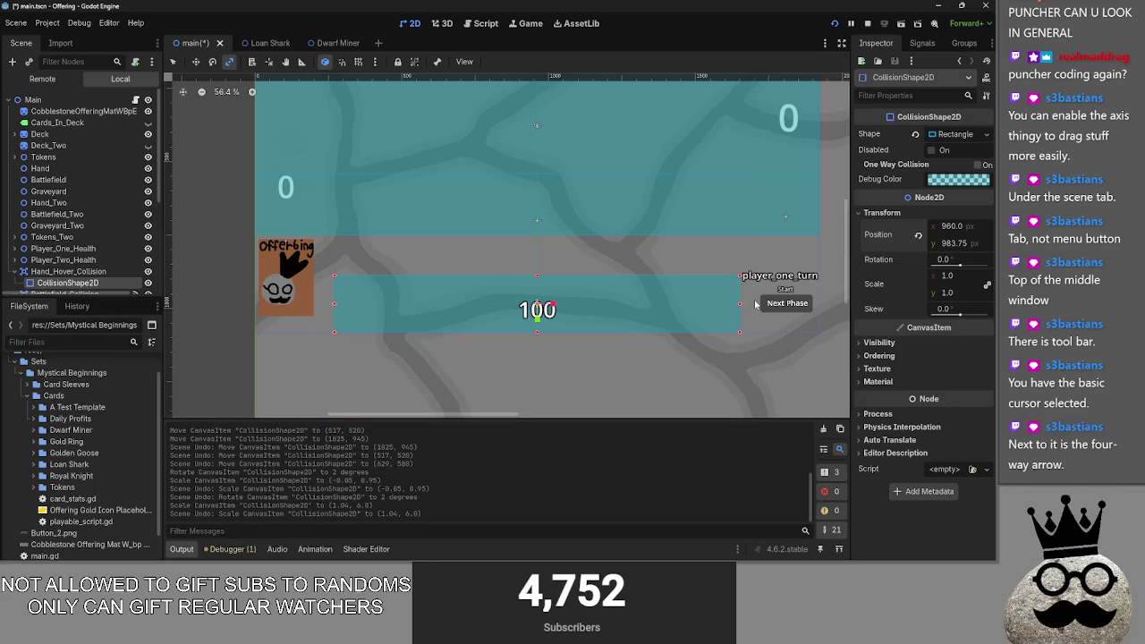
{"action": "left_click", "coordinate": [196, 62]}
{"action": "mouse_move", "coordinate": [614, 296]}
{"action": "left_mouse_down"}
{"action": "mouse_move", "coordinate": [616, 240]}
{"action": "mouse_move", "coordinate": [615, 302]}
{"action": "left_mouse_up"}
{"action": "key", "text": "ctrl+z"}
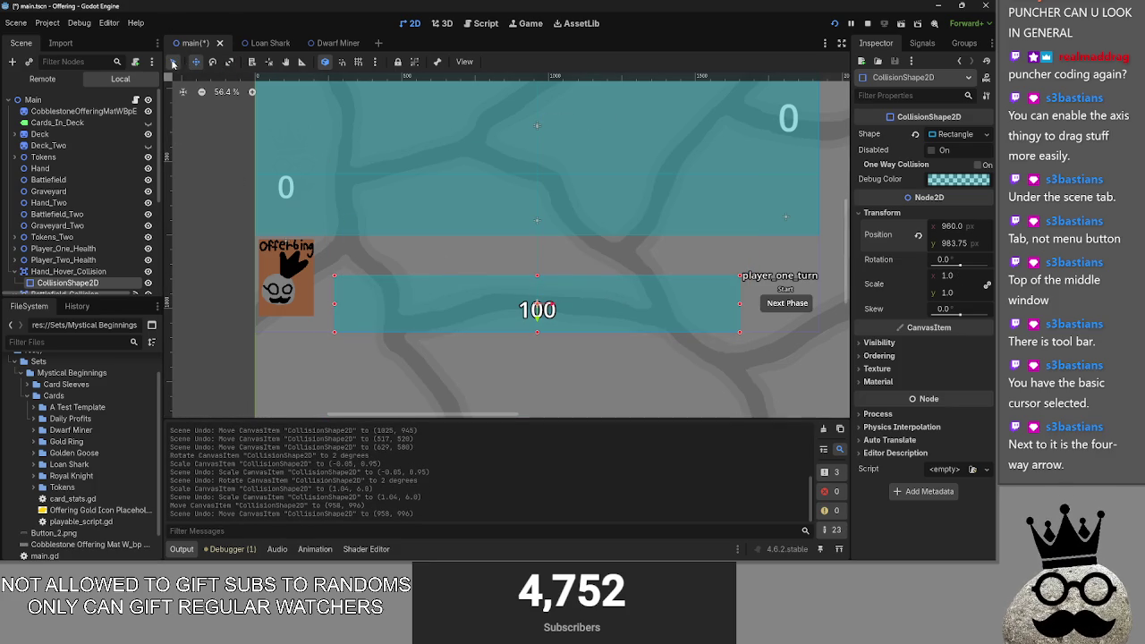
{"action": "left_click", "coordinate": [193, 62]}
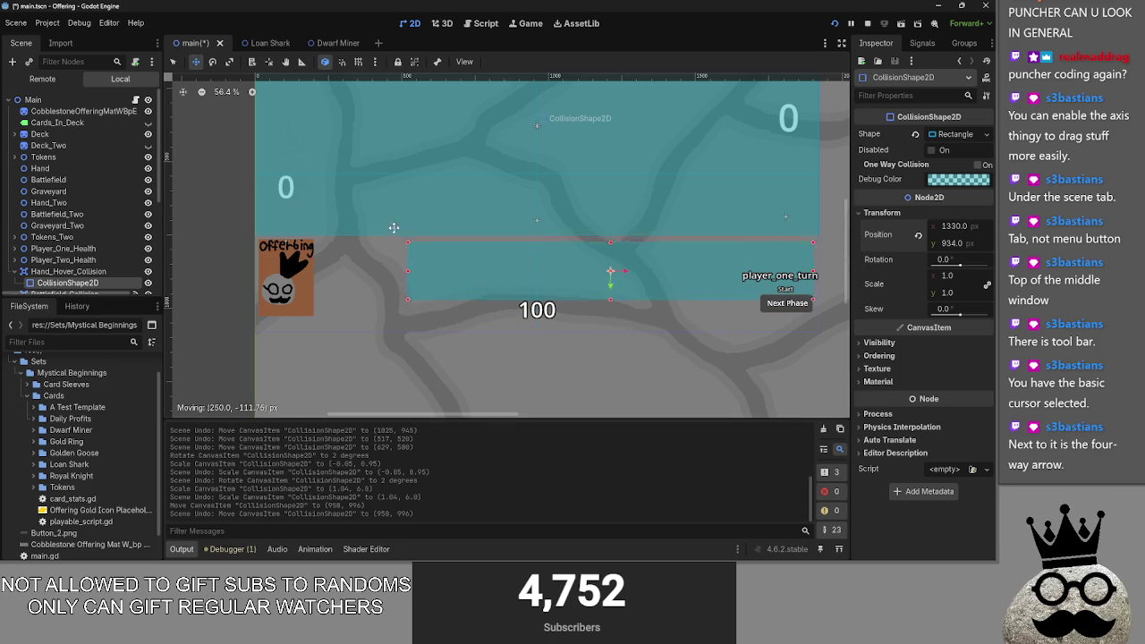
{"action": "left_click_drag", "start_coordinate": [396, 235], "coordinate": [489, 159]}
{"action": "key", "text": "ctrl+z"}
Step: Select the CenterContainer holding the Start label, try moving it up-left, and undo
{"action": "scroll", "coordinate": [77, 245], "scroll_direction": "down", "scroll_amount": 3}
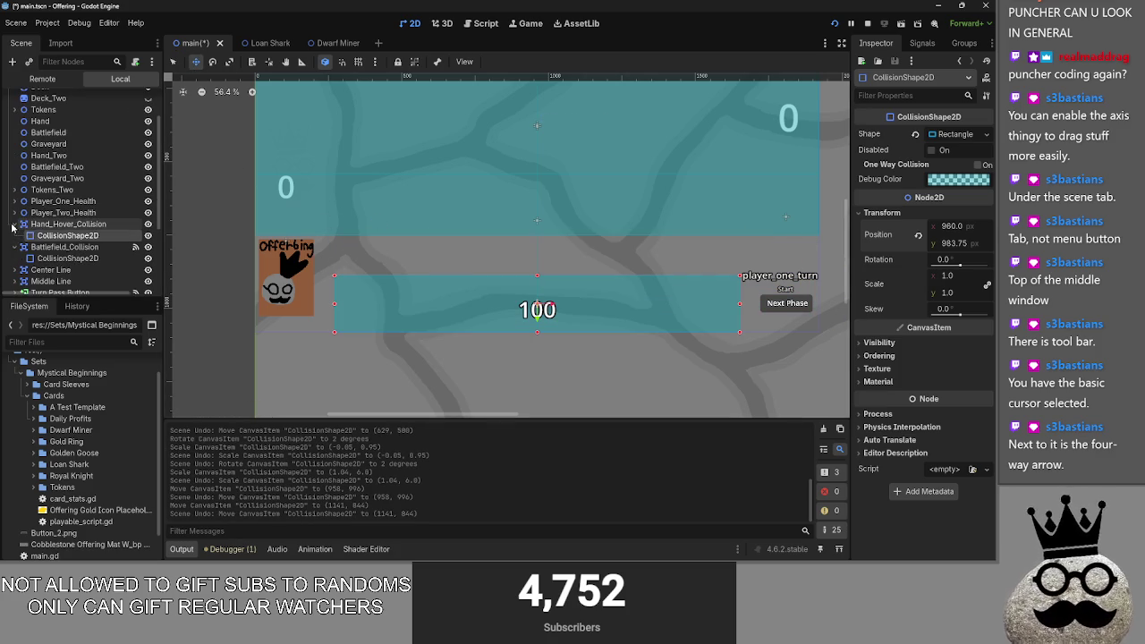
{"action": "left_click", "coordinate": [53, 248]}
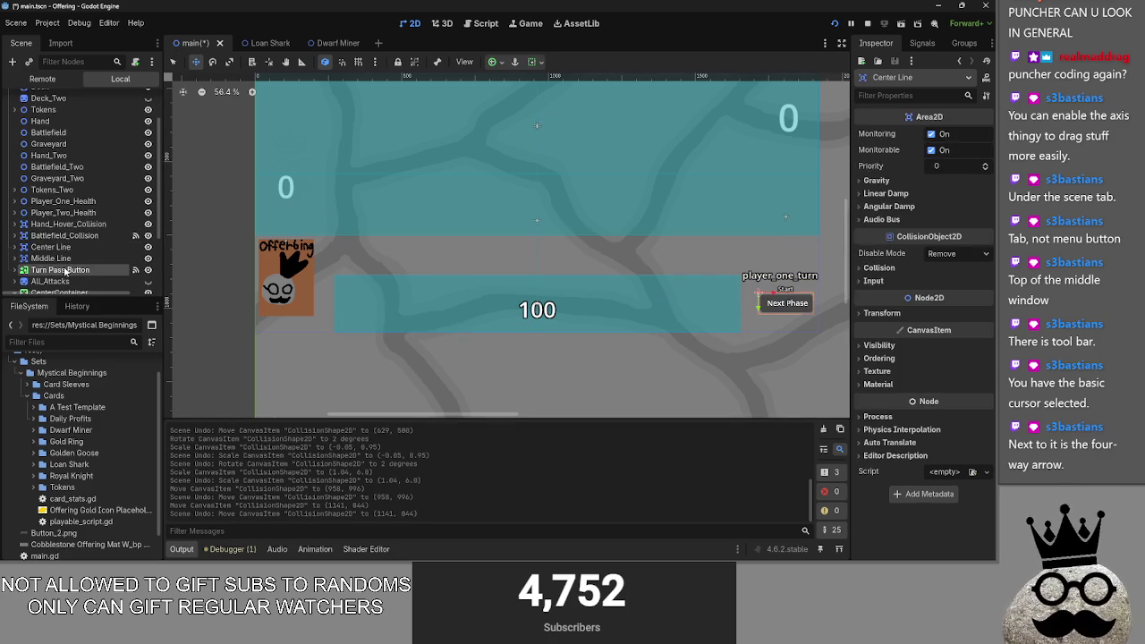
{"action": "left_click", "coordinate": [60, 269]}
{"action": "scroll", "coordinate": [60, 269], "scroll_direction": "down", "scroll_amount": 1}
{"action": "left_click", "coordinate": [59, 270]}
{"action": "mouse_move", "coordinate": [801, 292]}
{"action": "left_mouse_down"}
{"action": "mouse_move", "coordinate": [771, 284]}
{"action": "mouse_move", "coordinate": [777, 264]}
{"action": "mouse_move", "coordinate": [728, 250]}
{"action": "left_mouse_up"}
{"action": "key", "text": "ctrl+z"}
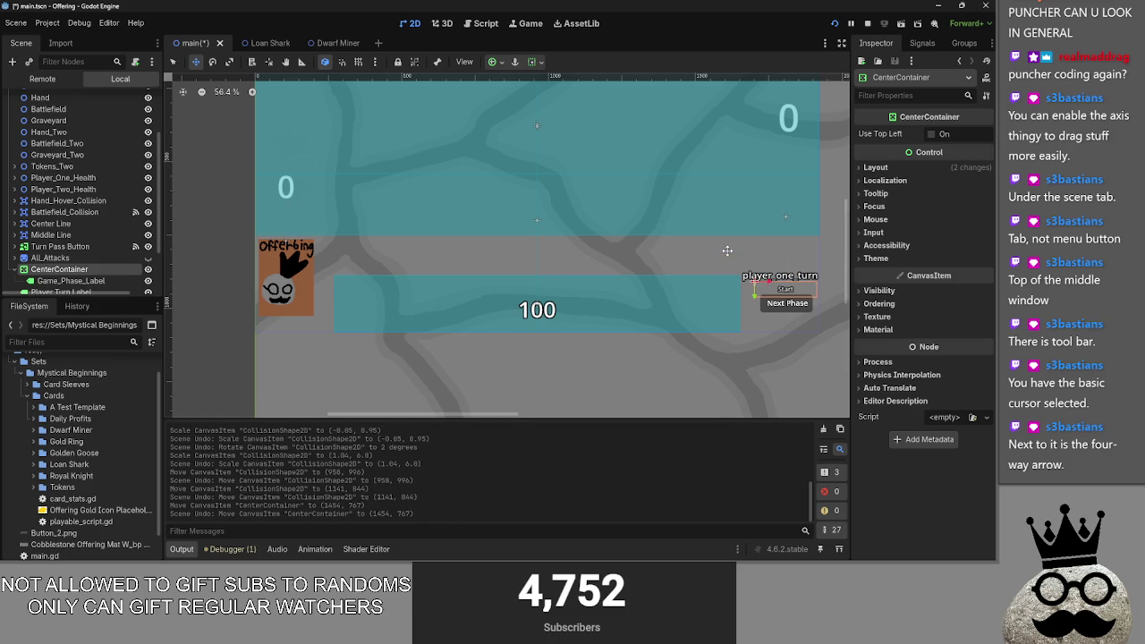
Step: Run the Offering project and switch away to another window
{"action": "scroll", "coordinate": [123, 264], "scroll_direction": "down", "scroll_amount": 1}
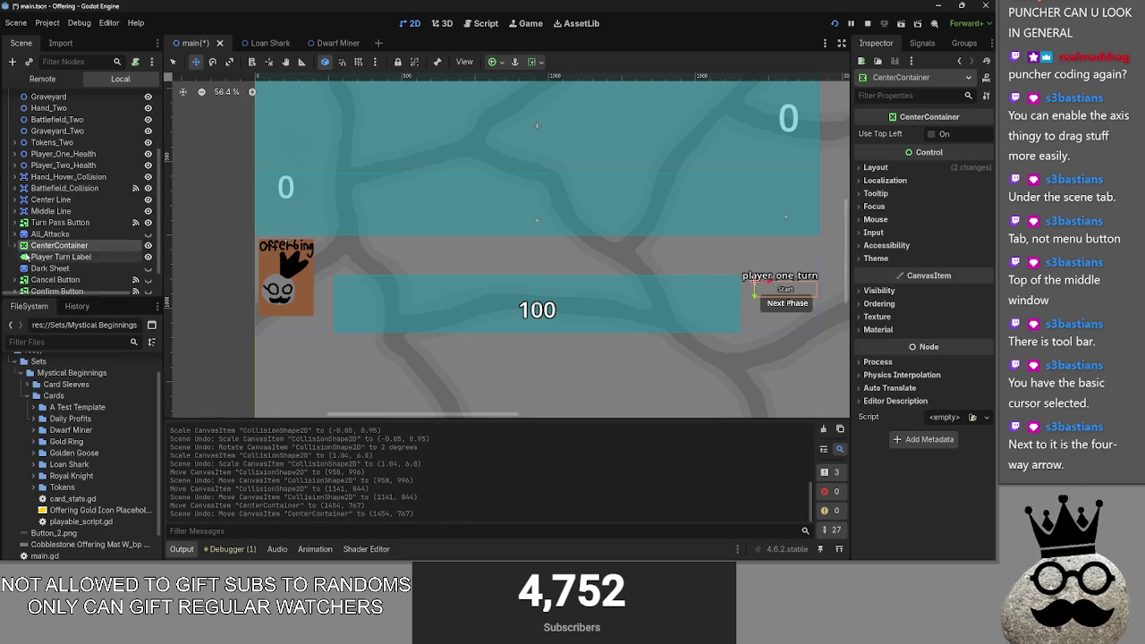
{"action": "scroll", "coordinate": [124, 269], "scroll_direction": "up", "scroll_amount": 3}
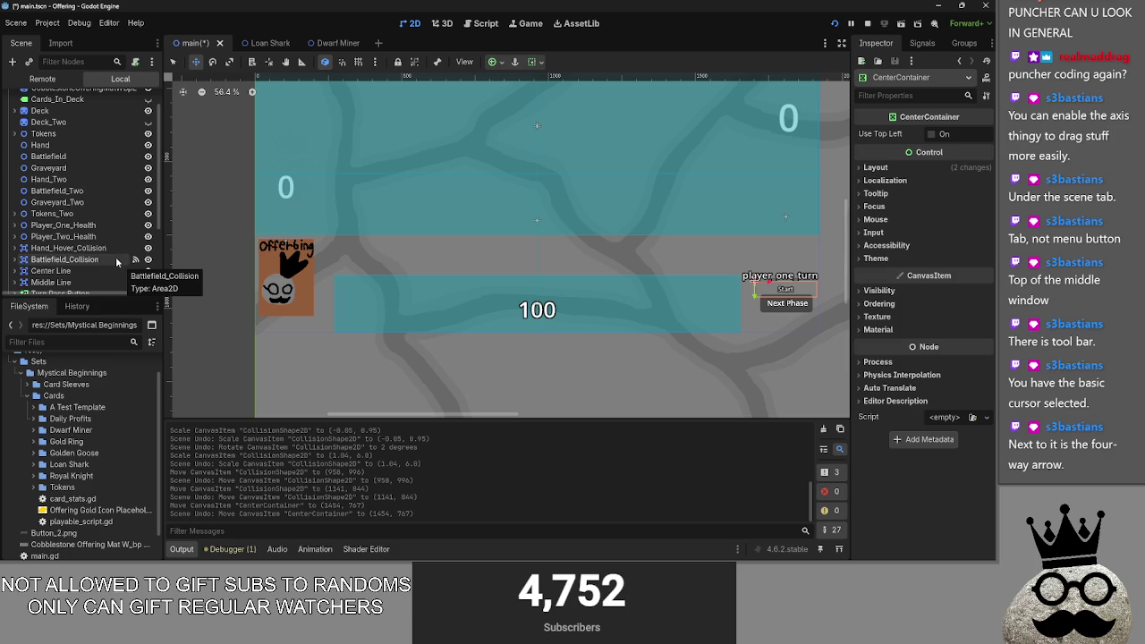
{"action": "scroll", "coordinate": [111, 259], "scroll_direction": "up", "scroll_amount": 1}
{"action": "scroll", "coordinate": [89, 258], "scroll_direction": "down", "scroll_amount": 3}
{"action": "scroll", "coordinate": [76, 256], "scroll_direction": "up", "scroll_amount": 3}
{"action": "scroll", "coordinate": [63, 254], "scroll_direction": "down", "scroll_amount": 1}
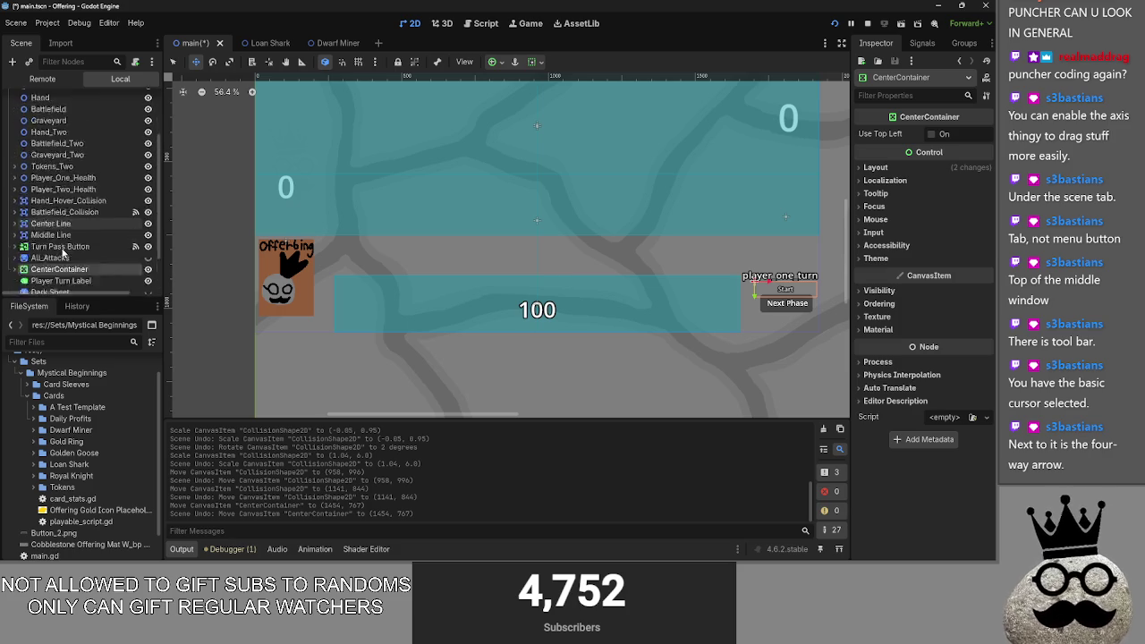
{"action": "scroll", "coordinate": [63, 254], "scroll_direction": "up", "scroll_amount": 2}
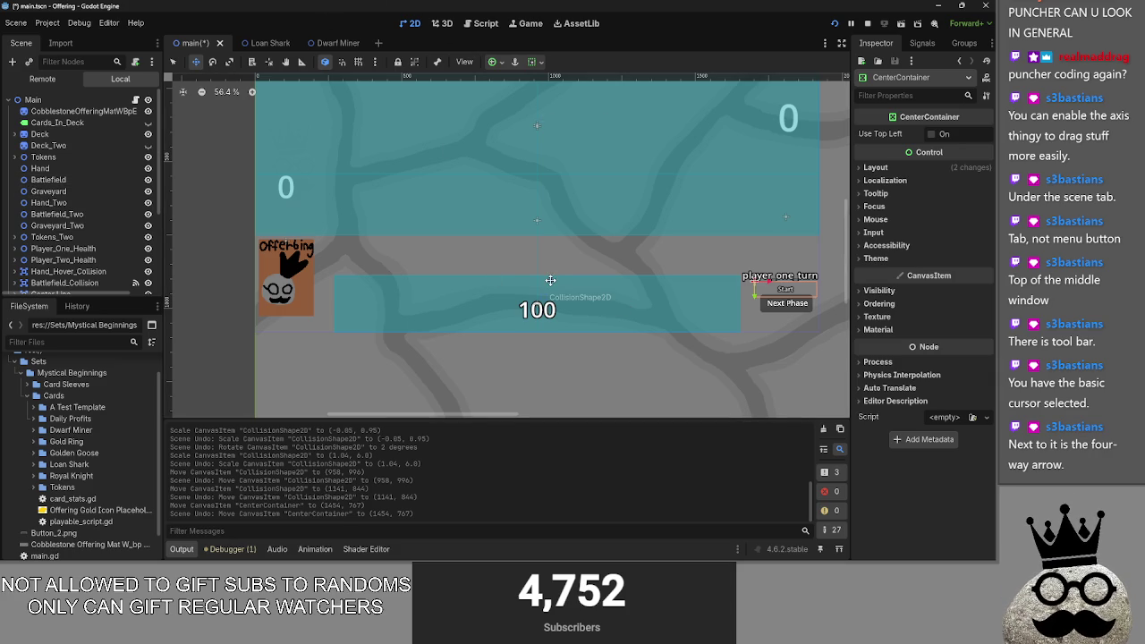
{"action": "scroll", "coordinate": [554, 280], "scroll_direction": "up", "scroll_amount": 3}
{"action": "scroll", "coordinate": [554, 280], "scroll_direction": "down", "scroll_amount": 4}
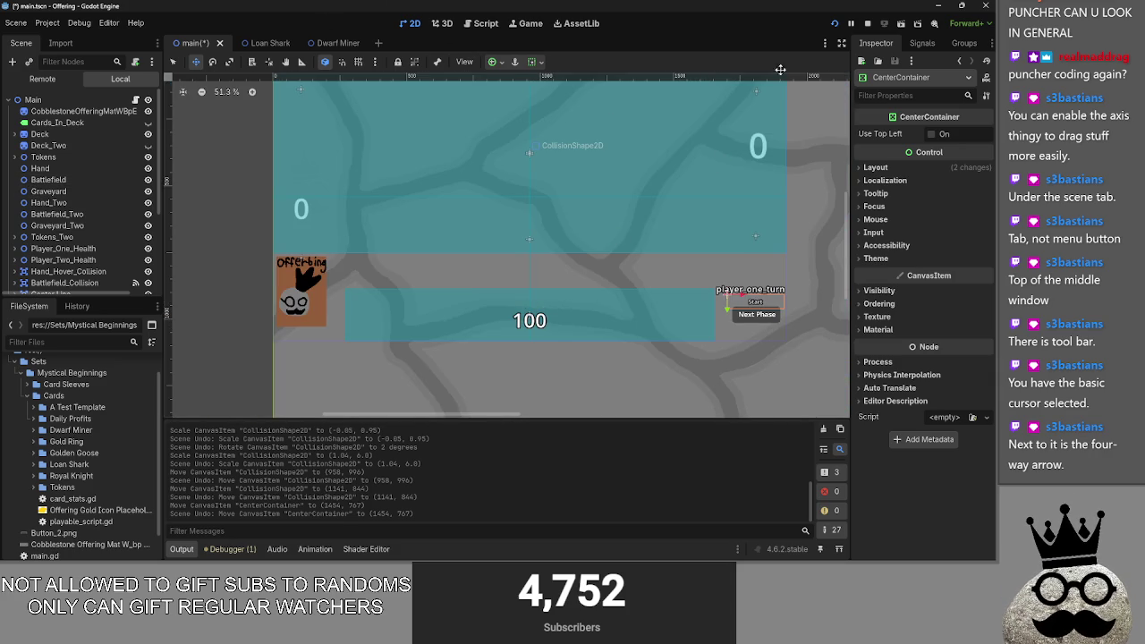
{"action": "left_click", "coordinate": [876, 24]}
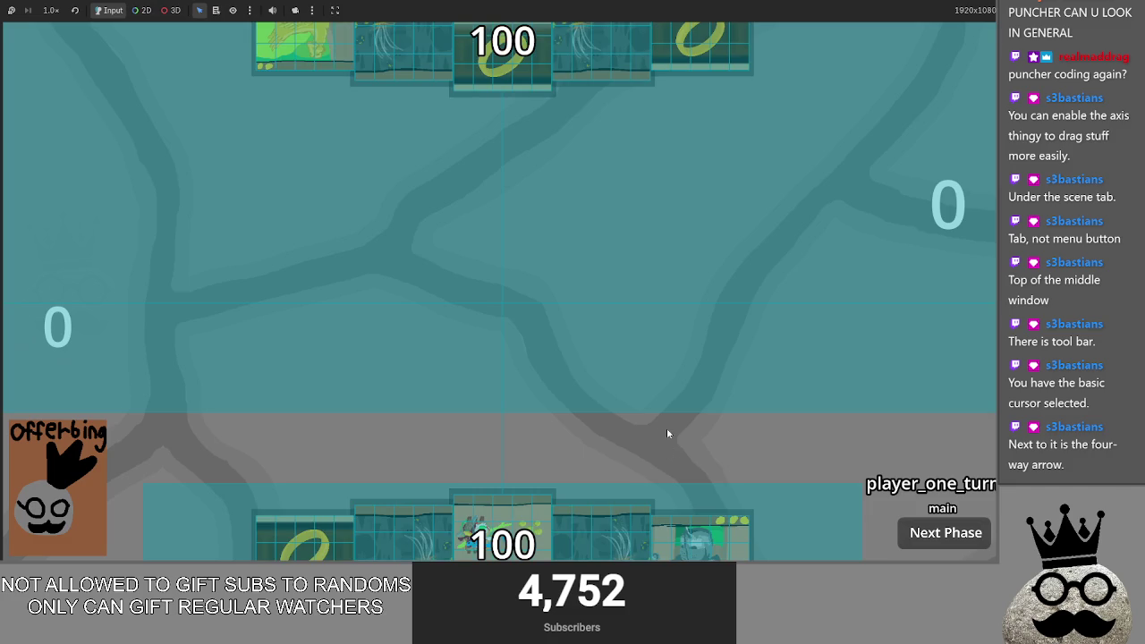
{"action": "key", "text": "alt+Tab"}
{"action": "key", "text": "Tab"}
{"action": "key", "text": "Tab"}
{"action": "key", "text": "Tab"}
{"action": "key", "text": "Tab"}
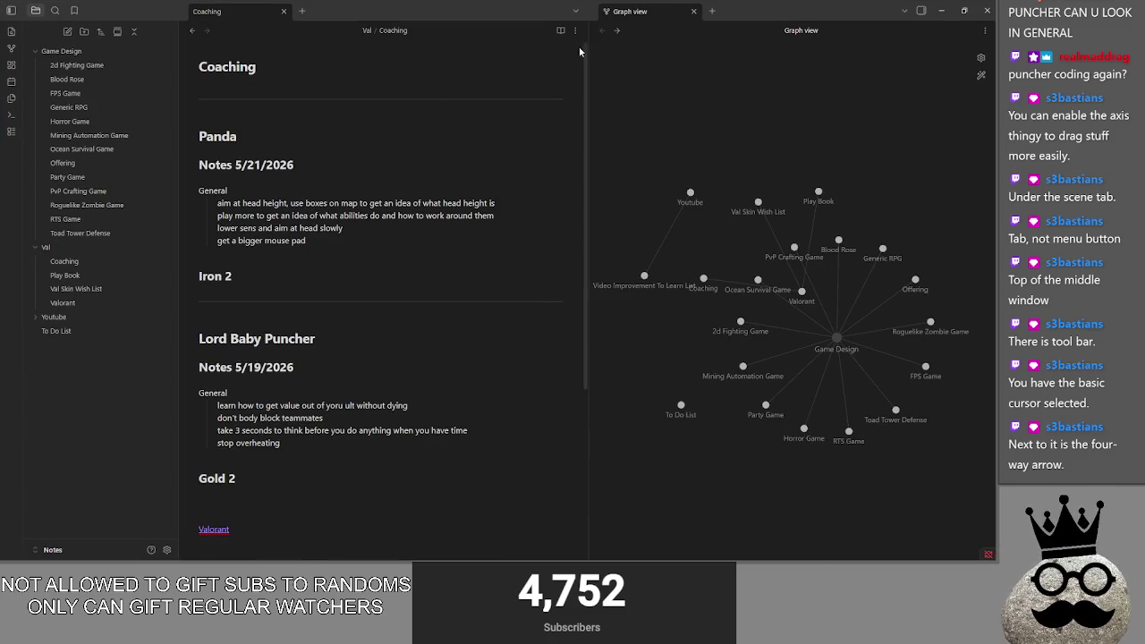
Step: Open the Offering note and delete the 'card art and actual position are different' bug line
{"action": "left_click", "coordinate": [191, 31]}
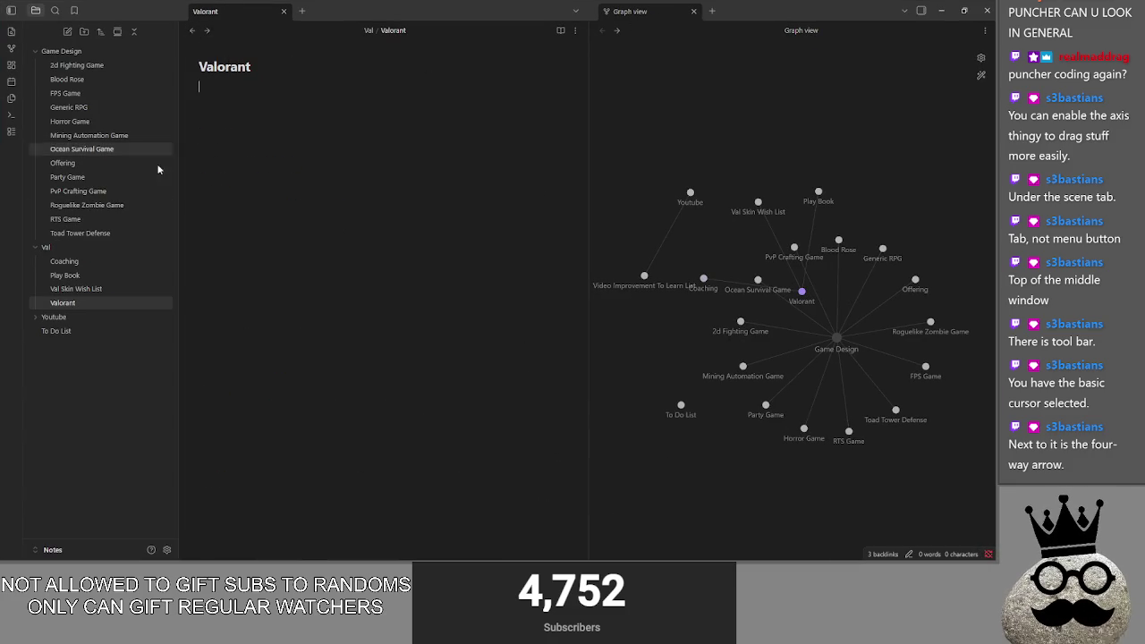
{"action": "left_click", "coordinate": [63, 163]}
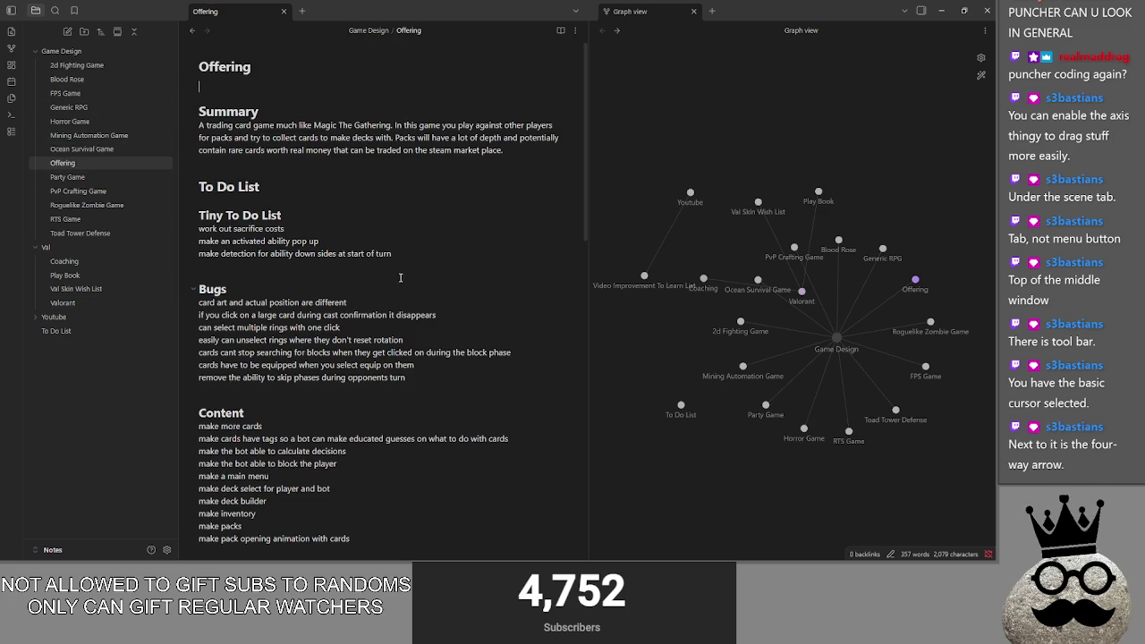
{"action": "mouse_move", "coordinate": [349, 303]}
{"action": "left_mouse_down"}
{"action": "mouse_move", "coordinate": [107, 305]}
{"action": "mouse_move", "coordinate": [170, 305]}
{"action": "left_mouse_up"}
{"action": "key", "text": "BackSpace"}
{"action": "key", "text": "Delete"}
Step: Review the remaining bug lines: disappearing card, multiple rings, ring rotation, blocks-searching
{"action": "left_click", "coordinate": [454, 302]}
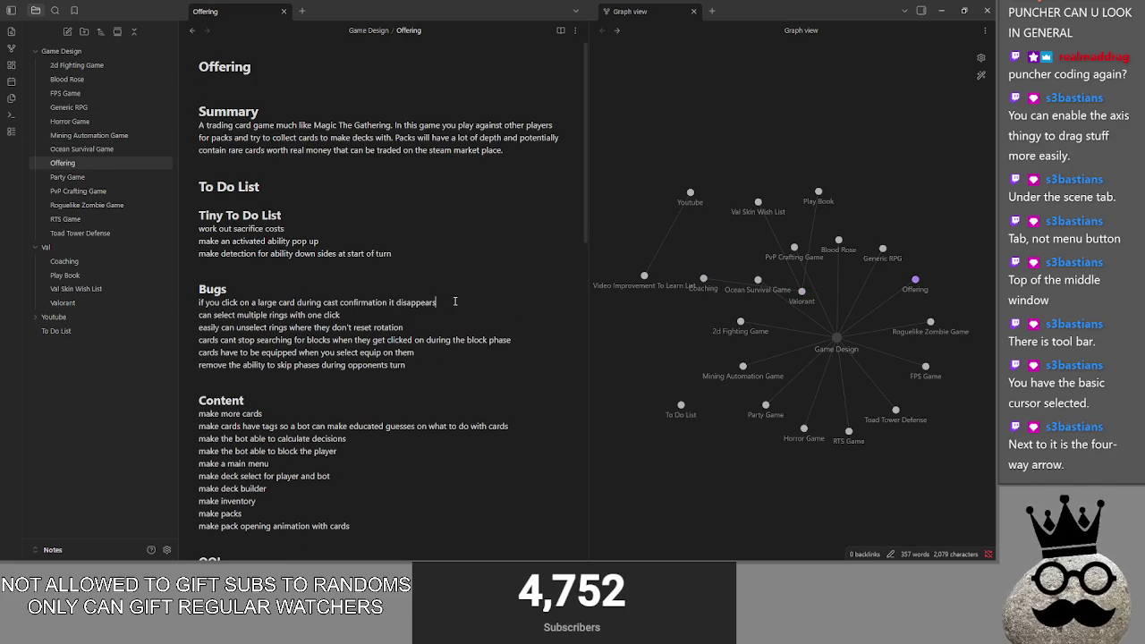
{"action": "left_click_drag", "start_coordinate": [464, 304], "coordinate": [197, 305]}
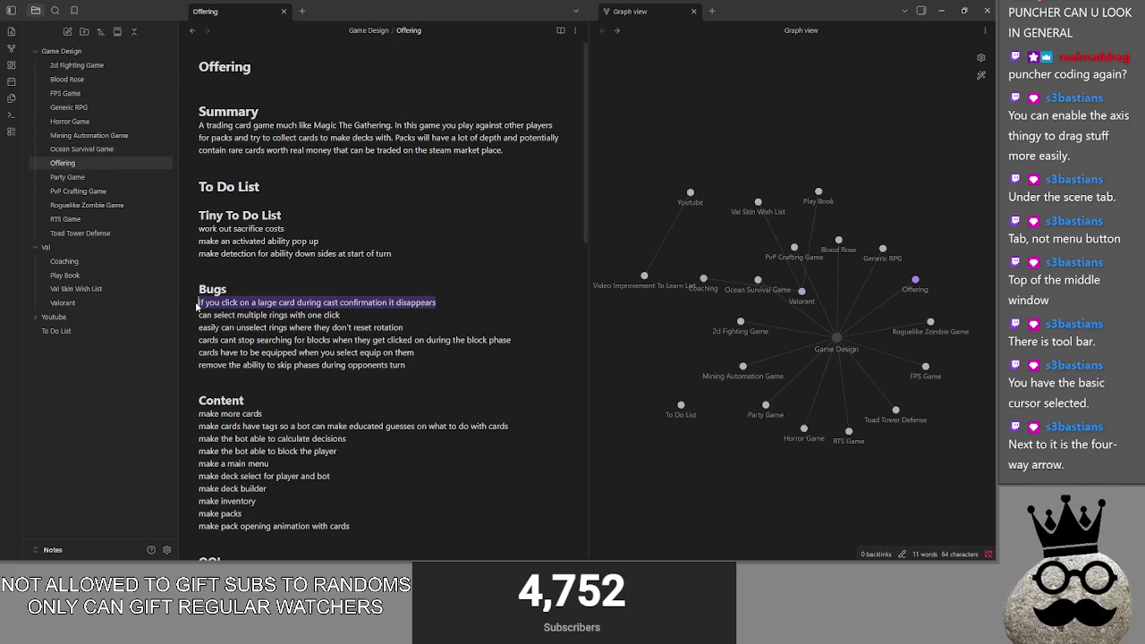
{"action": "left_click", "coordinate": [349, 315]}
{"action": "left_click_drag", "start_coordinate": [341, 315], "coordinate": [199, 317]}
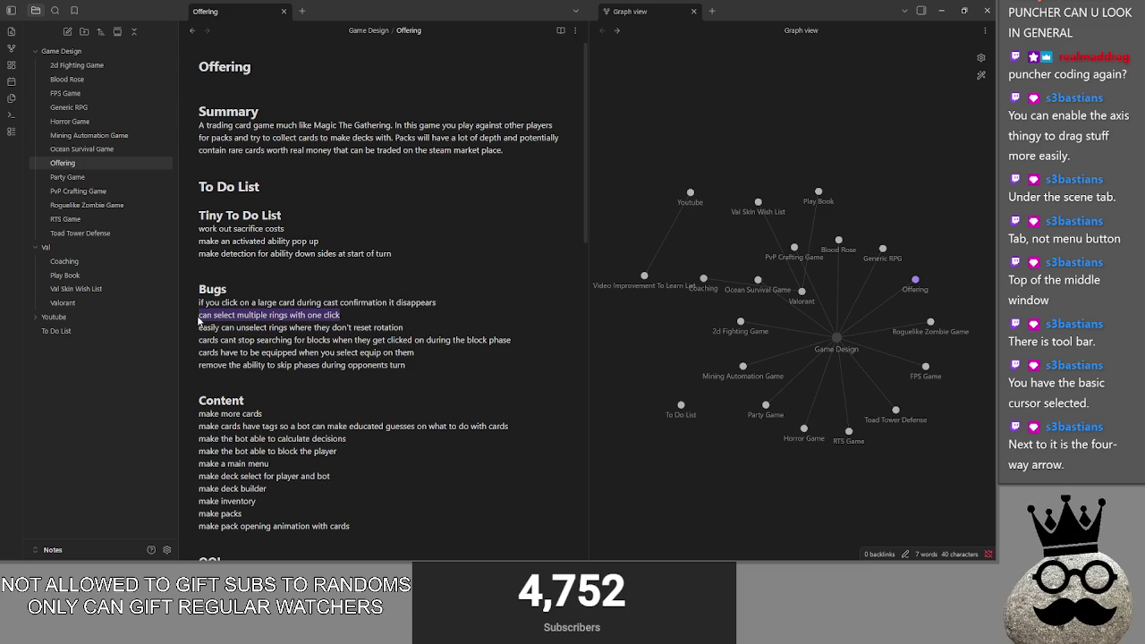
{"action": "left_click", "coordinate": [406, 327]}
{"action": "left_click_drag", "start_coordinate": [421, 329], "coordinate": [190, 329]}
{"action": "left_click", "coordinate": [424, 329]}
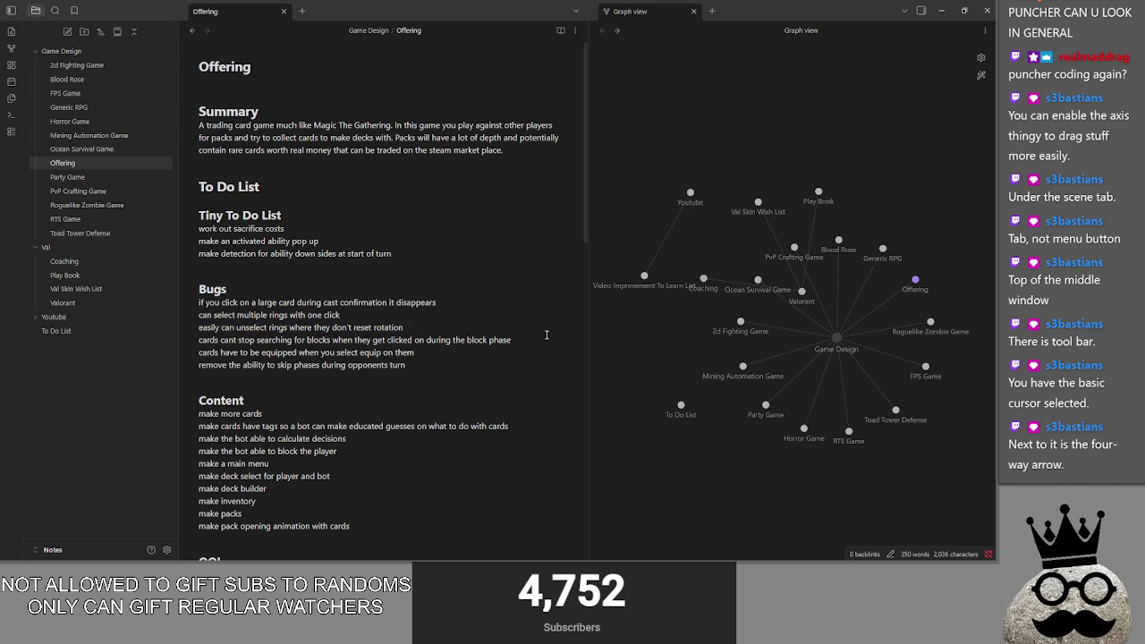
{"action": "left_click_drag", "start_coordinate": [515, 341], "coordinate": [195, 343]}
Step: Minimize Obsidian and drag a card from the hand onto the game board
{"action": "left_click", "coordinate": [941, 10]}
{"action": "mouse_move", "coordinate": [503, 524]}
{"action": "left_mouse_down"}
{"action": "mouse_move", "coordinate": [647, 238]}
{"action": "mouse_move", "coordinate": [662, 260]}
{"action": "left_mouse_up"}
{"action": "mouse_move", "coordinate": [860, 309]}
{"action": "left_mouse_down"}
{"action": "mouse_move", "coordinate": [847, 295]}
{"action": "mouse_move", "coordinate": [657, 257]}
{"action": "mouse_move", "coordinate": [806, 329]}
{"action": "mouse_move", "coordinate": [528, 439]}
{"action": "mouse_move", "coordinate": [488, 488]}
{"action": "mouse_move", "coordinate": [698, 289]}
{"action": "mouse_move", "coordinate": [695, 439]}
{"action": "mouse_move", "coordinate": [500, 491]}
{"action": "mouse_move", "coordinate": [537, 394]}
{"action": "mouse_move", "coordinate": [519, 421]}
{"action": "mouse_move", "coordinate": [739, 286]}
{"action": "mouse_move", "coordinate": [805, 376]}
{"action": "left_mouse_up"}
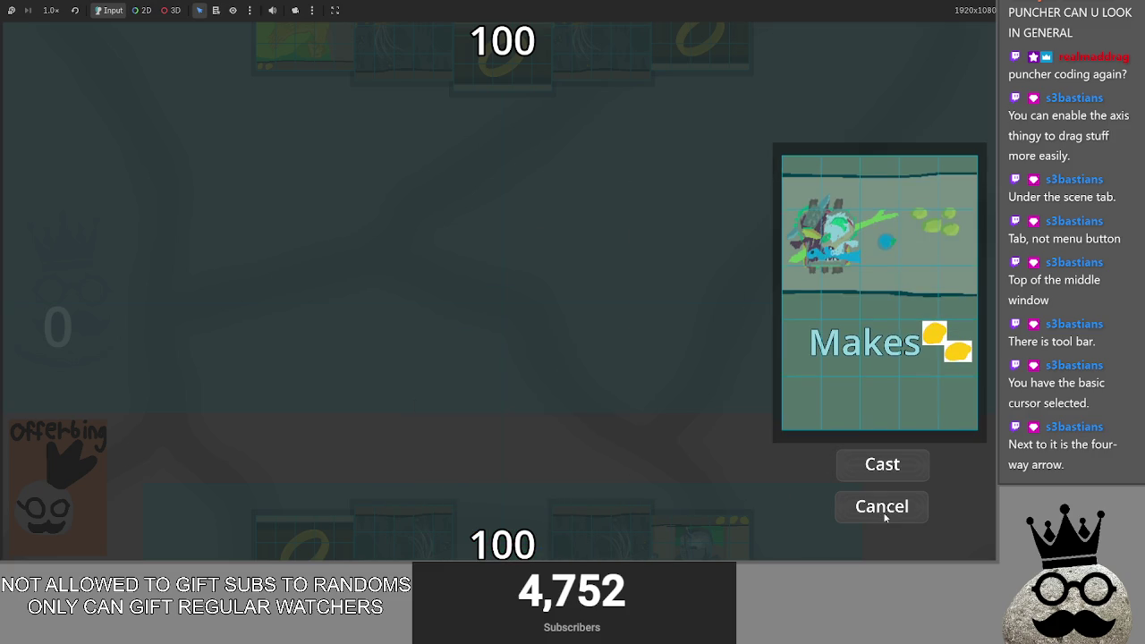
Step: Cancel the card cast twice, then stop the running game with F8
{"action": "left_click", "coordinate": [883, 507]}
{"action": "left_click", "coordinate": [614, 468]}
{"action": "left_click", "coordinate": [844, 507]}
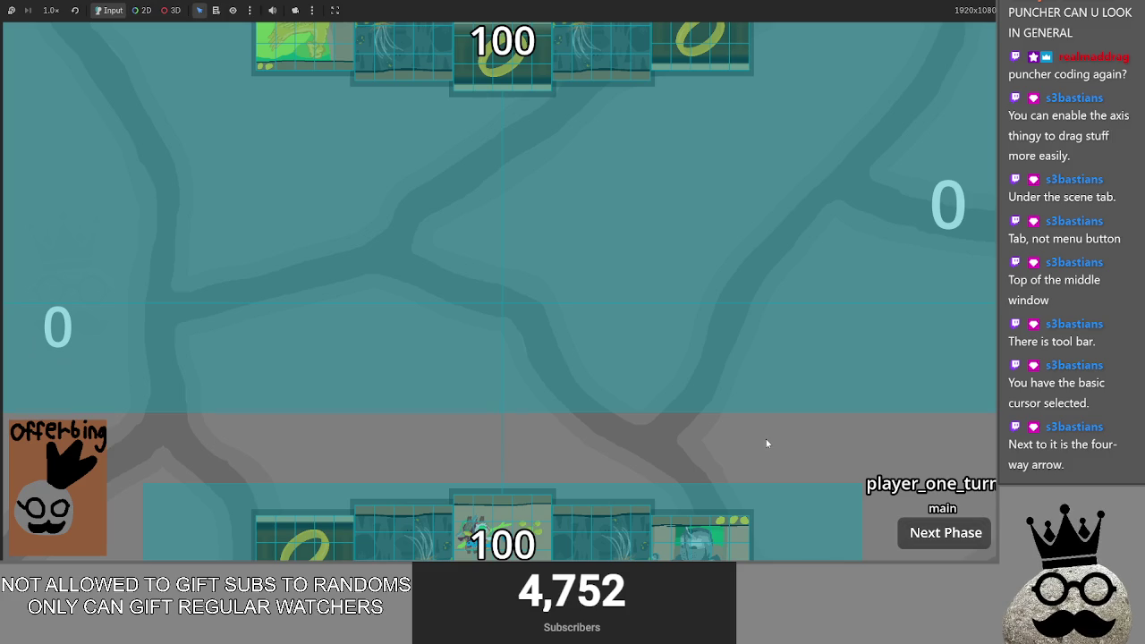
{"action": "key", "text": "F8"}
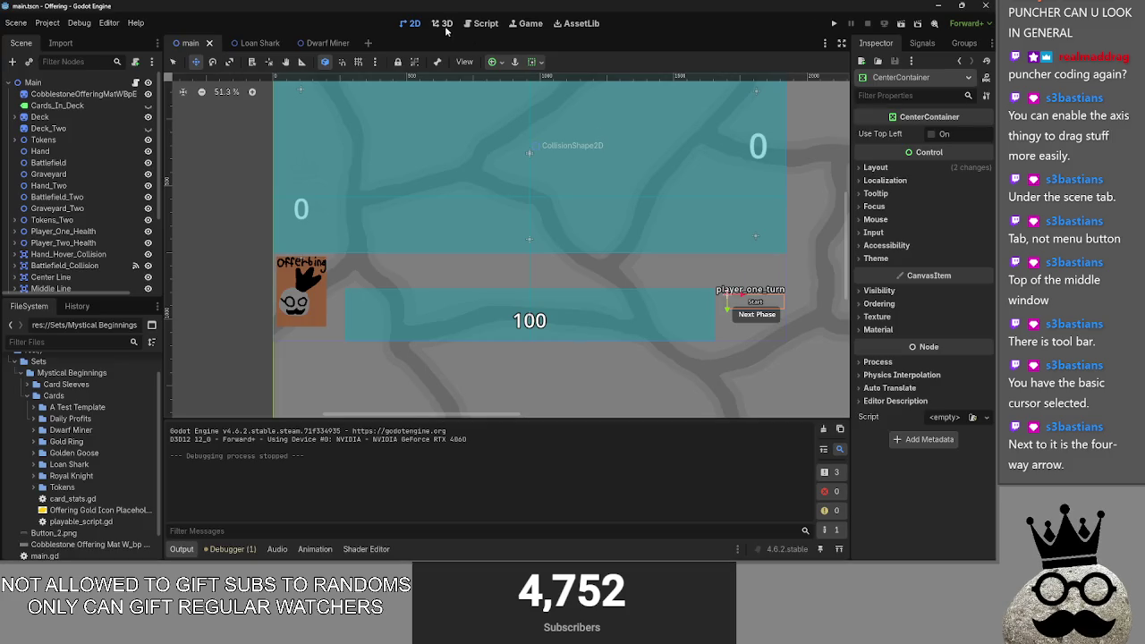
{"action": "left_click", "coordinate": [40, 151]}
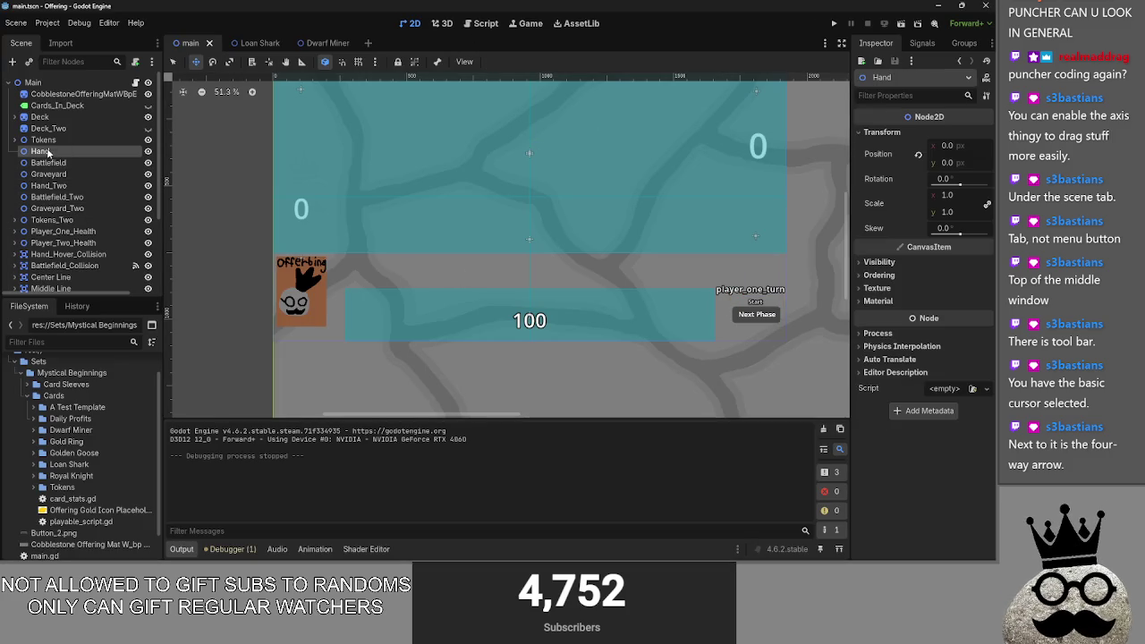
{"action": "scroll", "coordinate": [529, 331], "scroll_direction": "up", "scroll_amount": 2}
{"action": "scroll", "coordinate": [528, 331], "scroll_direction": "up", "scroll_amount": 5}
{"action": "scroll", "coordinate": [529, 331], "scroll_direction": "down", "scroll_amount": 10}
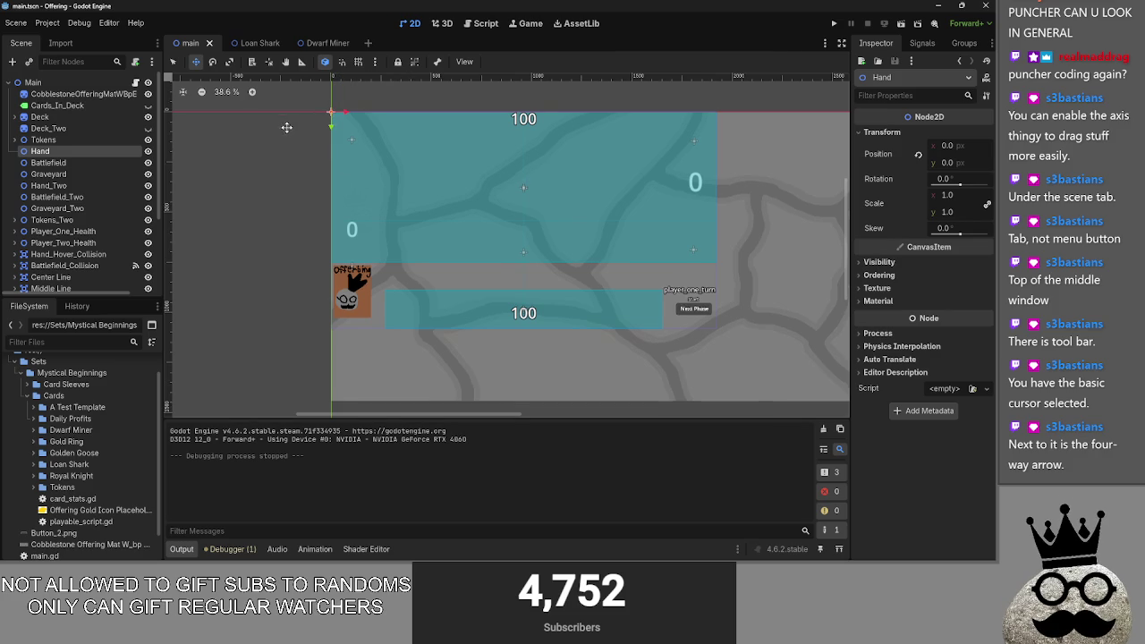
{"action": "left_click_drag", "start_coordinate": [288, 124], "coordinate": [286, 151]}
{"action": "left_click", "coordinate": [486, 24]}
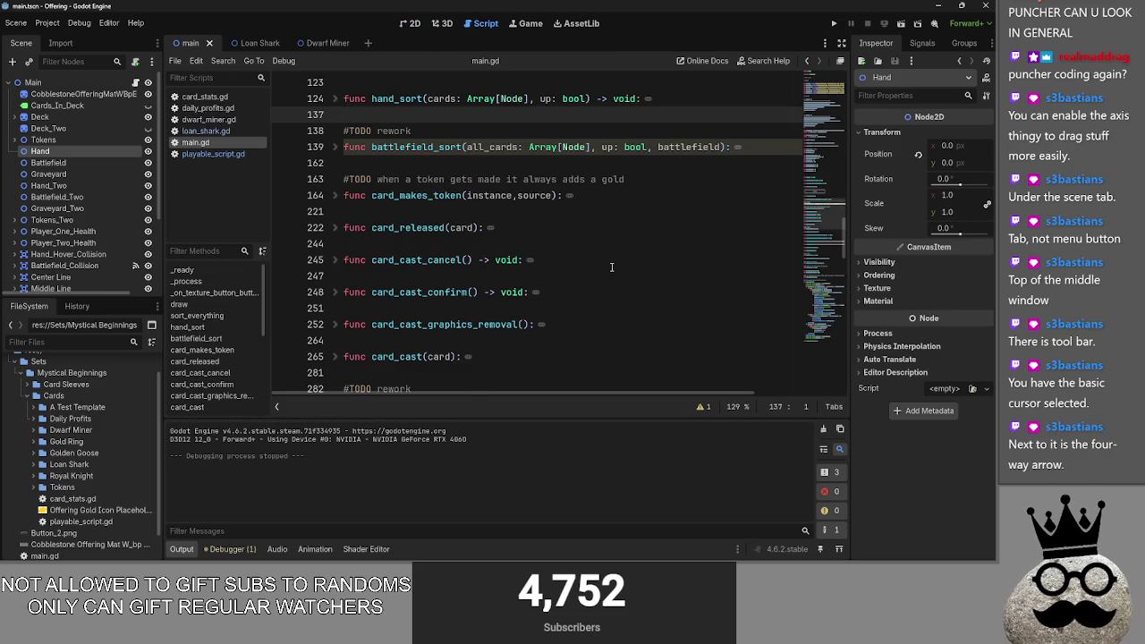
{"action": "scroll", "coordinate": [612, 267], "scroll_direction": "up", "scroll_amount": 4}
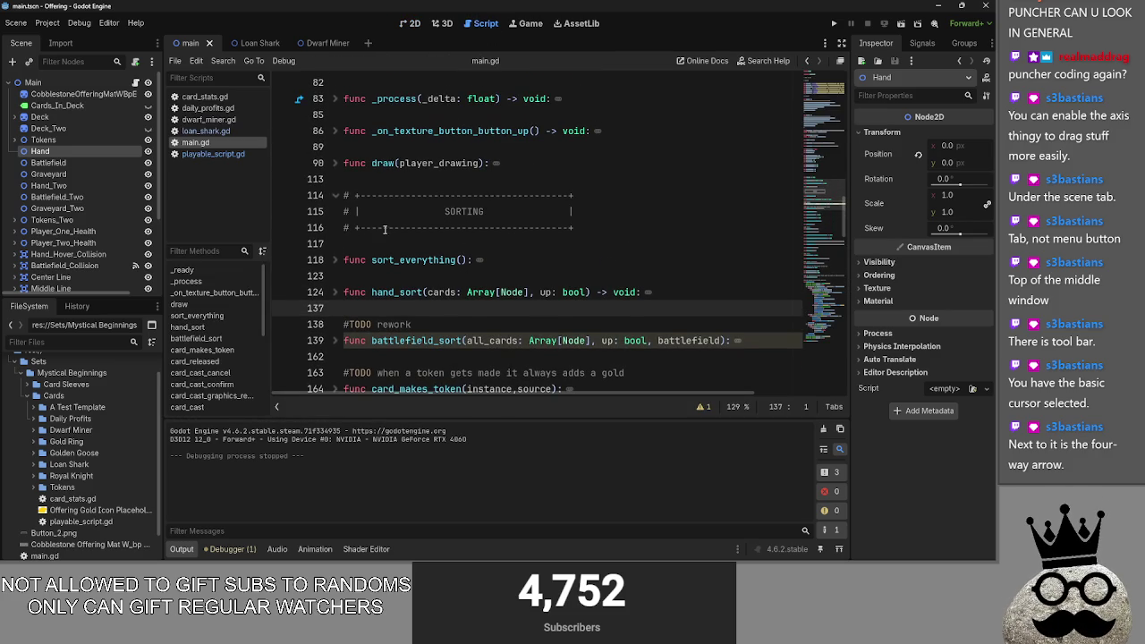
{"action": "left_click", "coordinate": [336, 291]}
{"action": "scroll", "coordinate": [535, 281], "scroll_direction": "down", "scroll_amount": 5}
{"action": "mouse_move", "coordinate": [593, 395]}
{"action": "left_mouse_down"}
{"action": "mouse_move", "coordinate": [767, 389]}
{"action": "mouse_move", "coordinate": [345, 376]}
{"action": "left_mouse_up"}
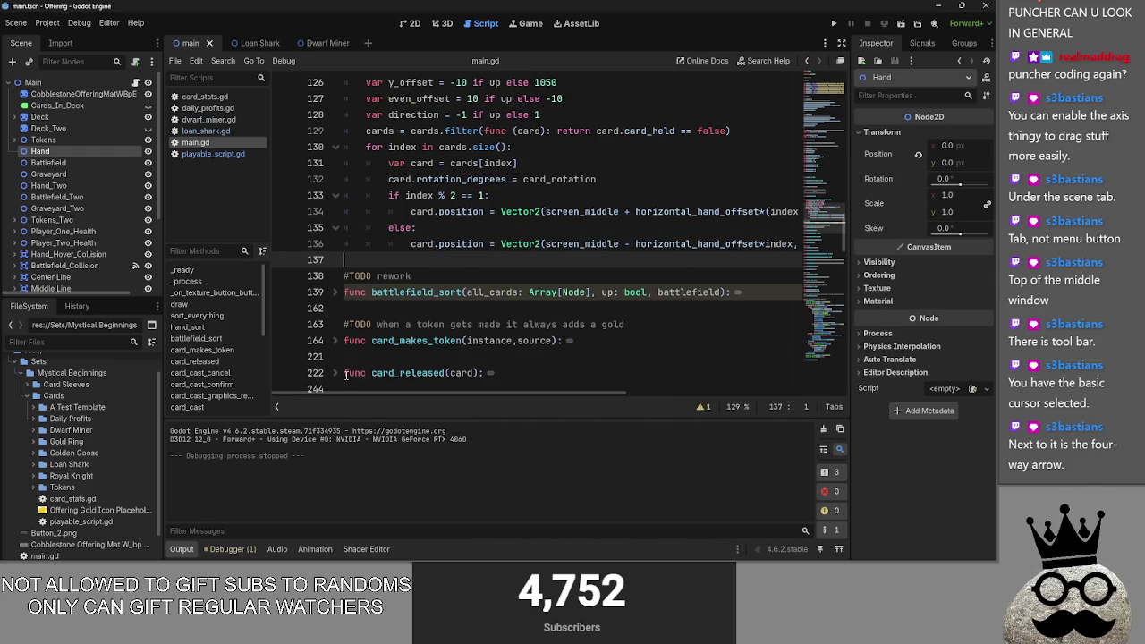
{"action": "left_click", "coordinate": [334, 293]}
{"action": "scroll", "coordinate": [528, 270], "scroll_direction": "down", "scroll_amount": 3}
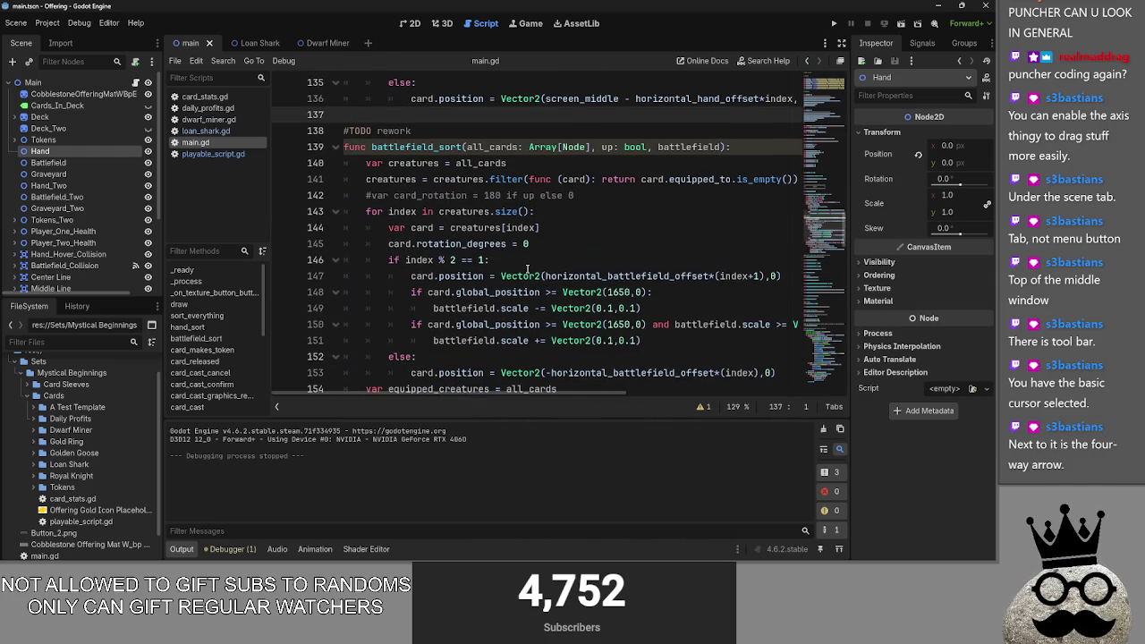
{"action": "left_click", "coordinate": [410, 24]}
{"action": "scroll", "coordinate": [468, 268], "scroll_direction": "up", "scroll_amount": 2}
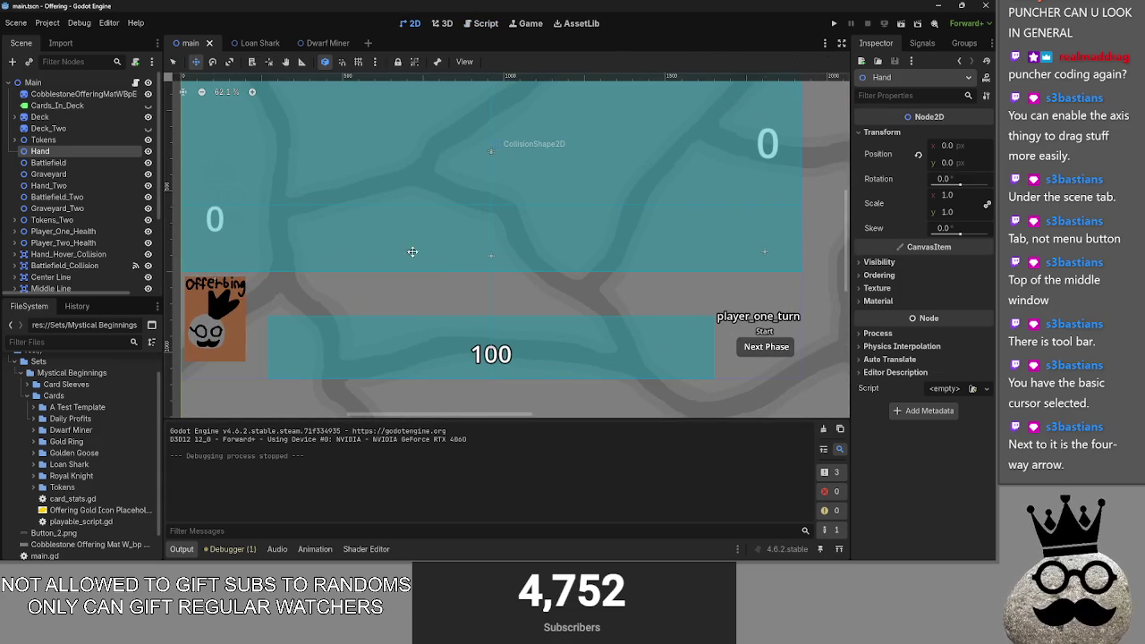
{"action": "scroll", "coordinate": [529, 274], "scroll_direction": "down", "scroll_amount": 4}
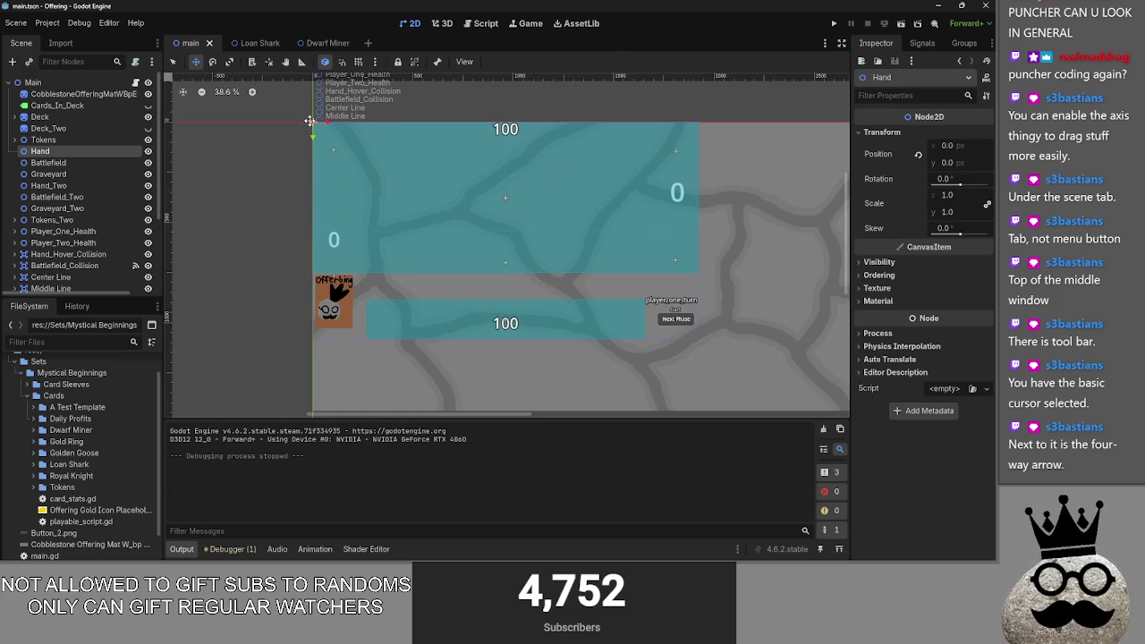
{"action": "left_click_drag", "start_coordinate": [309, 121], "coordinate": [363, 241]}
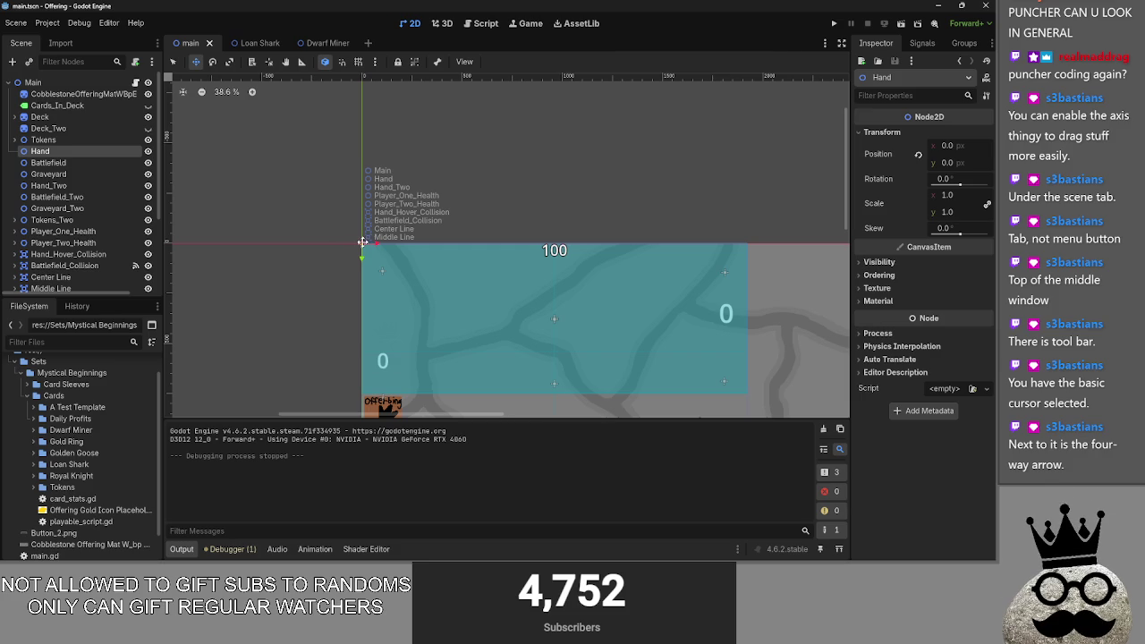
{"action": "left_click", "coordinate": [485, 23]}
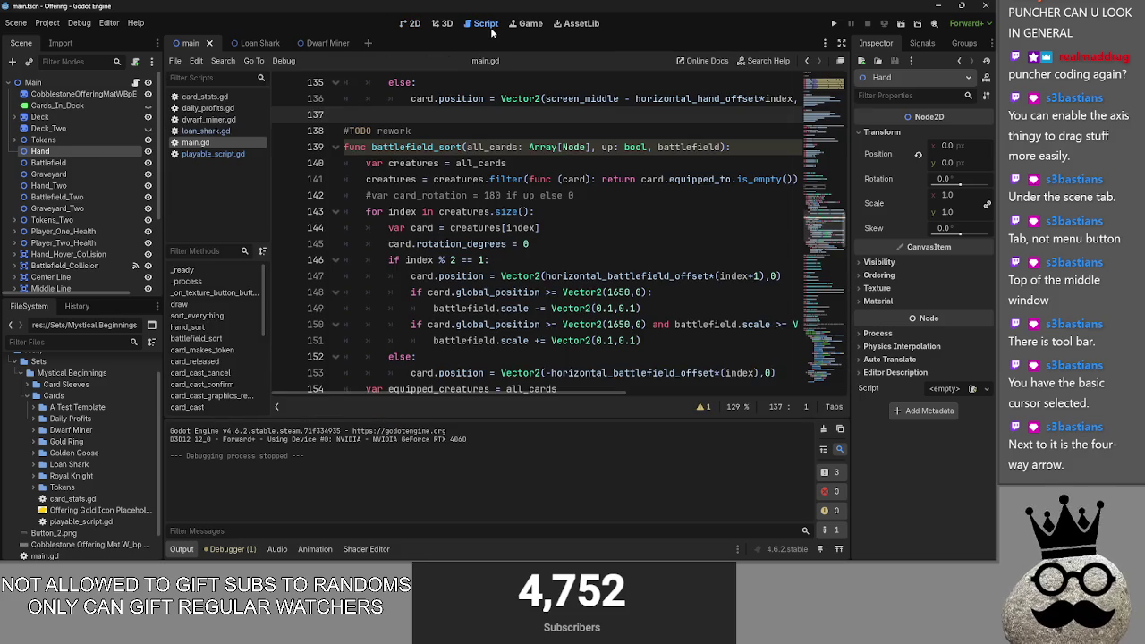
{"action": "left_click", "coordinate": [336, 147]}
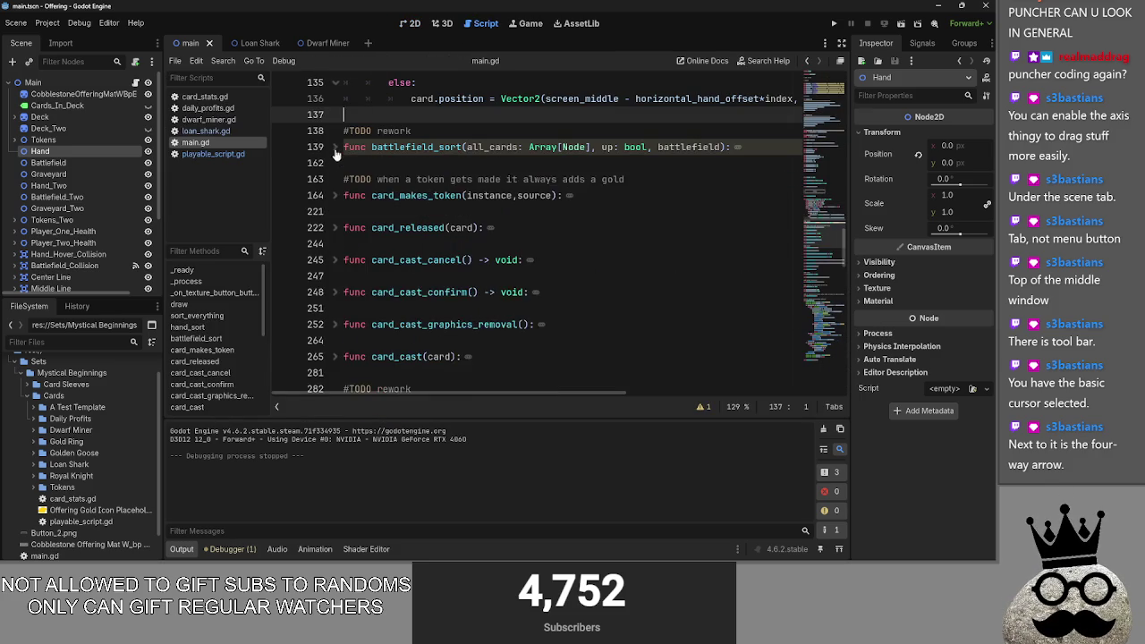
{"action": "scroll", "coordinate": [411, 161], "scroll_direction": "up", "scroll_amount": 3}
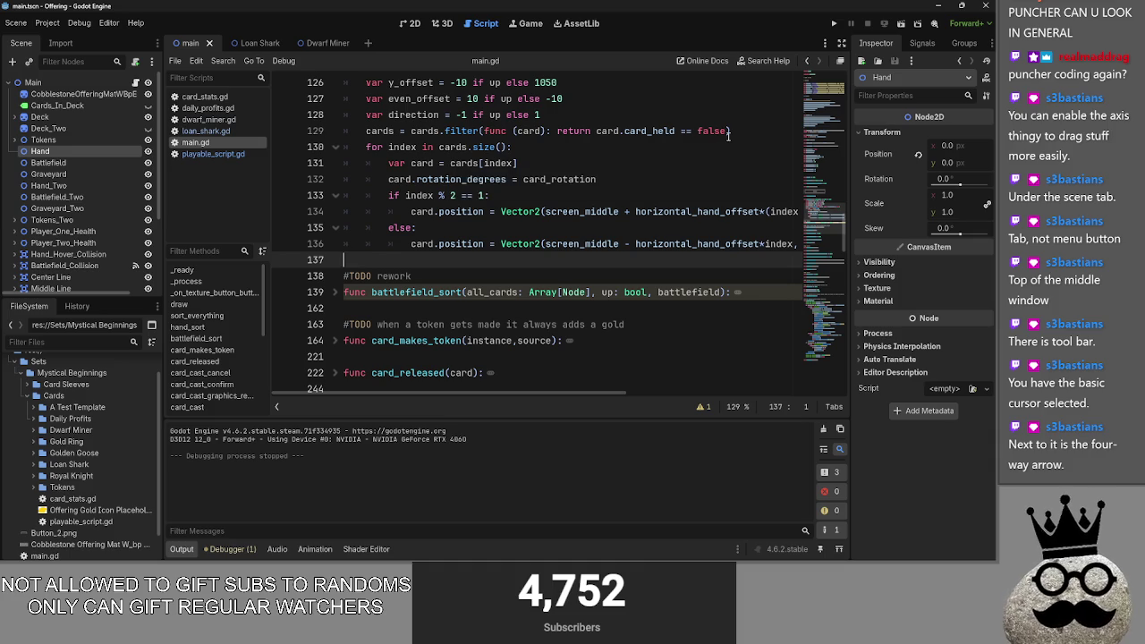
{"action": "scroll", "coordinate": [707, 161], "scroll_direction": "up", "scroll_amount": 2}
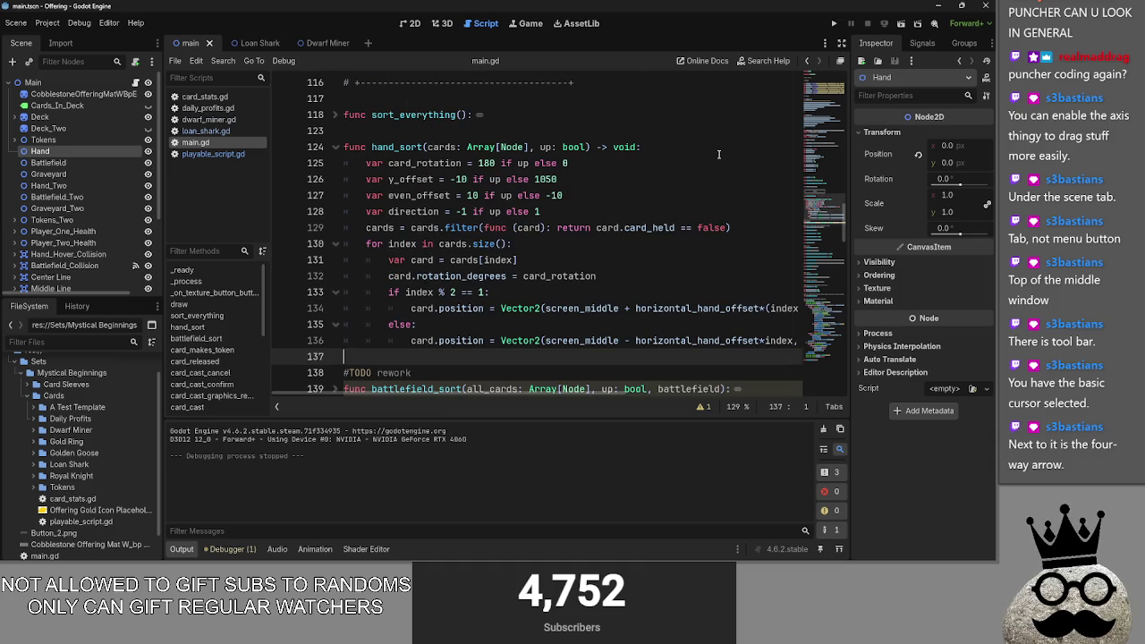
{"action": "mouse_move", "coordinate": [620, 397]}
{"action": "left_mouse_down"}
{"action": "mouse_move", "coordinate": [797, 407]}
{"action": "mouse_move", "coordinate": [591, 394]}
{"action": "left_mouse_up"}
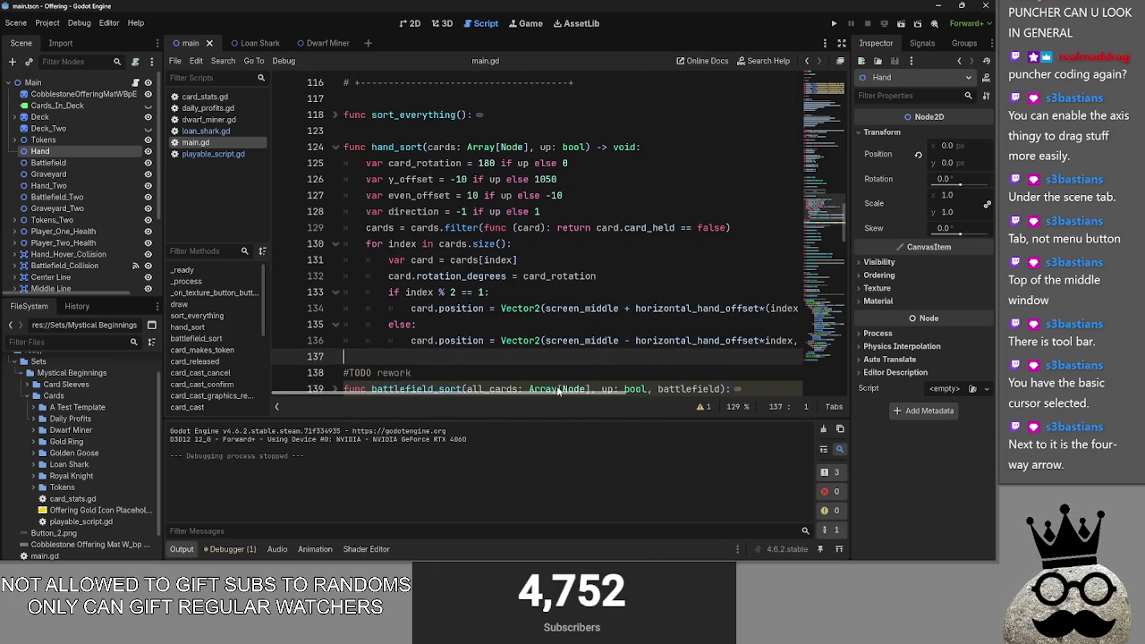
{"action": "mouse_move", "coordinate": [559, 388]}
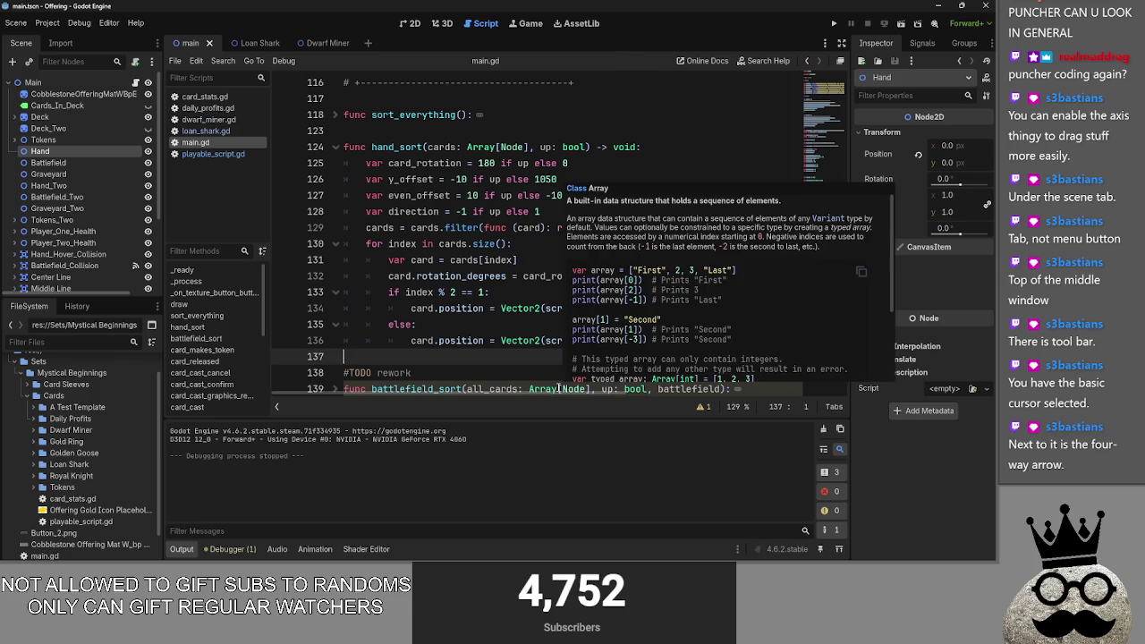
{"action": "left_click", "coordinate": [529, 293]}
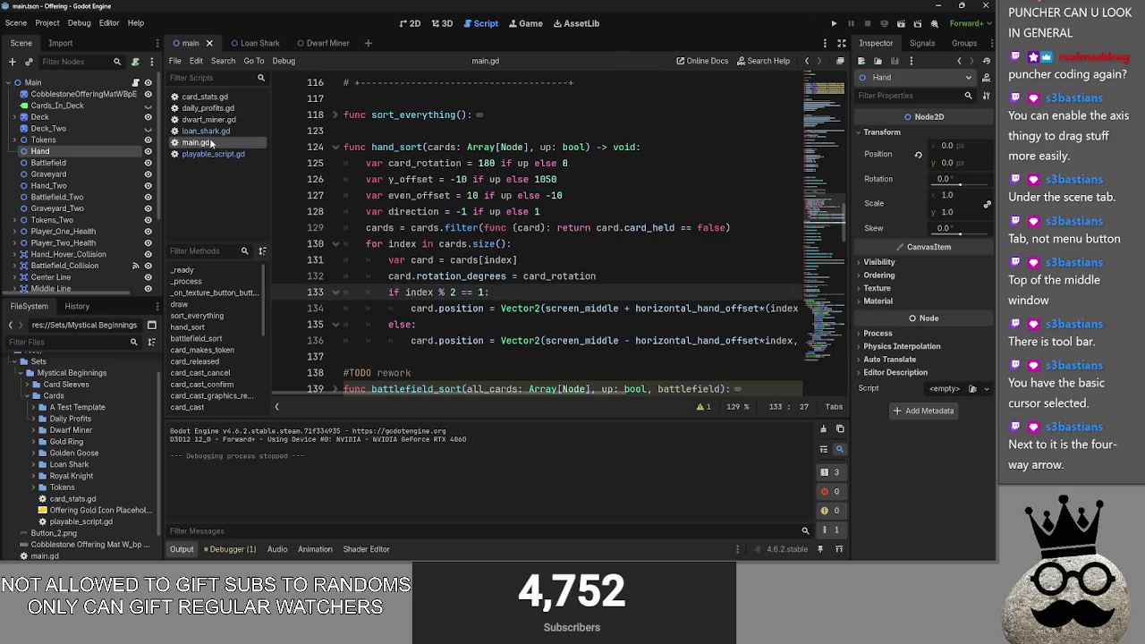
{"action": "left_click", "coordinate": [334, 147]}
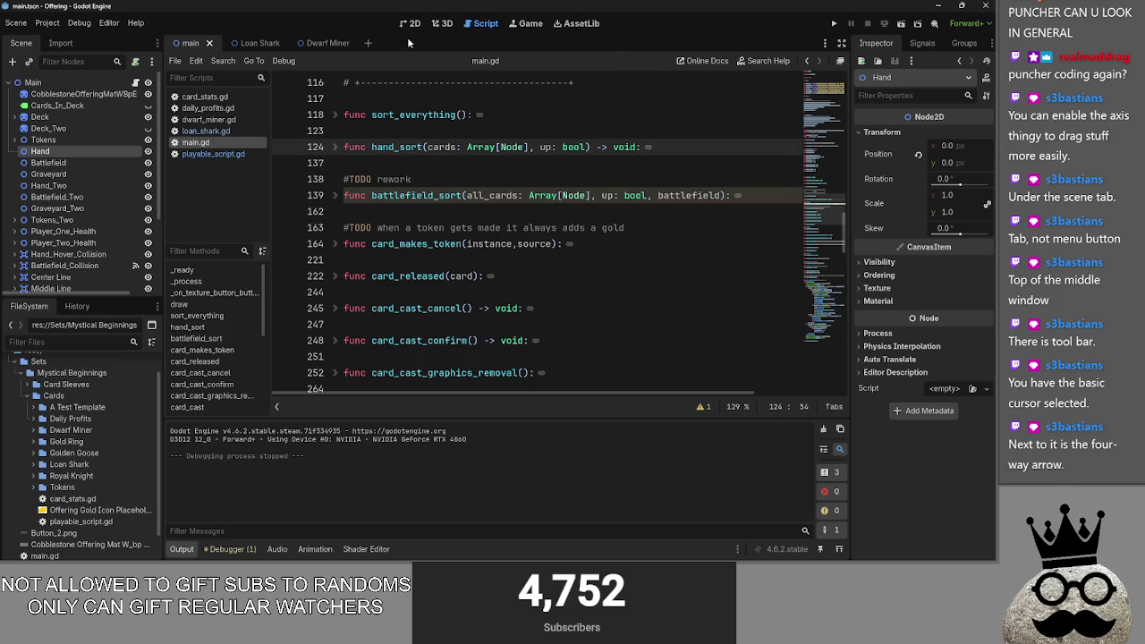
{"action": "left_click", "coordinate": [409, 24]}
{"action": "scroll", "coordinate": [574, 159], "scroll_direction": "down", "scroll_amount": 1}
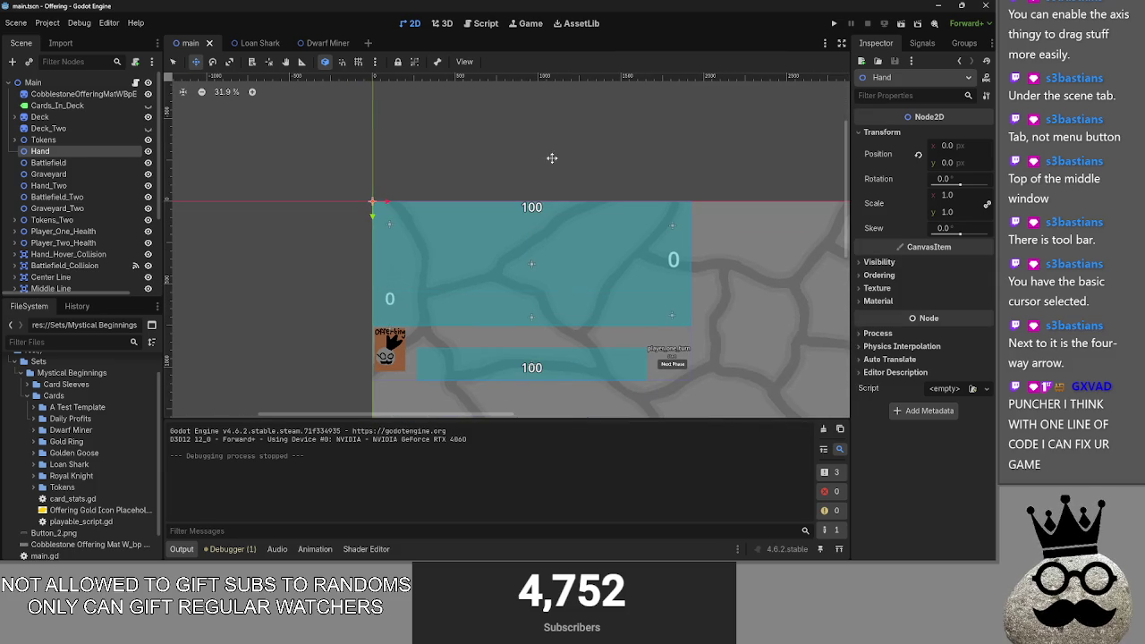
Step: Zoom into the hand panel and select the CollisionShape2D, then the Hand_Hover_Collision node
{"action": "scroll", "coordinate": [537, 224], "scroll_direction": "up", "scroll_amount": 5}
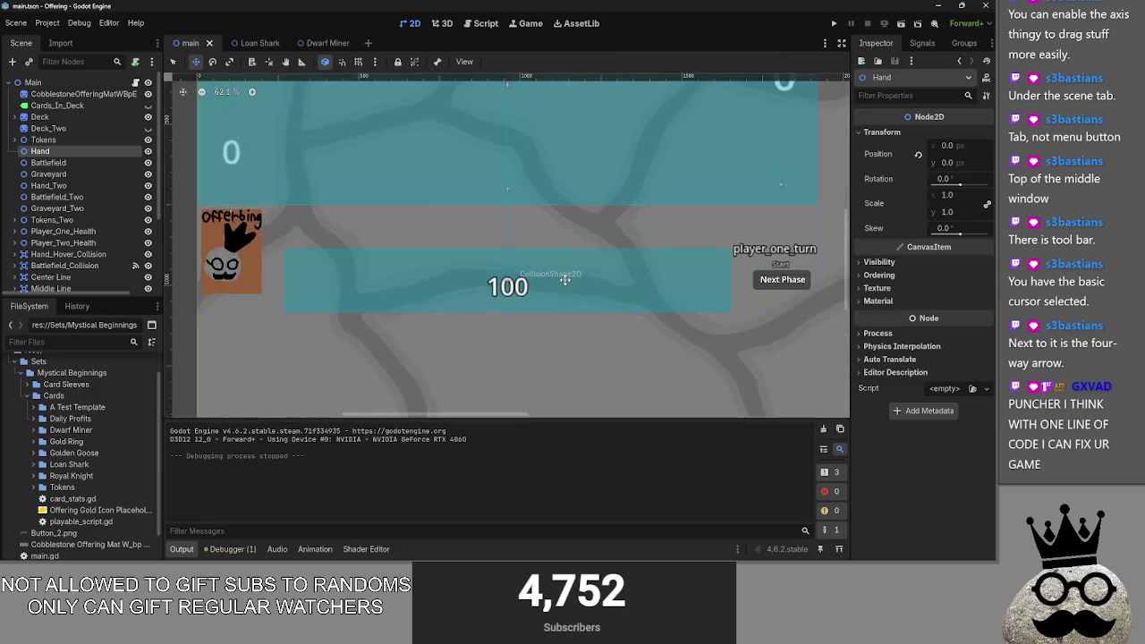
{"action": "scroll", "coordinate": [559, 256], "scroll_direction": "up", "scroll_amount": 1}
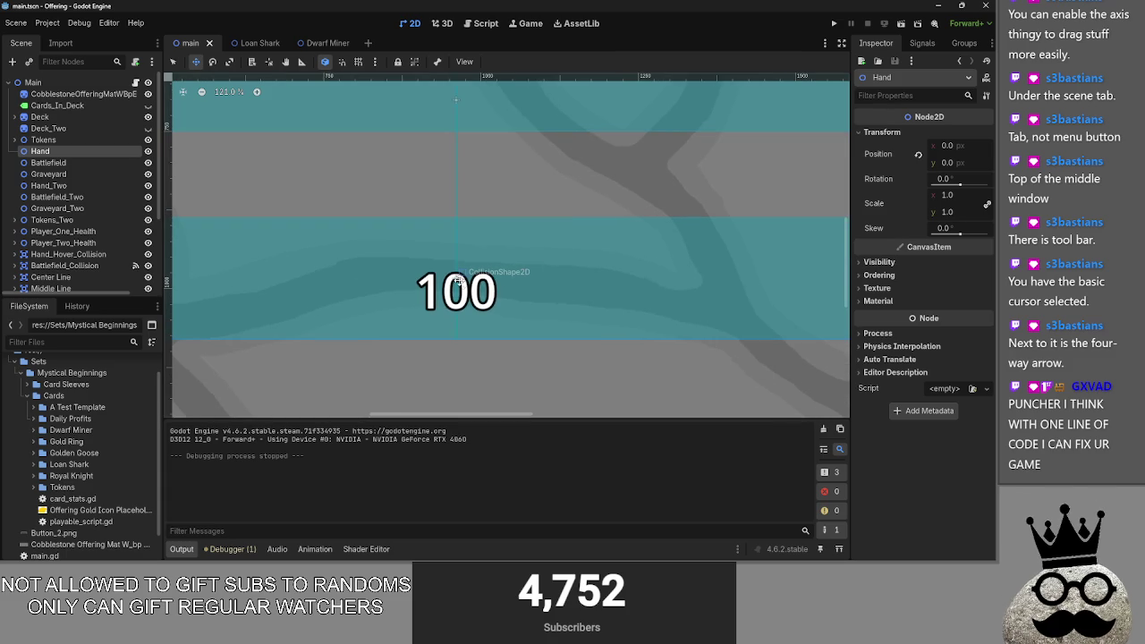
{"action": "scroll", "coordinate": [125, 204], "scroll_direction": "down", "scroll_amount": 3}
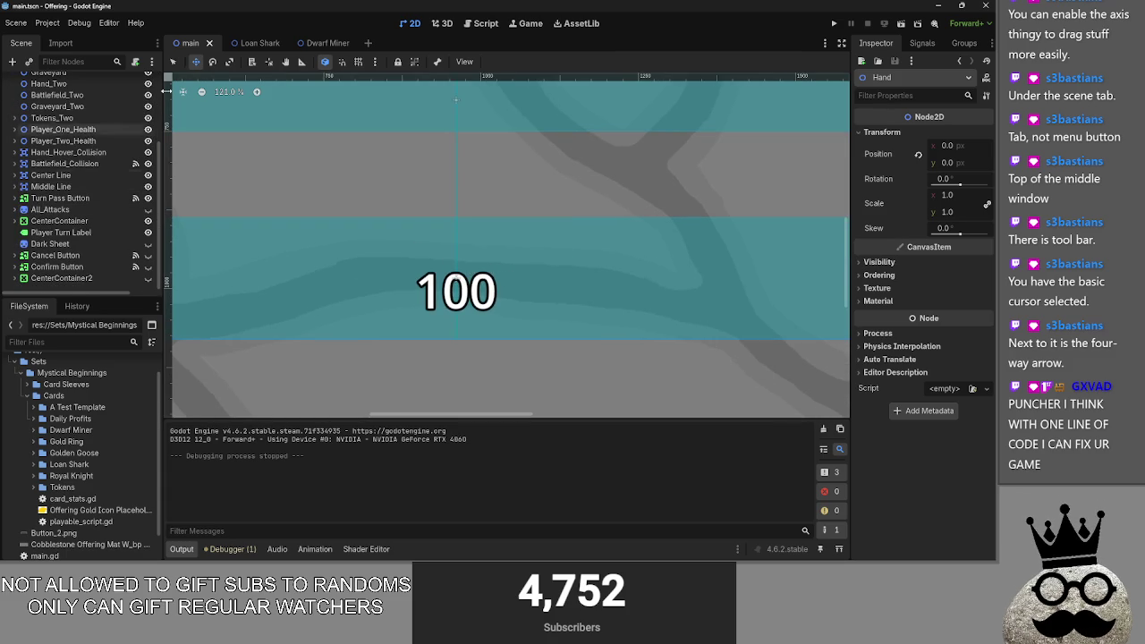
{"action": "left_click", "coordinate": [174, 61]}
{"action": "left_click", "coordinate": [389, 290]}
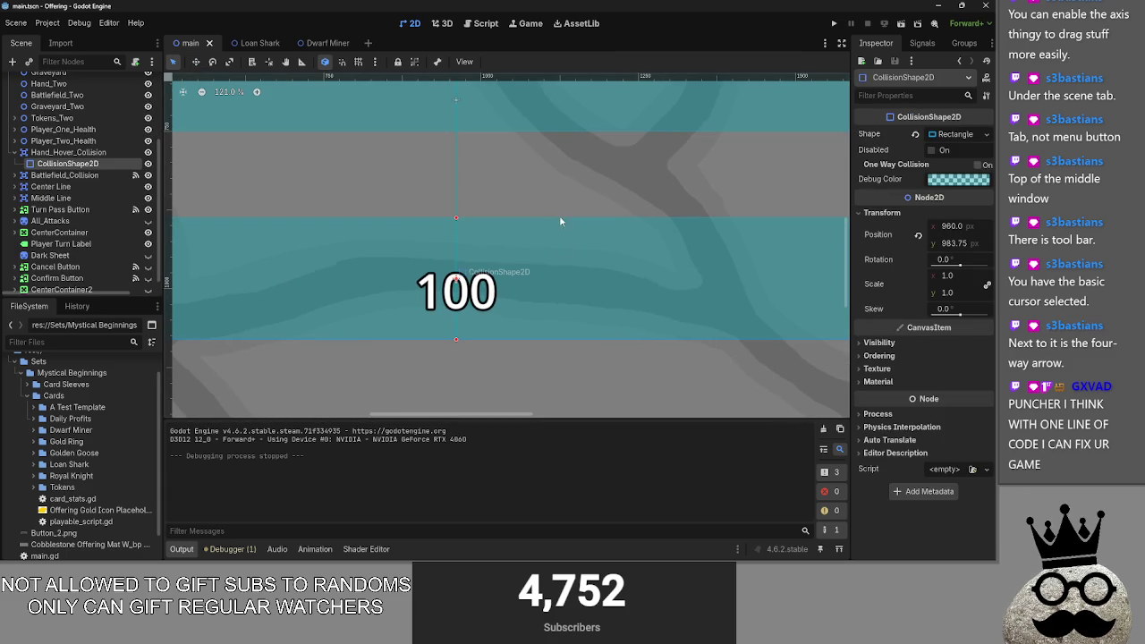
{"action": "scroll", "coordinate": [235, 217], "scroll_direction": "down", "scroll_amount": 1}
{"action": "left_click", "coordinate": [71, 152]}
{"action": "left_click", "coordinate": [16, 153]}
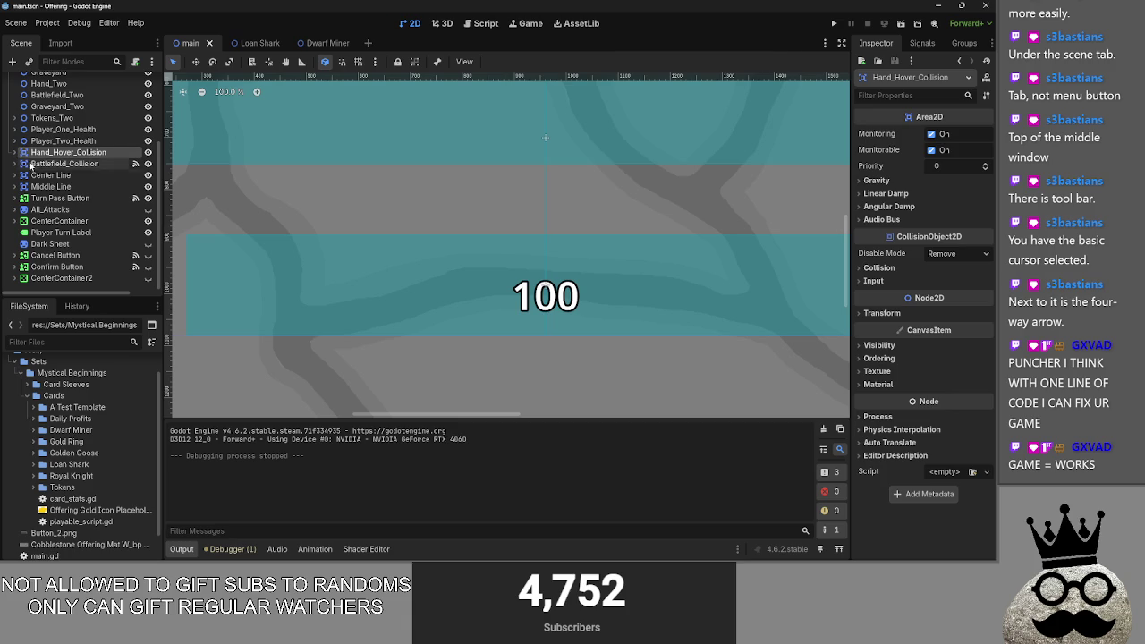
Step: Bring up main.gd scrolled to its player variables and _ready function
{"action": "left_click", "coordinate": [481, 23]}
{"action": "scroll", "coordinate": [349, 250], "scroll_direction": "up", "scroll_amount": 2}
{"action": "scroll", "coordinate": [349, 250], "scroll_direction": "up", "scroll_amount": 5}
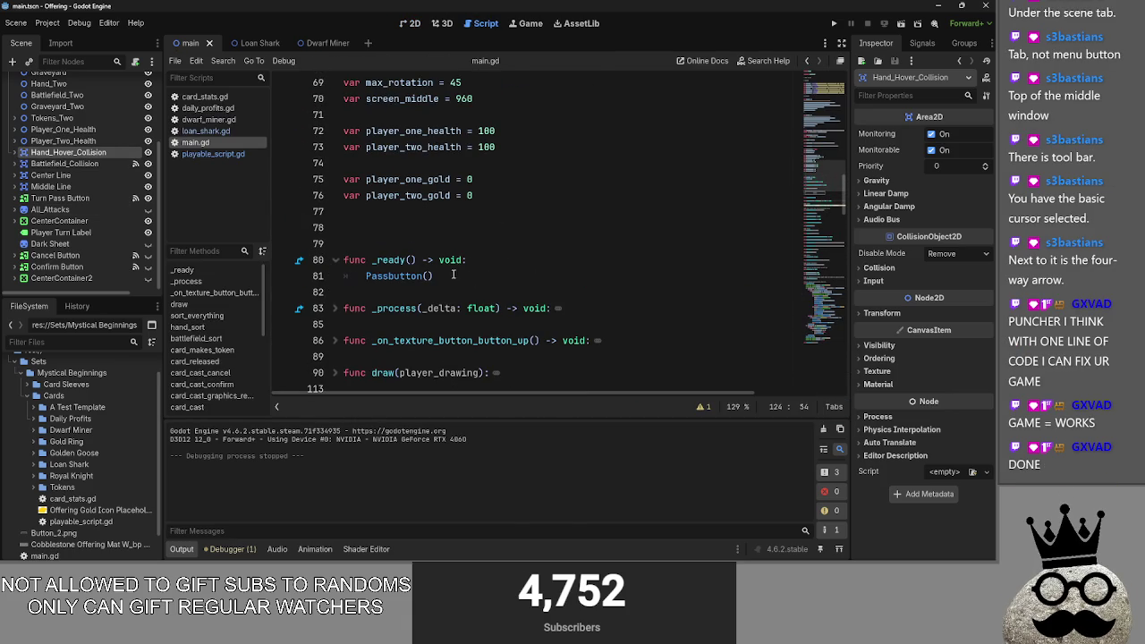
Step: Add the line 'game = works' inside _process and run the project with F5
{"action": "left_click", "coordinate": [336, 308]}
{"action": "left_click", "coordinate": [336, 260]}
{"action": "left_click", "coordinate": [608, 292]}
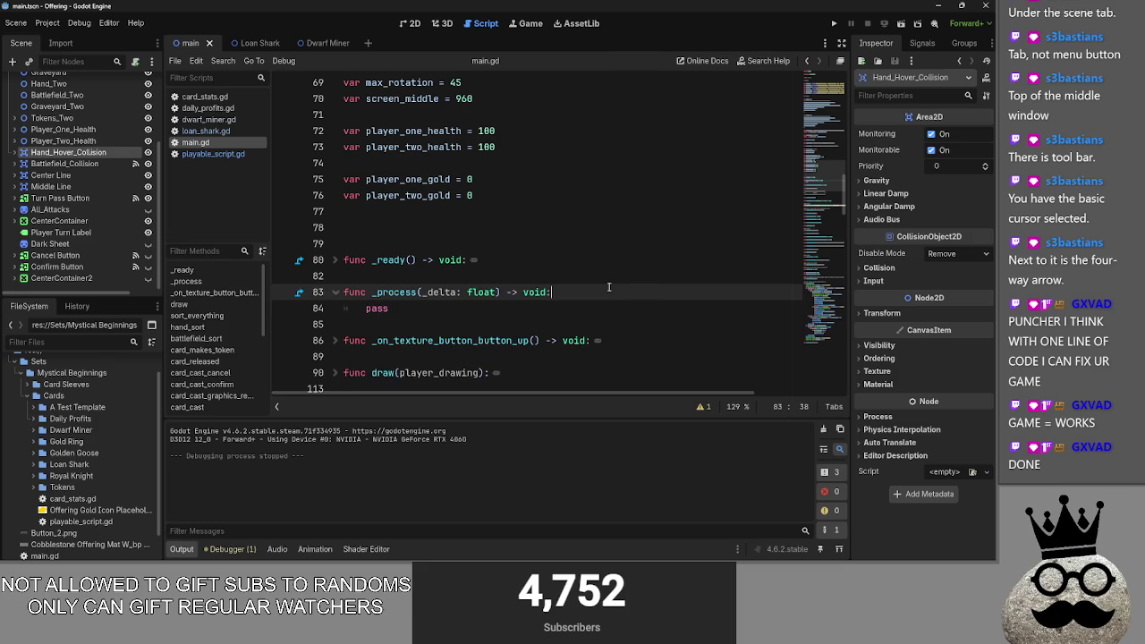
{"action": "key", "text": "Return"}
{"action": "type", "text": "game ="}
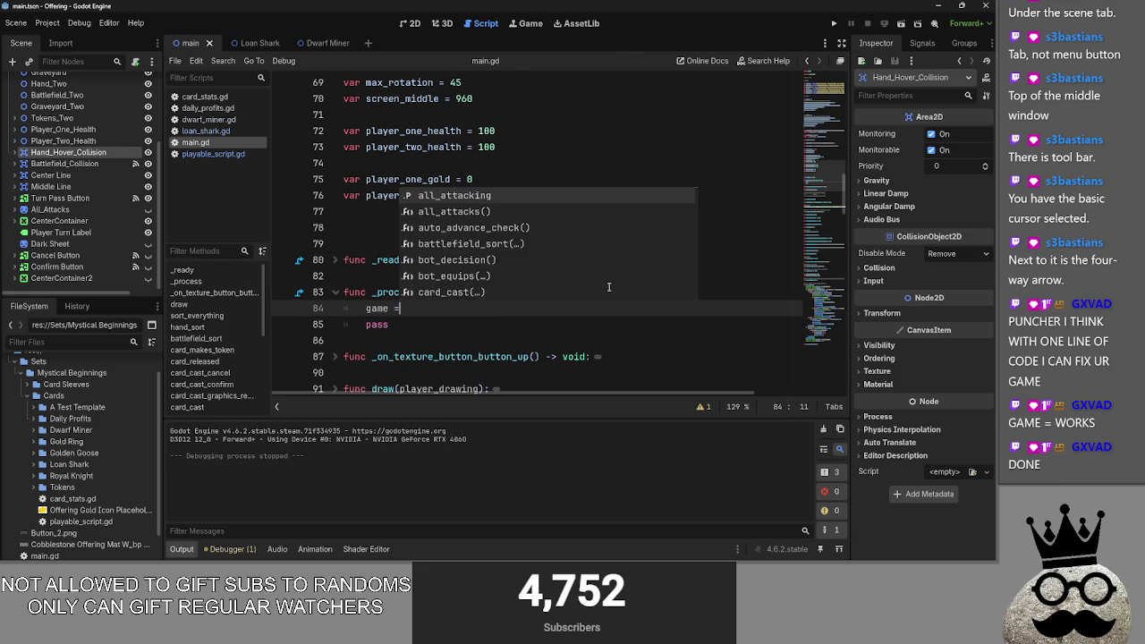
{"action": "type", "text": " works"}
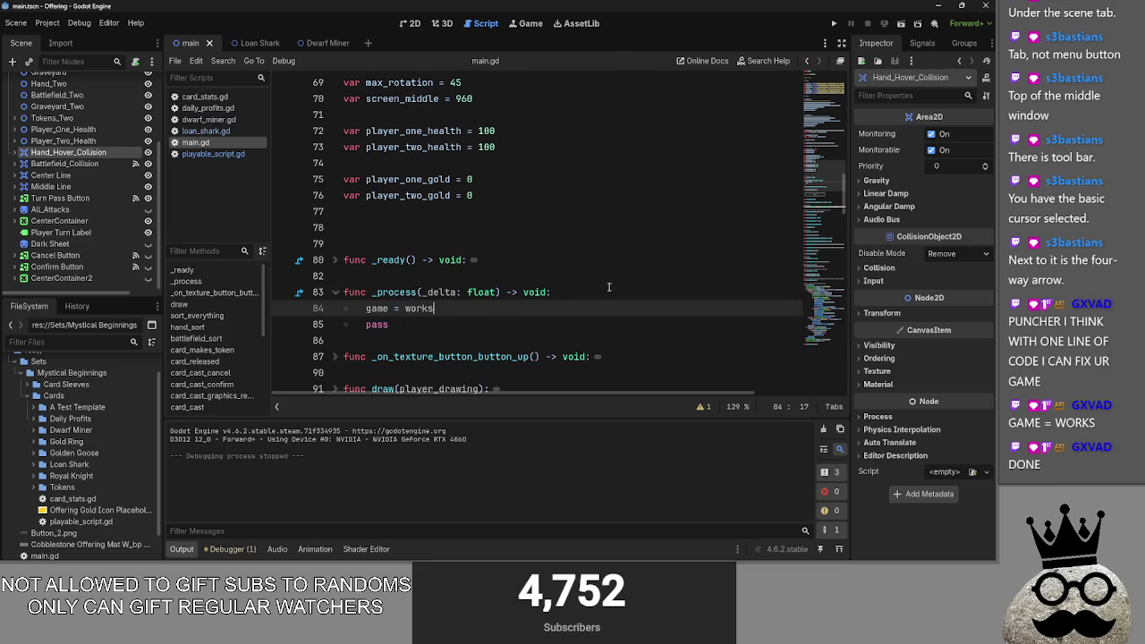
{"action": "left_click", "coordinate": [609, 287]}
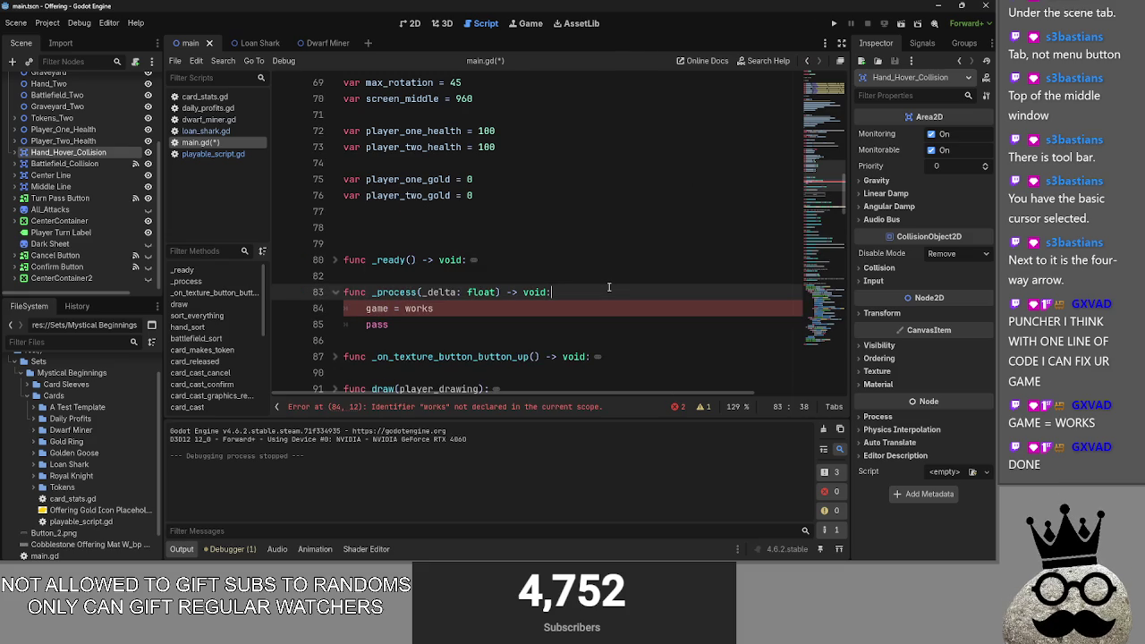
{"action": "key", "text": "F5"}
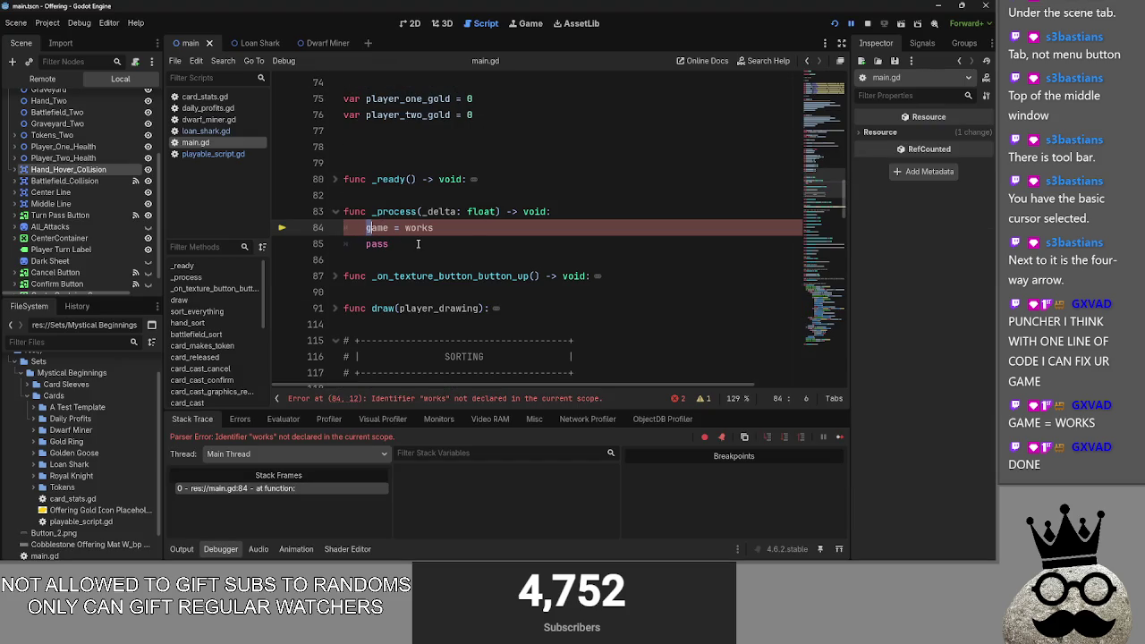
Step: Replace the test line with 'GAME = WORKS', then 'if bug: fix()', running after each
{"action": "left_click_drag", "start_coordinate": [433, 228], "coordinate": [364, 228]}
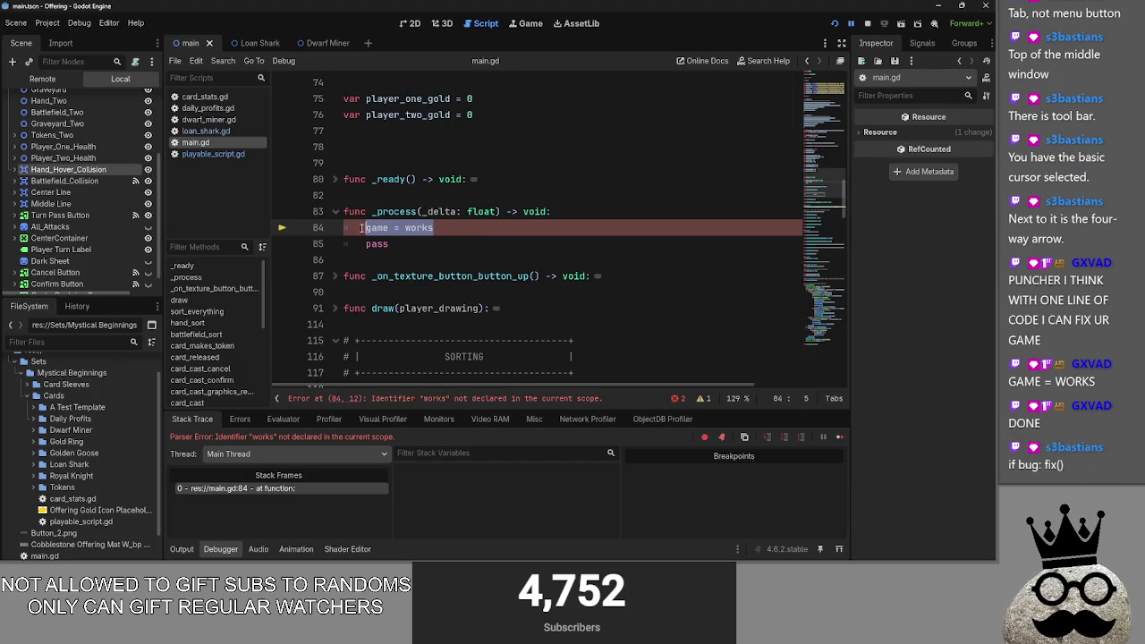
{"action": "type", "text": "GAME = "}
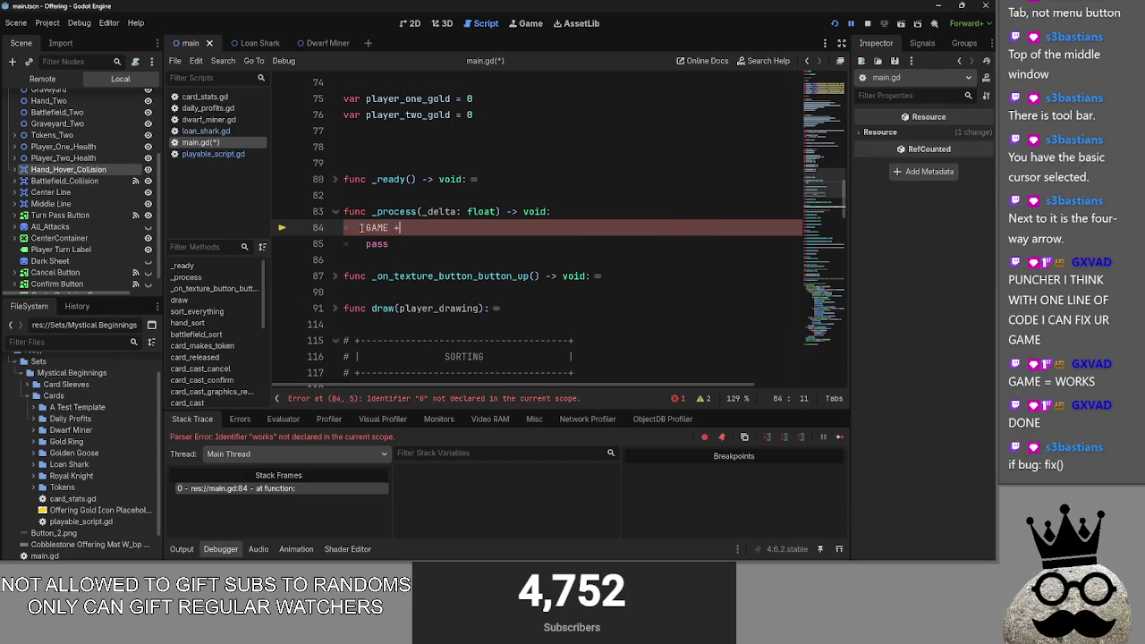
{"action": "type", "text": "WORKS"}
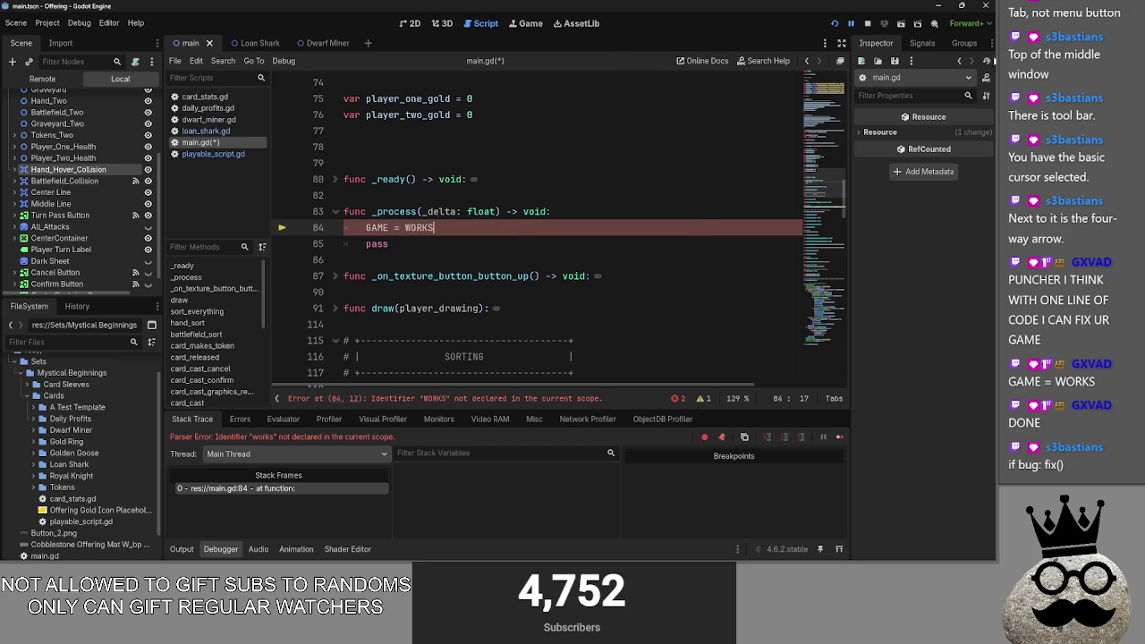
{"action": "left_click", "coordinate": [835, 23]}
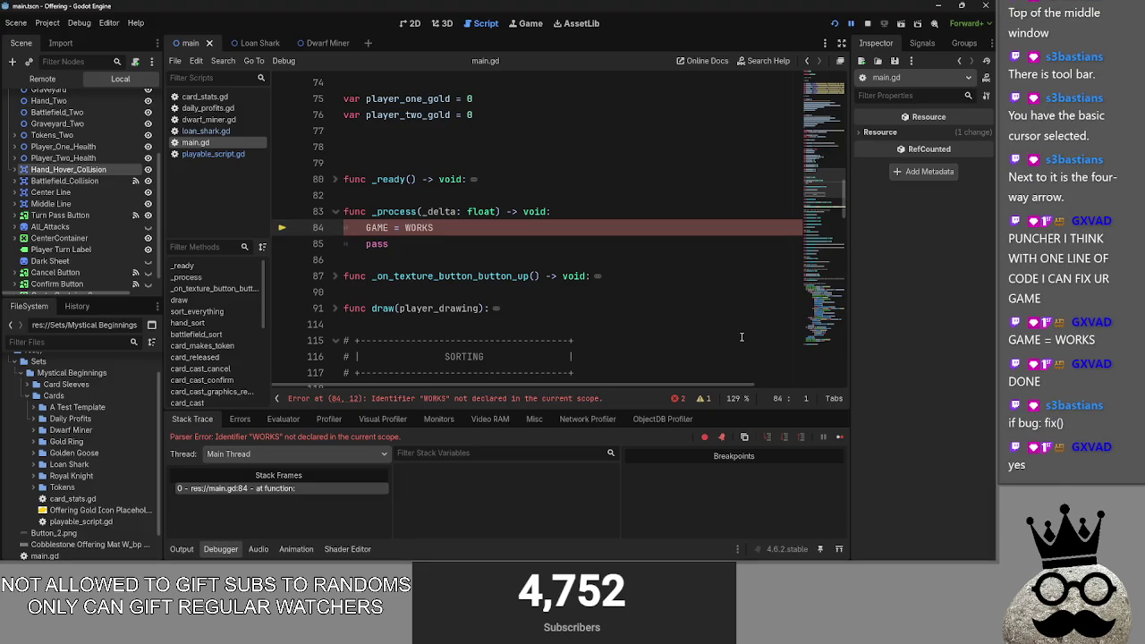
{"action": "left_click_drag", "start_coordinate": [437, 228], "coordinate": [365, 227]}
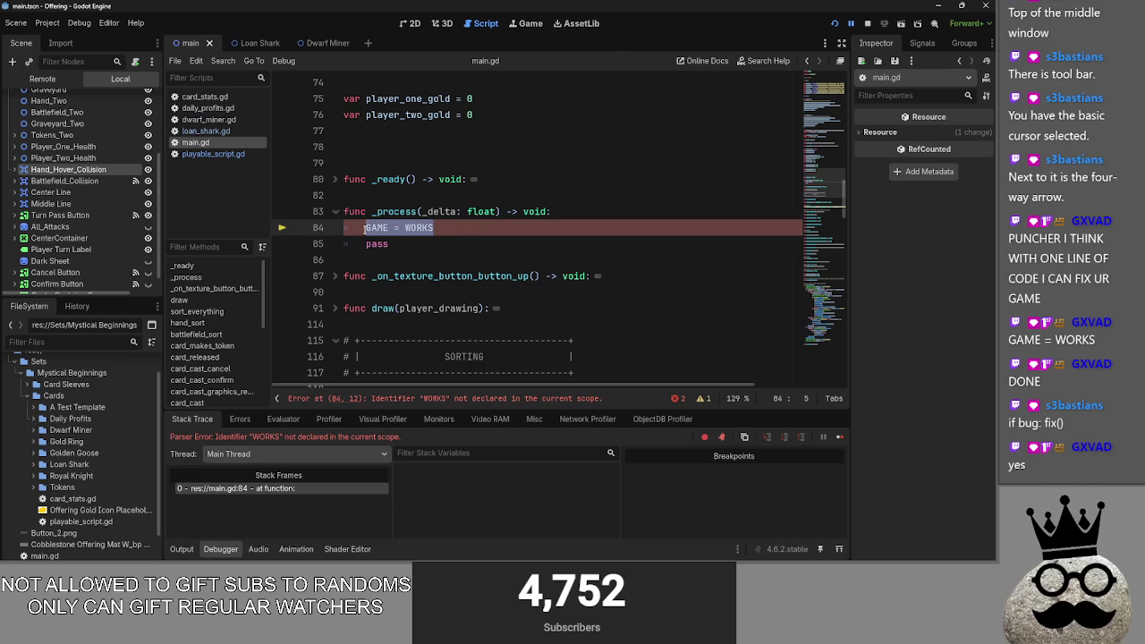
{"action": "type", "text": "if bug"}
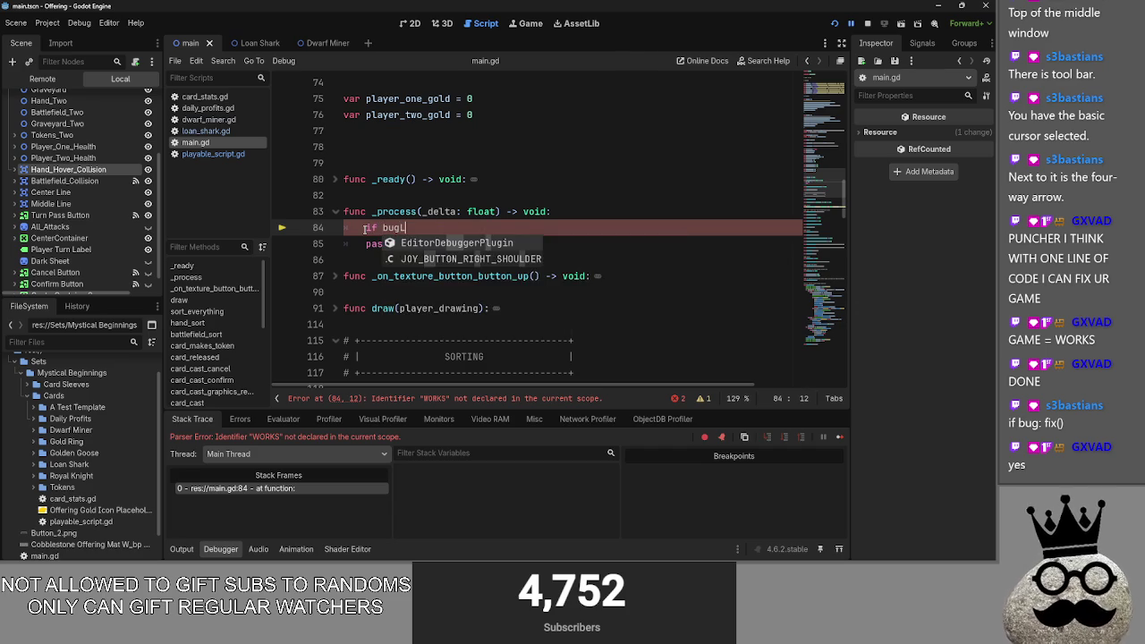
{"action": "type", "text": ": fix("}
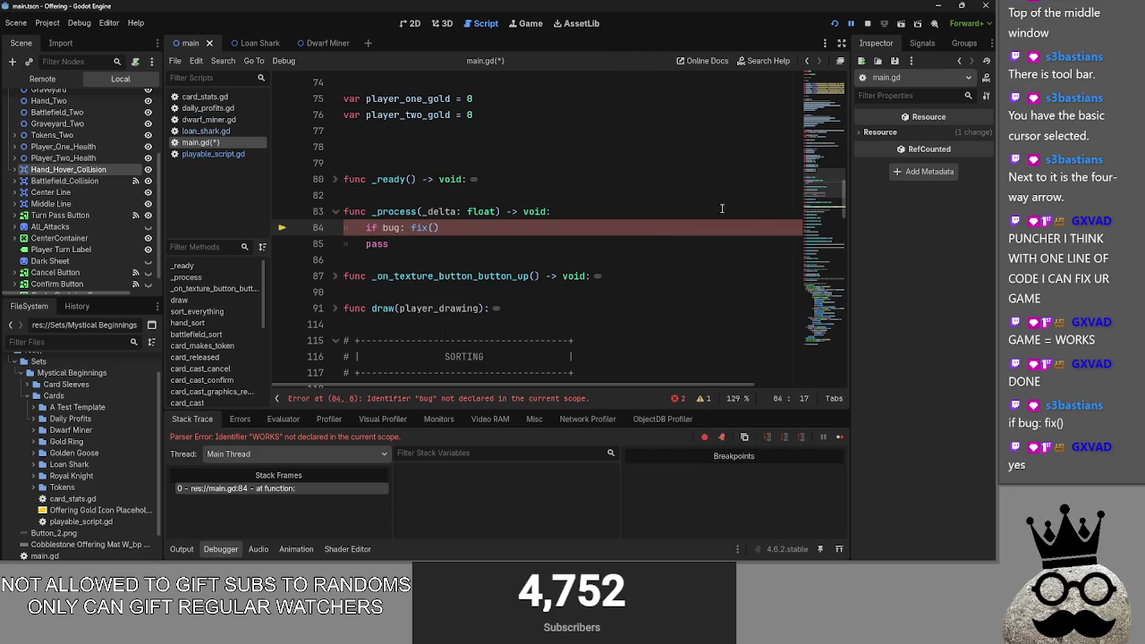
{"action": "left_click", "coordinate": [835, 23]}
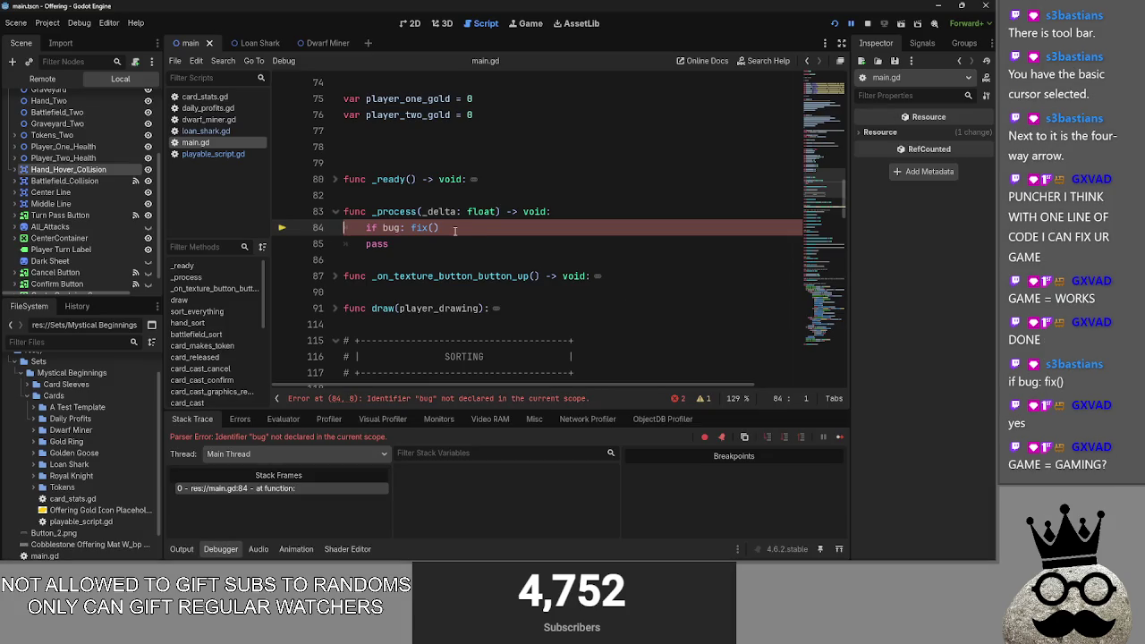
Step: Change the test line to 'GAME = GAMING' and run the game again
{"action": "left_click_drag", "start_coordinate": [455, 229], "coordinate": [365, 229]}
{"action": "type", "text": "GMAE"}
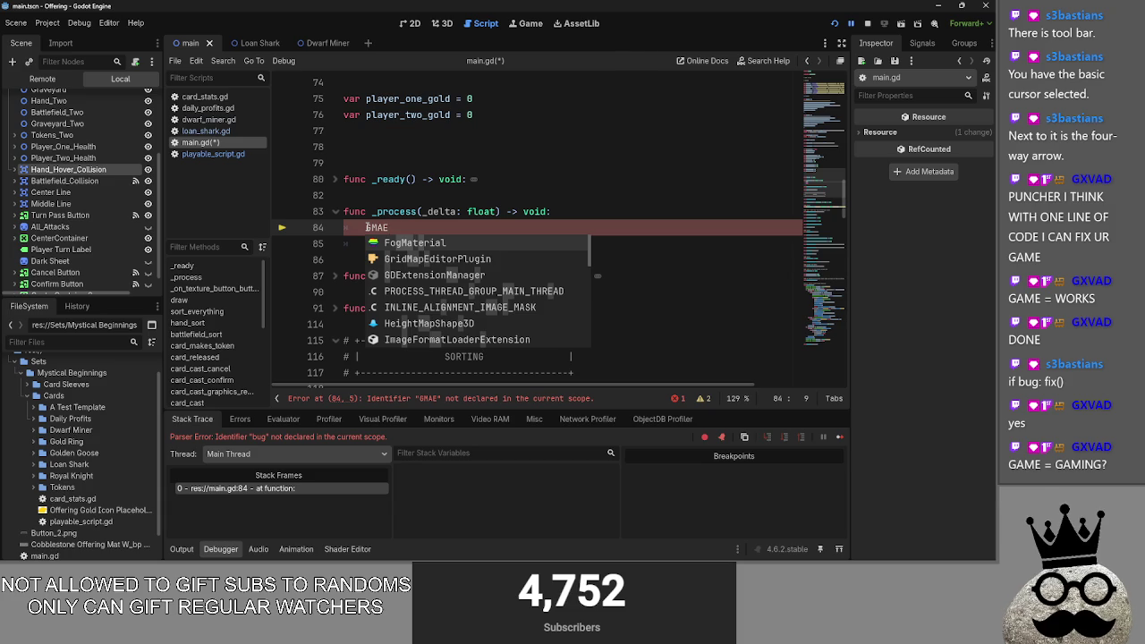
{"action": "key", "text": "BackSpace"}
{"action": "key", "text": "BackSpace"}
{"action": "key", "text": "BackSpace"}
{"action": "type", "text": "AME ="}
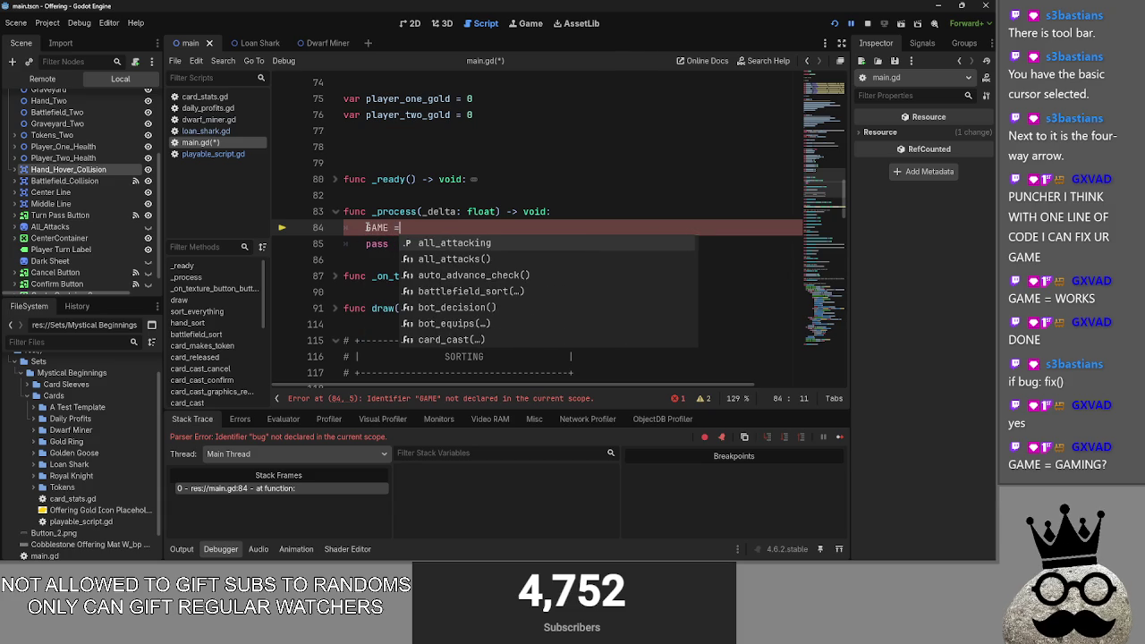
{"action": "type", "text": " GAMING"}
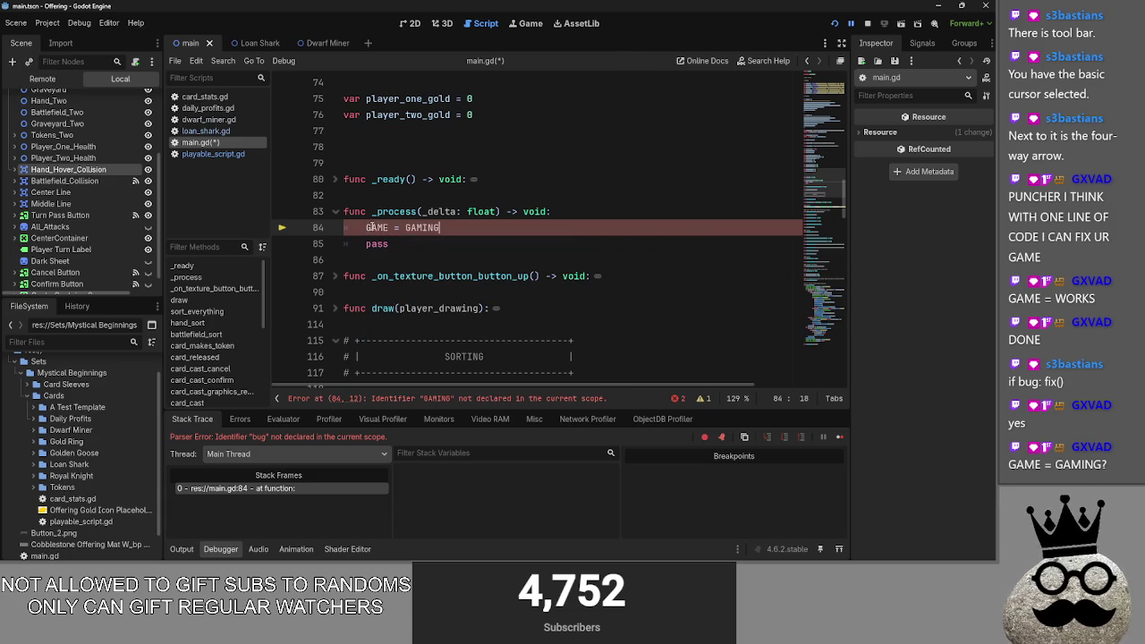
{"action": "left_click", "coordinate": [875, 23]}
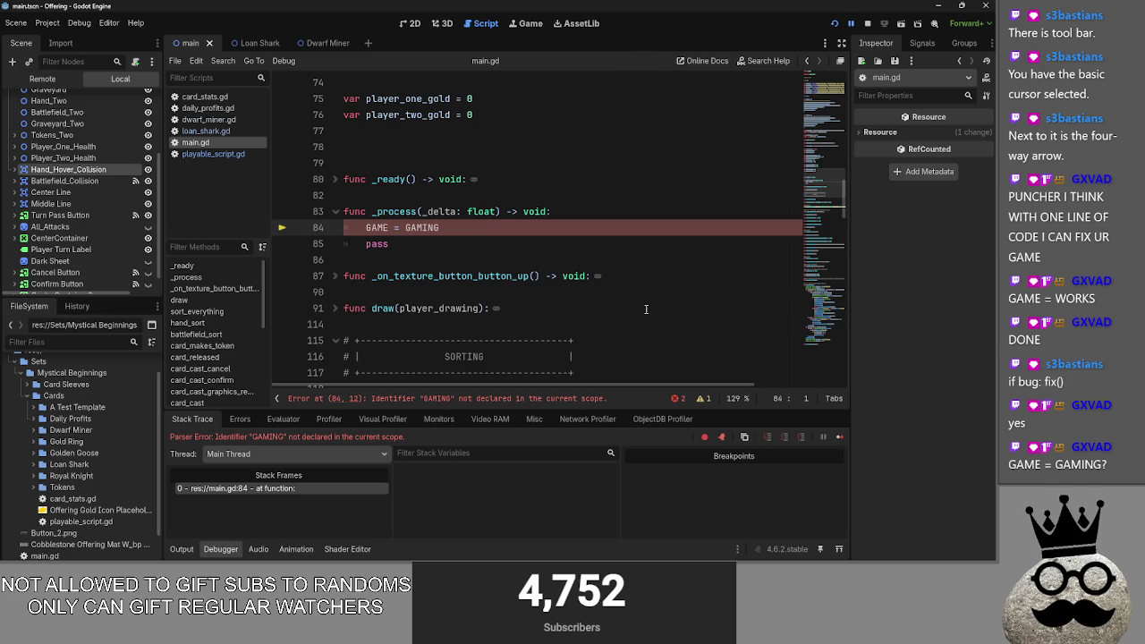
Step: Delete the GAME = GAMING line so _process holds only pass
{"action": "left_click_drag", "start_coordinate": [463, 227], "coordinate": [315, 228]}
{"action": "key", "text": "BackSpace"}
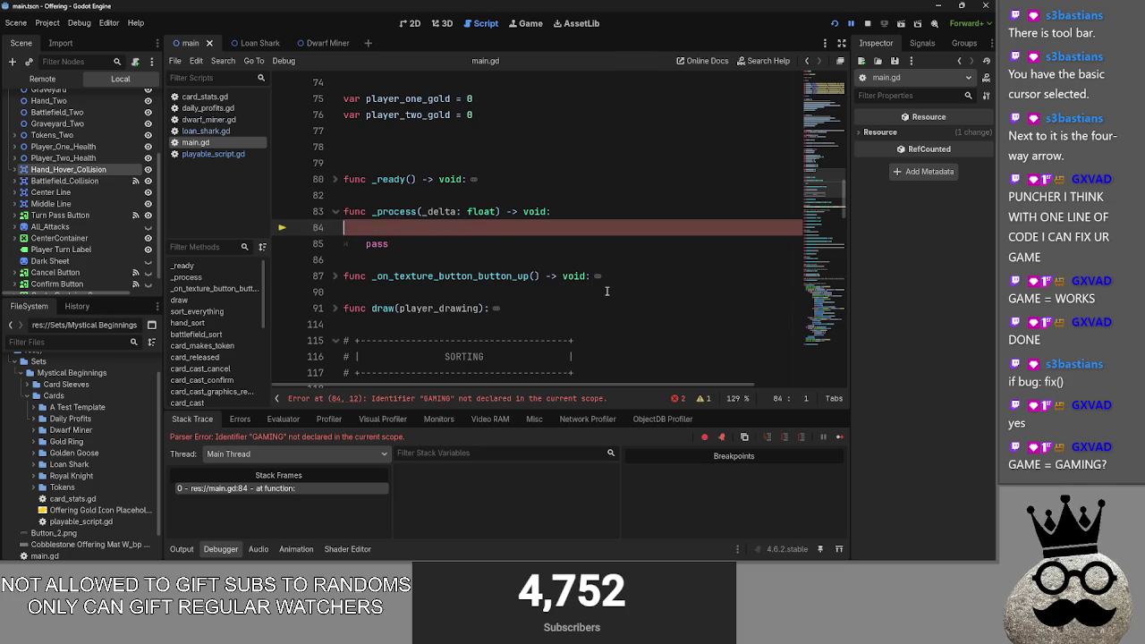
{"action": "key", "text": "BackSpace"}
{"action": "left_click", "coordinate": [608, 244]}
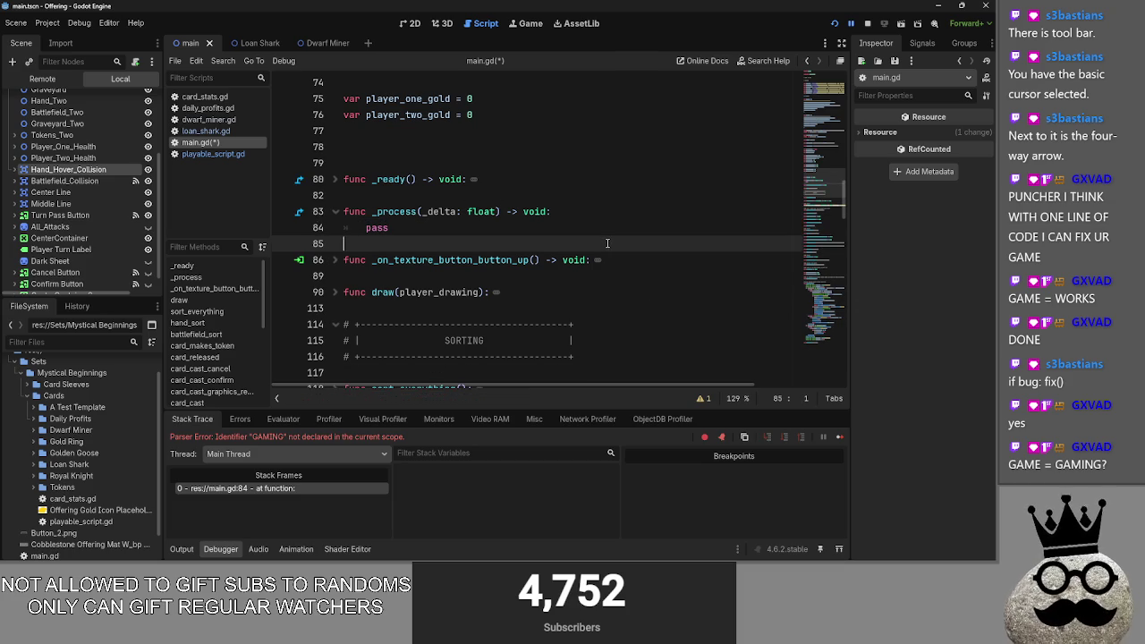
{"action": "scroll", "coordinate": [607, 255], "scroll_direction": "down", "scroll_amount": 3}
{"action": "scroll", "coordinate": [606, 262], "scroll_direction": "up", "scroll_amount": 10}
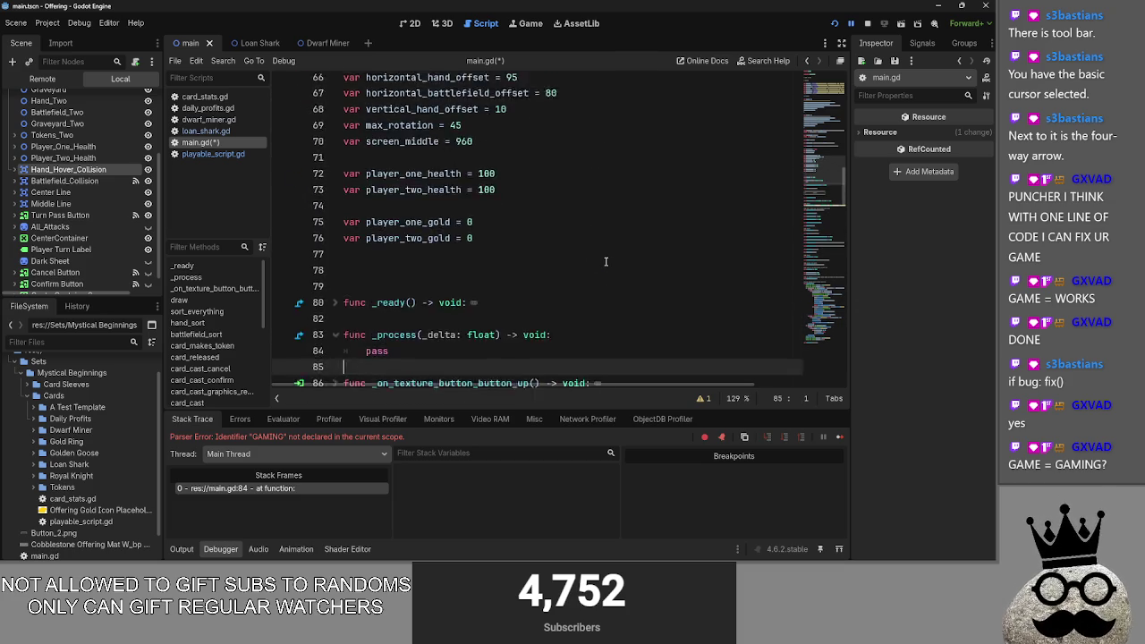
{"action": "scroll", "coordinate": [605, 261], "scroll_direction": "up", "scroll_amount": 2}
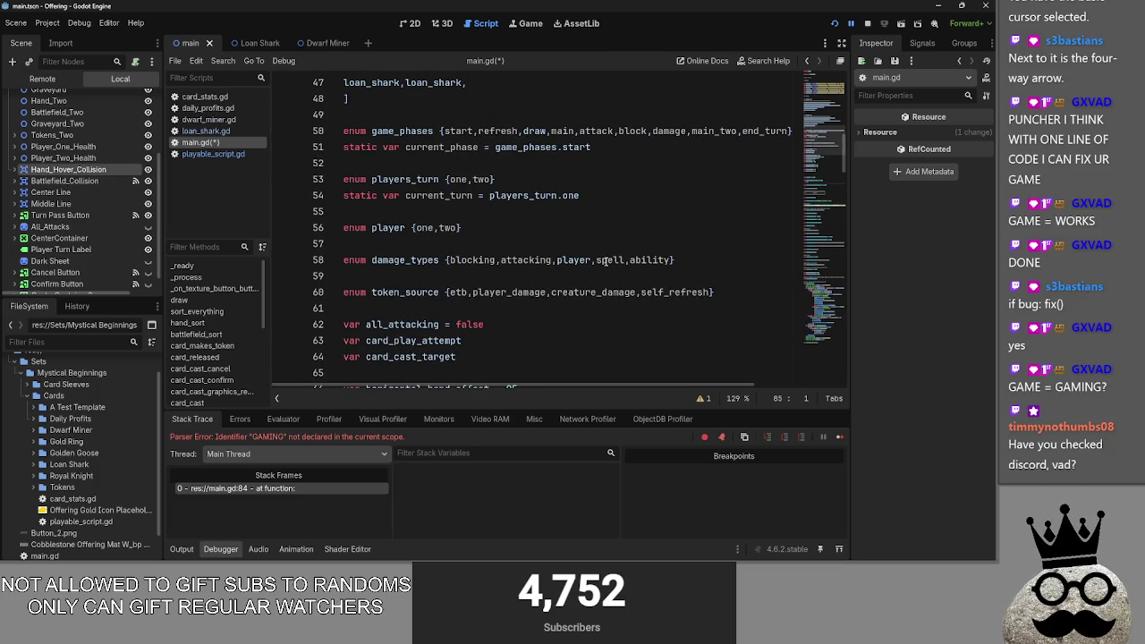
{"action": "scroll", "coordinate": [606, 260], "scroll_direction": "up", "scroll_amount": 6}
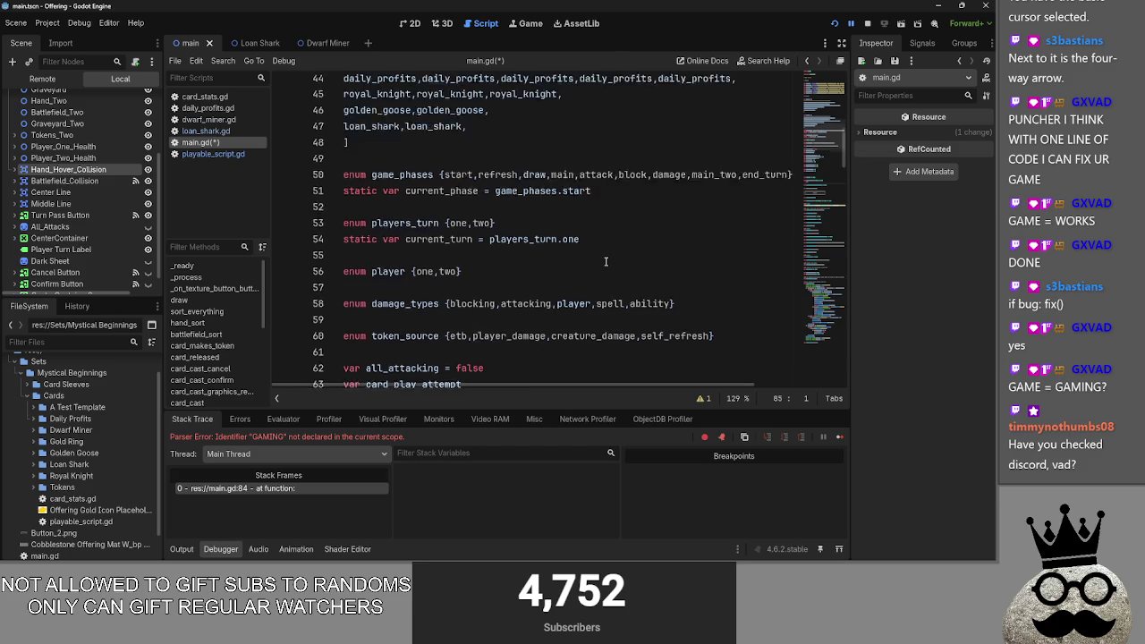
{"action": "left_click", "coordinate": [599, 232]}
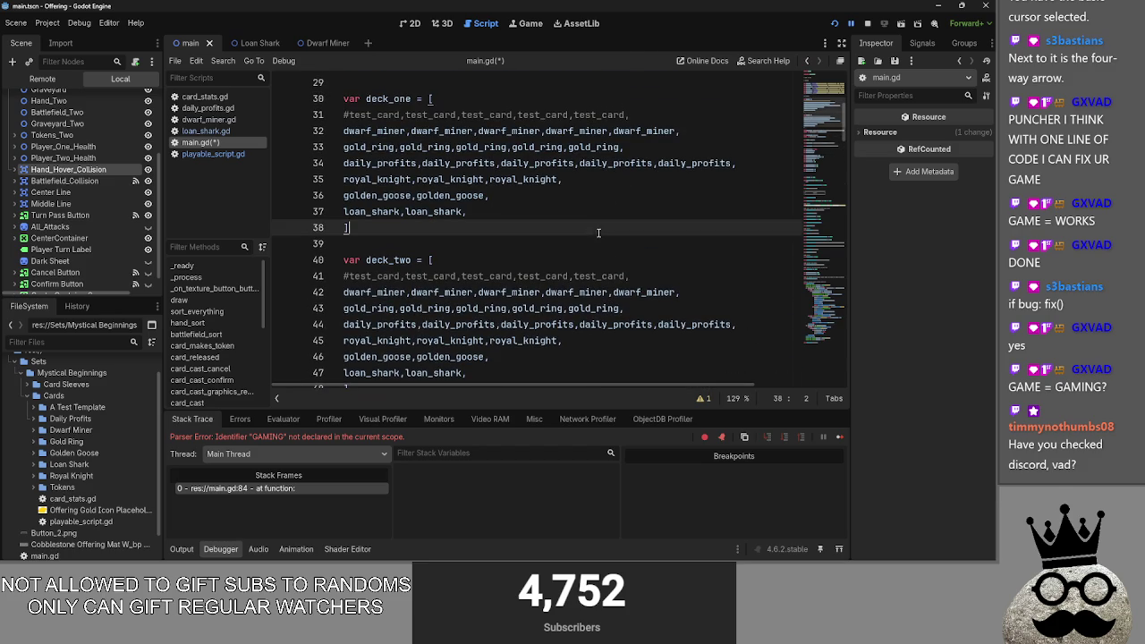
{"action": "scroll", "coordinate": [589, 256], "scroll_direction": "up", "scroll_amount": 5}
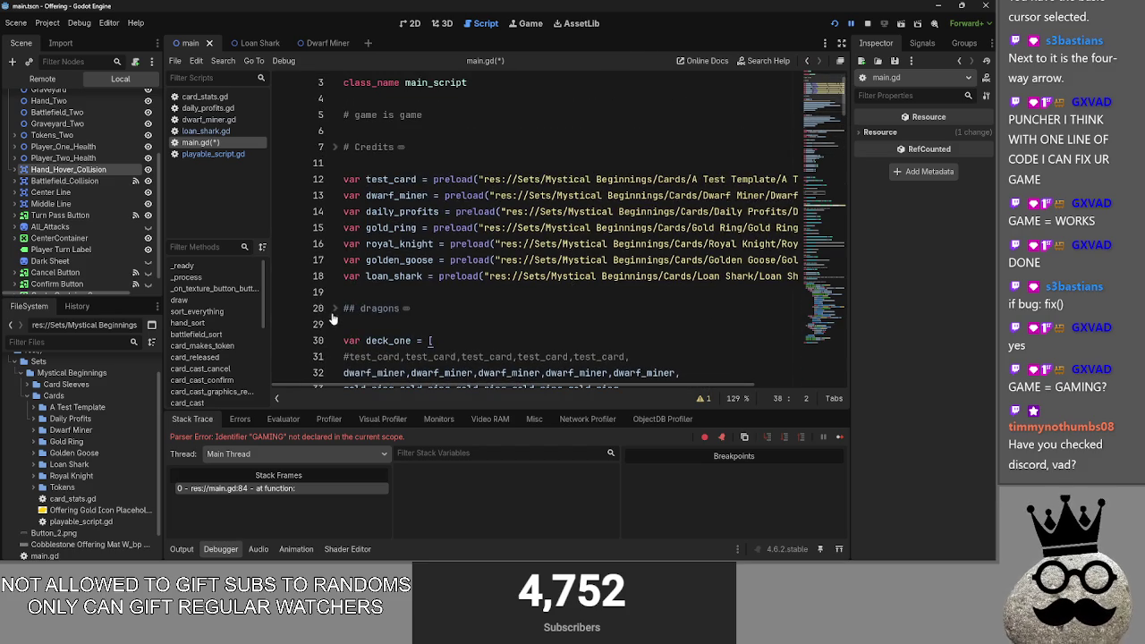
{"action": "scroll", "coordinate": [368, 280], "scroll_direction": "down", "scroll_amount": 8}
{"action": "scroll", "coordinate": [370, 280], "scroll_direction": "down", "scroll_amount": 10}
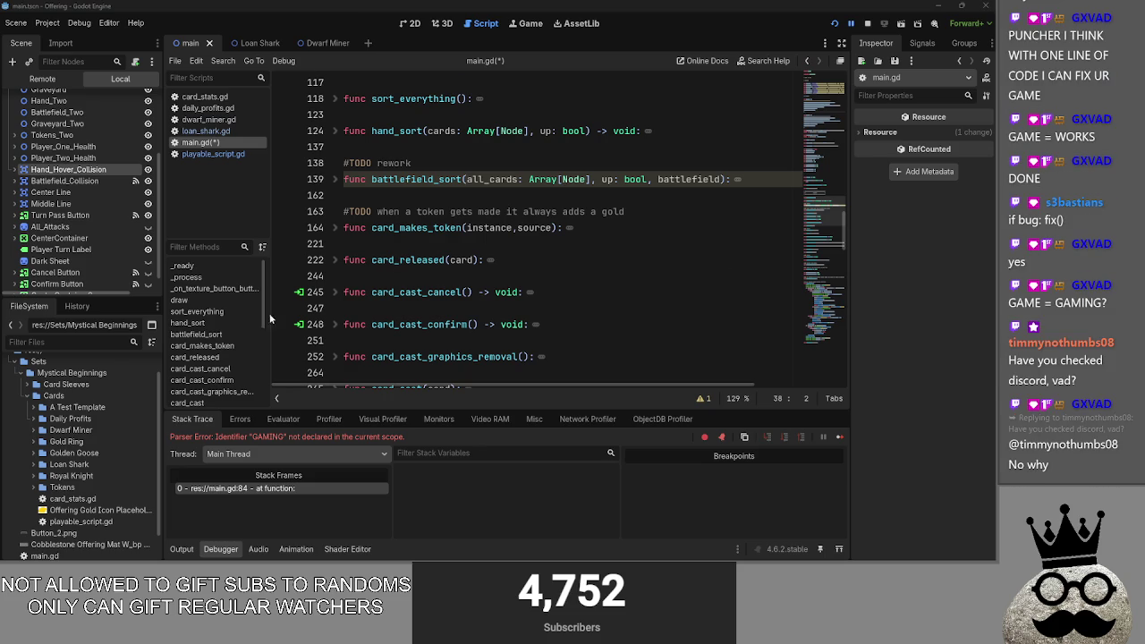
{"action": "left_click", "coordinate": [335, 229]}
{"action": "left_click", "coordinate": [335, 228]}
{"action": "left_click", "coordinate": [337, 260]}
{"action": "left_click", "coordinate": [338, 260]}
{"action": "left_click", "coordinate": [337, 260]}
{"action": "left_click", "coordinate": [337, 260]}
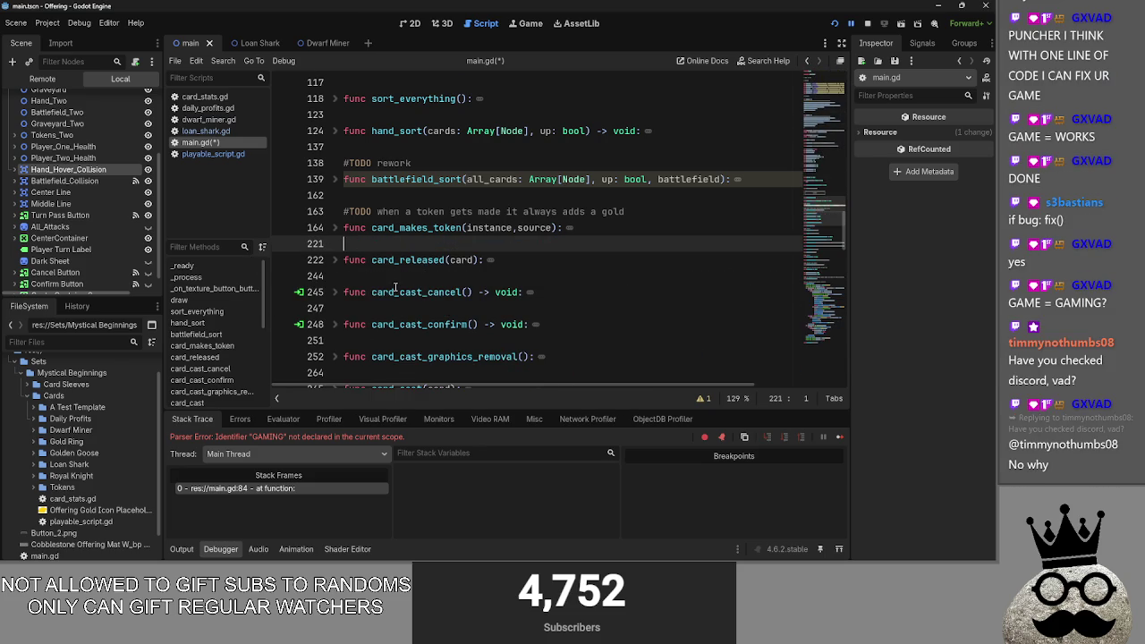
{"action": "left_click", "coordinate": [334, 293]}
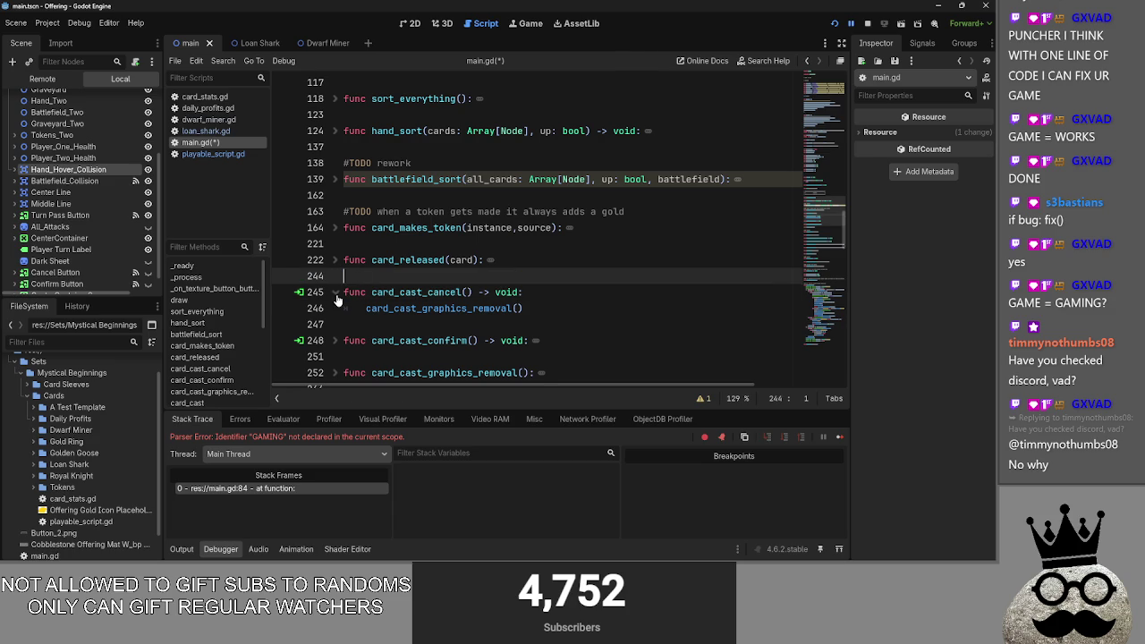
{"action": "left_click", "coordinate": [334, 293]}
{"action": "left_click", "coordinate": [325, 328]}
{"action": "left_click", "coordinate": [335, 325]}
{"action": "left_click", "coordinate": [334, 325]}
{"action": "left_click", "coordinate": [334, 357]}
{"action": "left_click", "coordinate": [335, 357]}
{"action": "scroll", "coordinate": [383, 337], "scroll_direction": "up", "scroll_amount": 2}
{"action": "left_click", "coordinate": [388, 308]}
{"action": "left_click", "coordinate": [335, 275]}
{"action": "left_click", "coordinate": [335, 275]}
{"action": "left_click", "coordinate": [354, 292]}
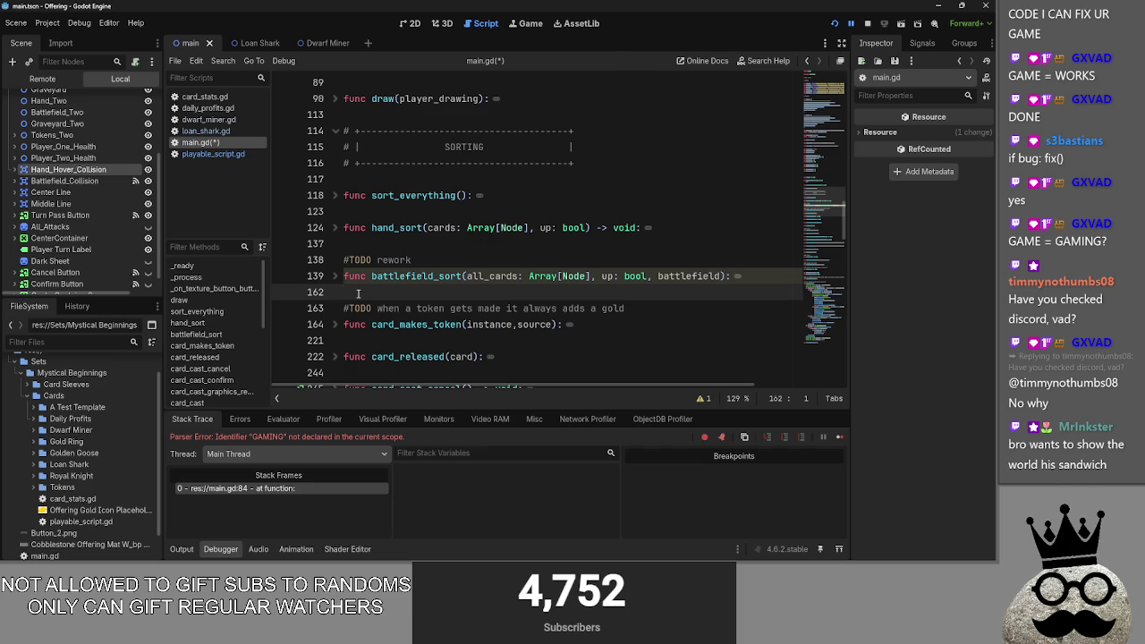
{"action": "key", "text": "alt+Tab"}
{"action": "key", "text": "alt+Tab"}
{"action": "key", "text": "alt+Tab"}
{"action": "key", "text": "alt+Tab"}
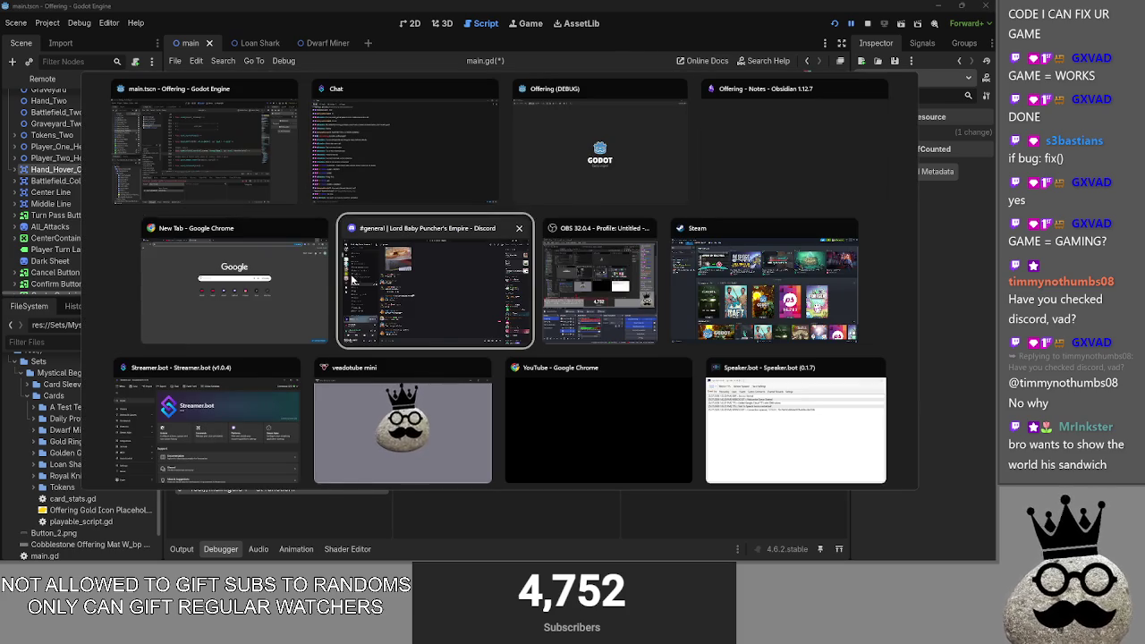
{"action": "key", "text": "Escape"}
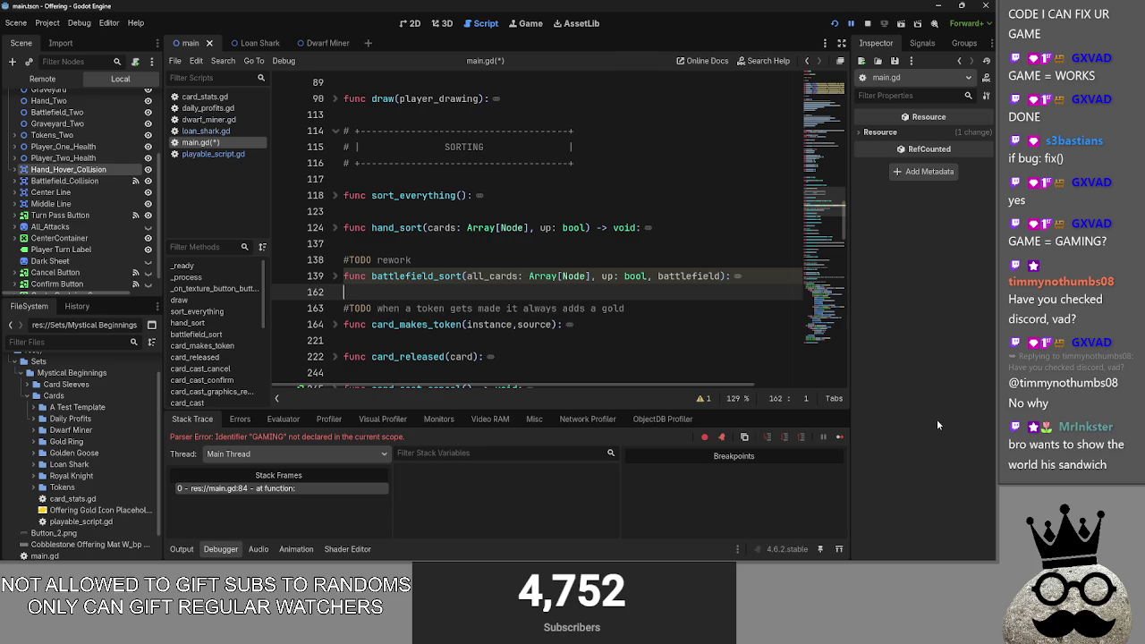
{"action": "left_click", "coordinate": [470, 308]}
{"action": "left_click", "coordinate": [463, 295]}
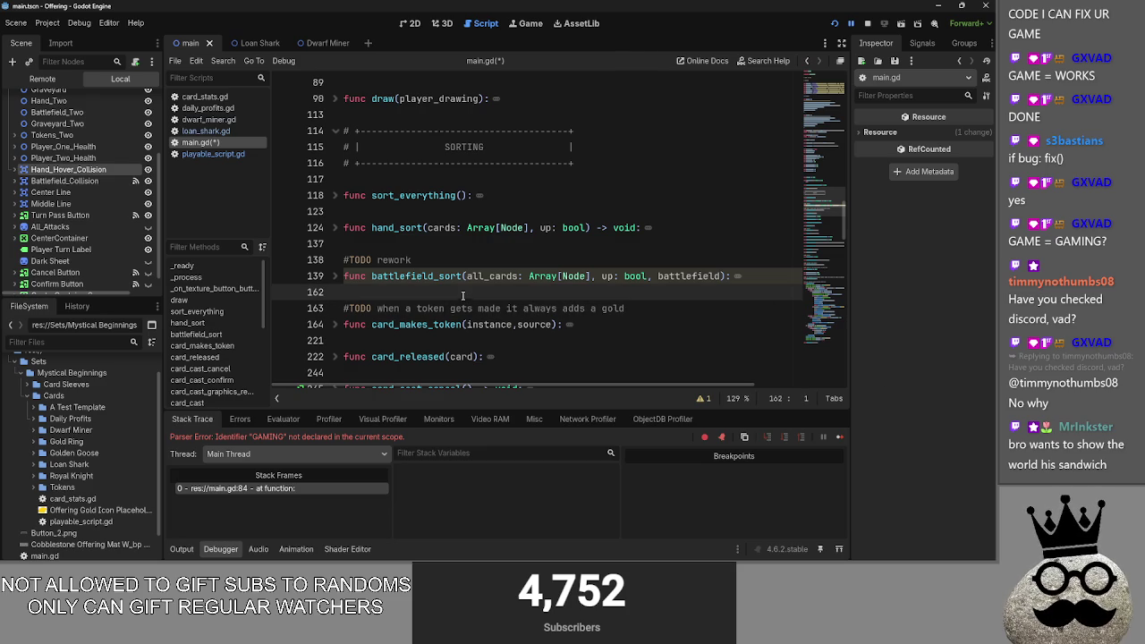
{"action": "left_click", "coordinate": [435, 244]}
{"action": "left_click", "coordinate": [326, 275]}
Step: Unfold and refold battlefield_sort, returning the caret to line 162
{"action": "left_click", "coordinate": [334, 277]}
{"action": "left_click", "coordinate": [334, 278]}
{"action": "left_click", "coordinate": [373, 292]}
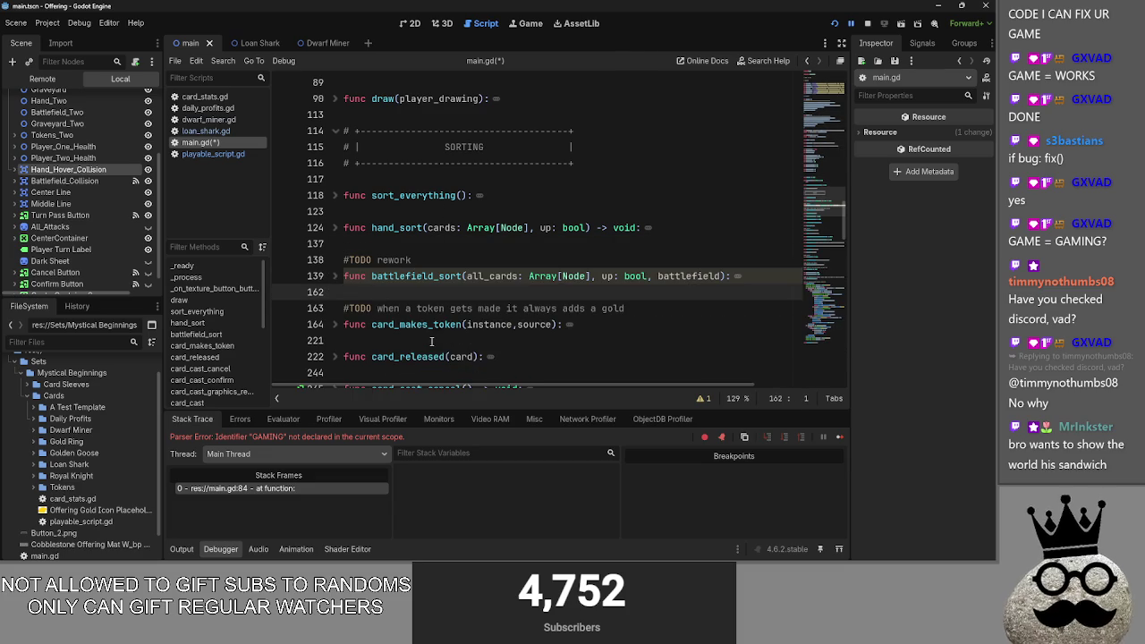
{"action": "scroll", "coordinate": [437, 332], "scroll_direction": "up", "scroll_amount": 2}
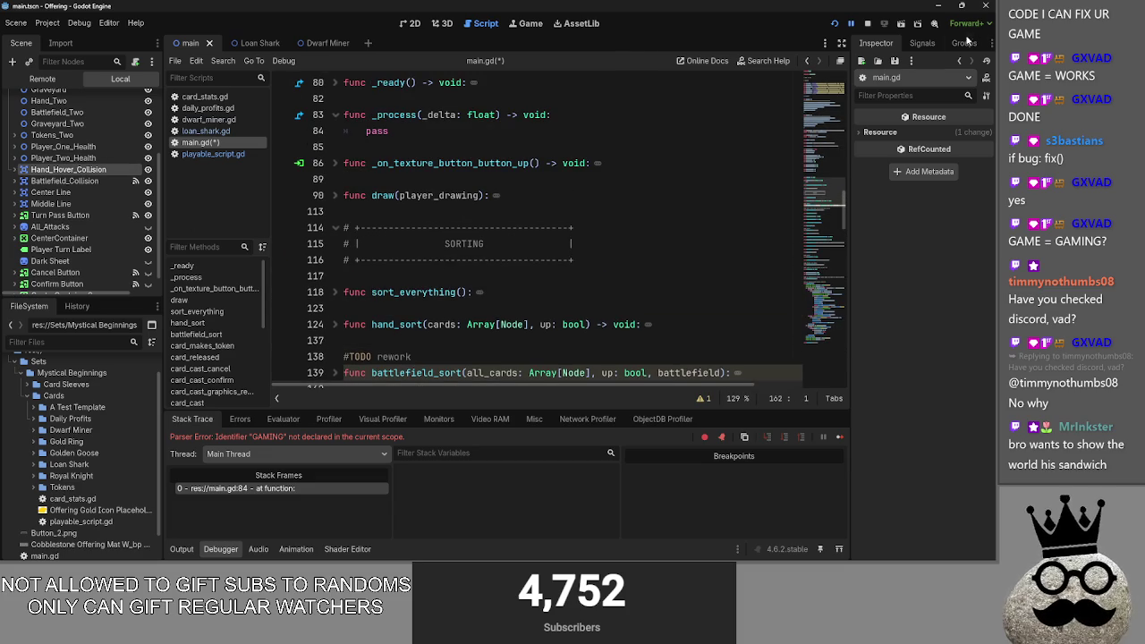
Step: Open the Signals tab and select Hand_Hover_Collision to list its Area2D signals
{"action": "left_click", "coordinate": [923, 43]}
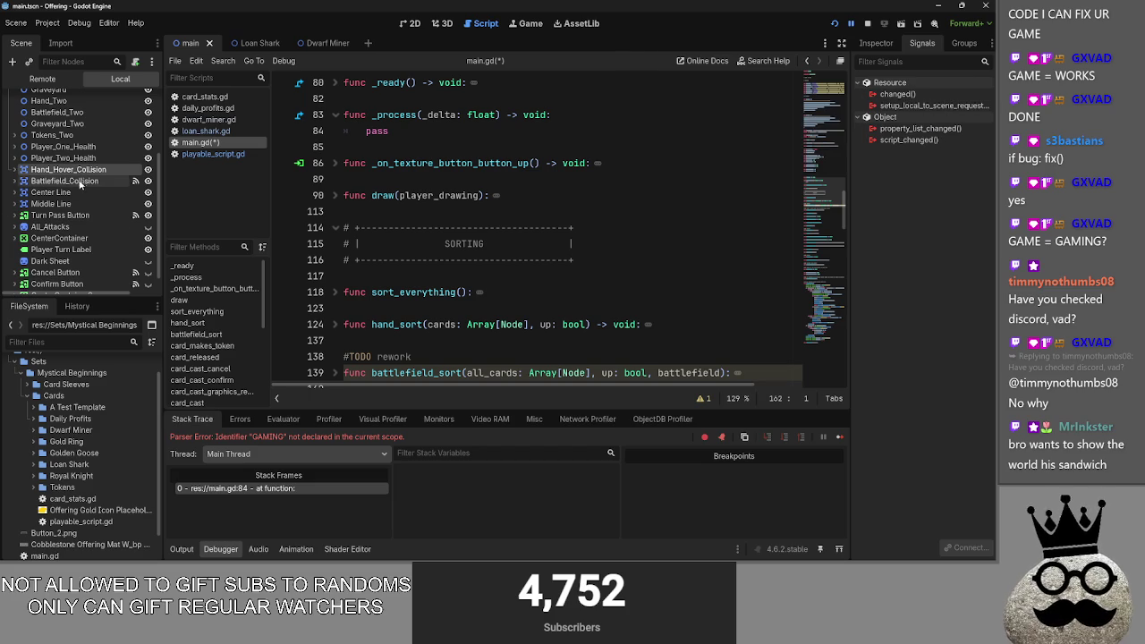
{"action": "left_click", "coordinate": [14, 170]}
{"action": "left_click", "coordinate": [61, 181]}
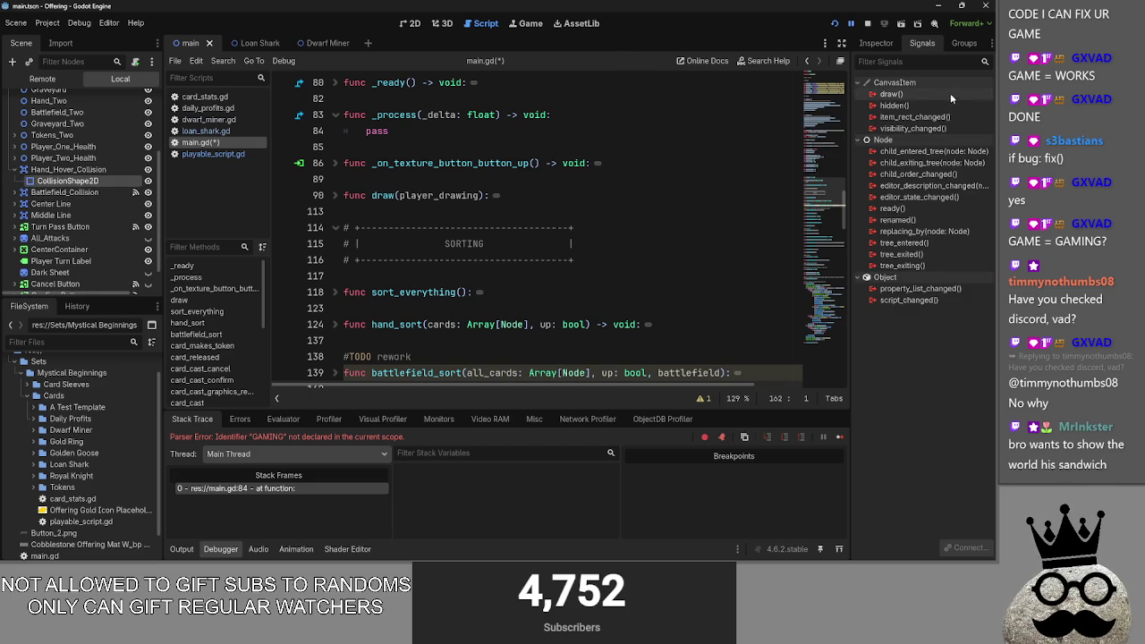
{"action": "mouse_move", "coordinate": [939, 136]}
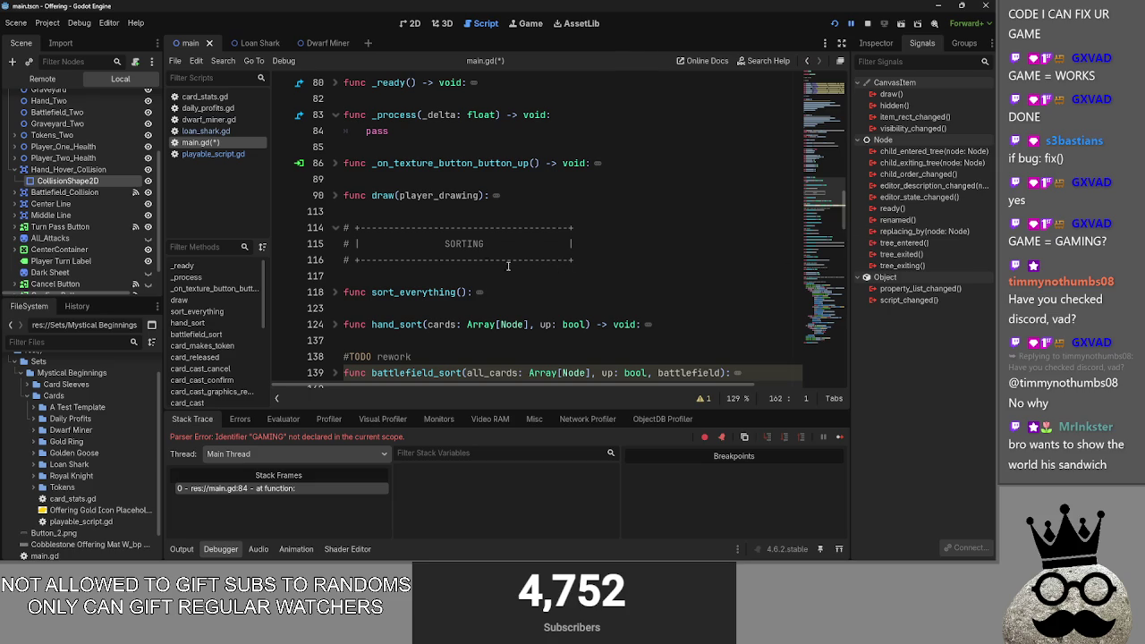
{"action": "scroll", "coordinate": [472, 246], "scroll_direction": "down", "scroll_amount": 10}
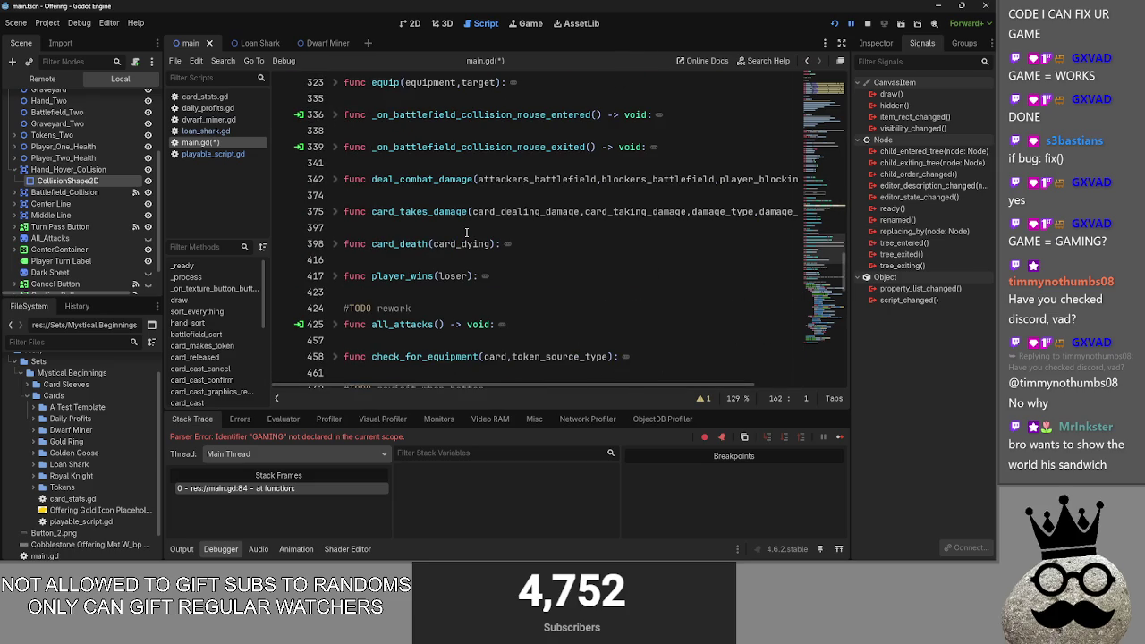
{"action": "scroll", "coordinate": [465, 233], "scroll_direction": "down", "scroll_amount": 3}
{"action": "scroll", "coordinate": [456, 237], "scroll_direction": "up", "scroll_amount": 6}
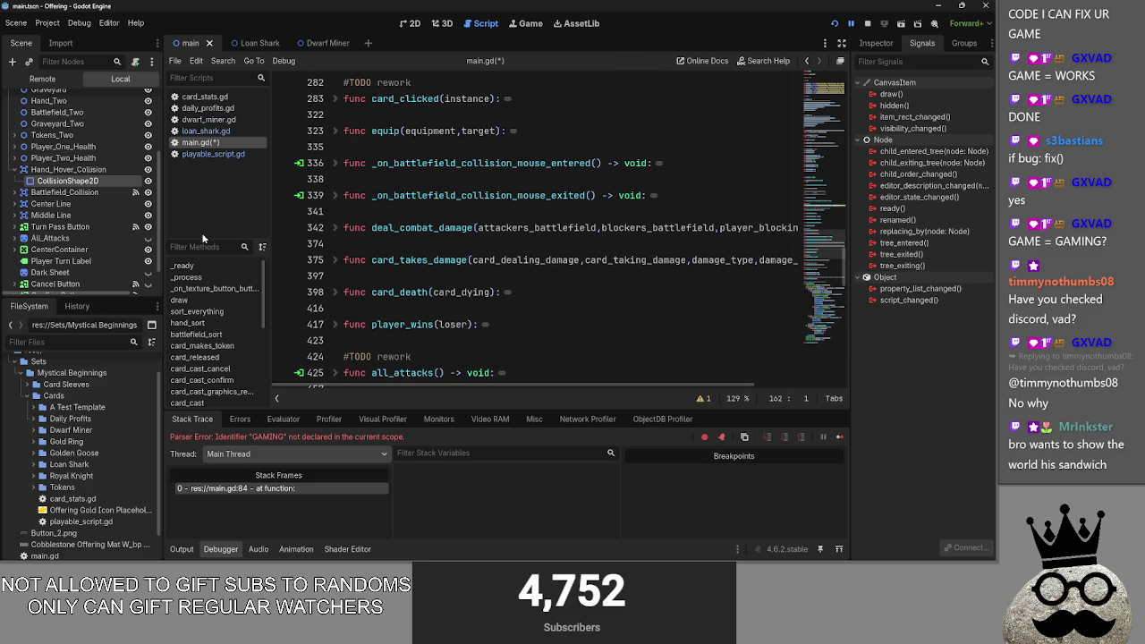
{"action": "left_click", "coordinate": [96, 171]}
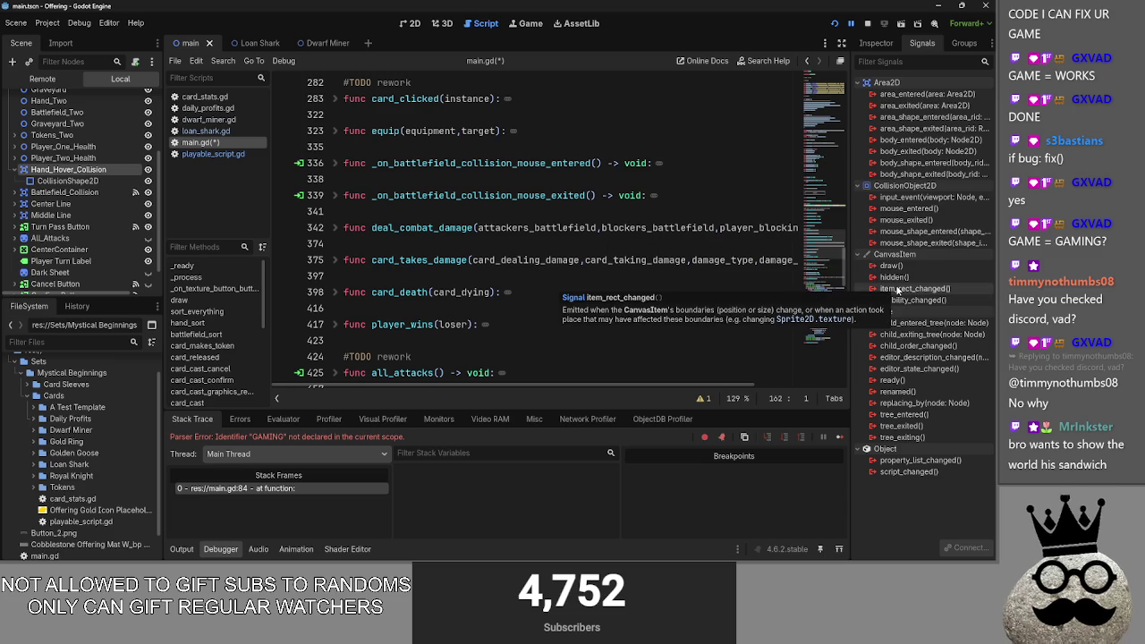
Step: Connect mouse_shape_entered to a new receiver method named hand_hovered
{"action": "double_click", "coordinate": [931, 231]}
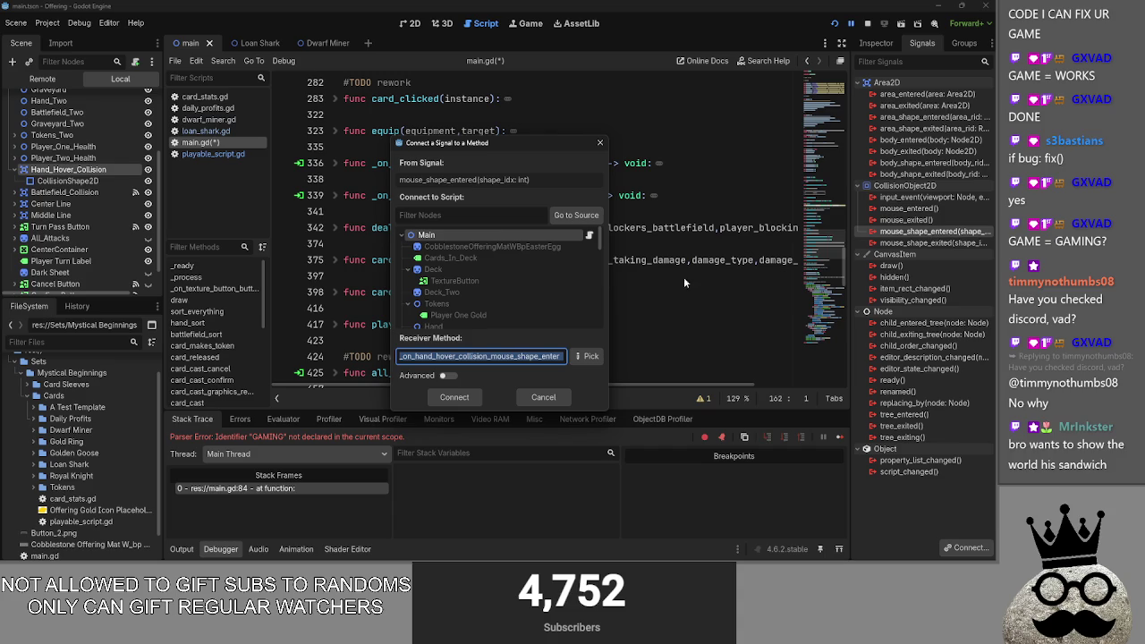
{"action": "type", "text": "M"}
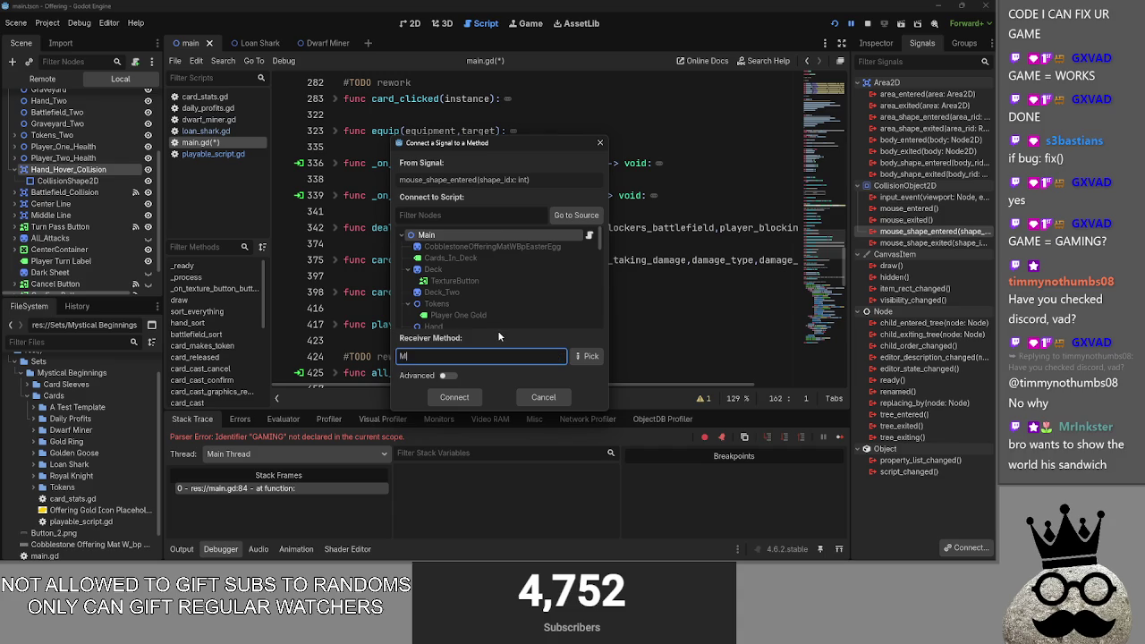
{"action": "type", "text": "ouse_in"}
{"action": "key", "text": "BackSpace"}
{"action": "key", "text": "BackSpace"}
{"action": "type", "text": "In_h"}
{"action": "key", "text": "BackSpace"}
{"action": "type", "text": "Hand_"}
{"action": "key", "text": "ctrl+a"}
{"action": "key", "text": "BackSpace"}
{"action": "type", "text": "mouse"}
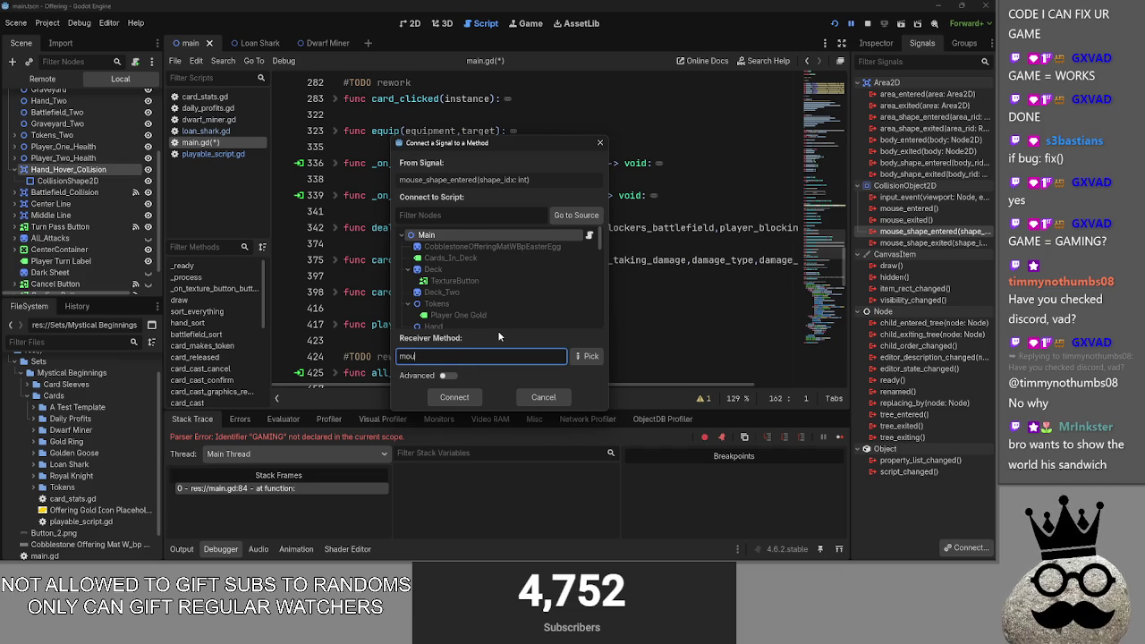
{"action": "key", "text": "BackSpace"}
{"action": "key", "text": "BackSpace"}
{"action": "key", "text": "BackSpace"}
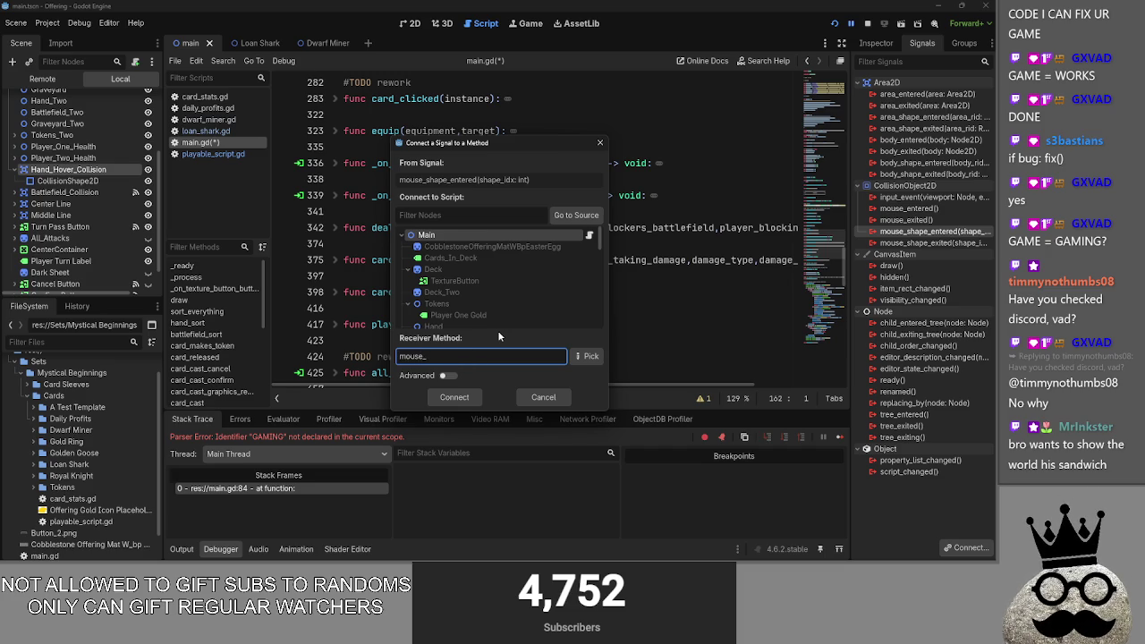
{"action": "type", "text": "hand_"}
{"action": "type", "text": "hovered"}
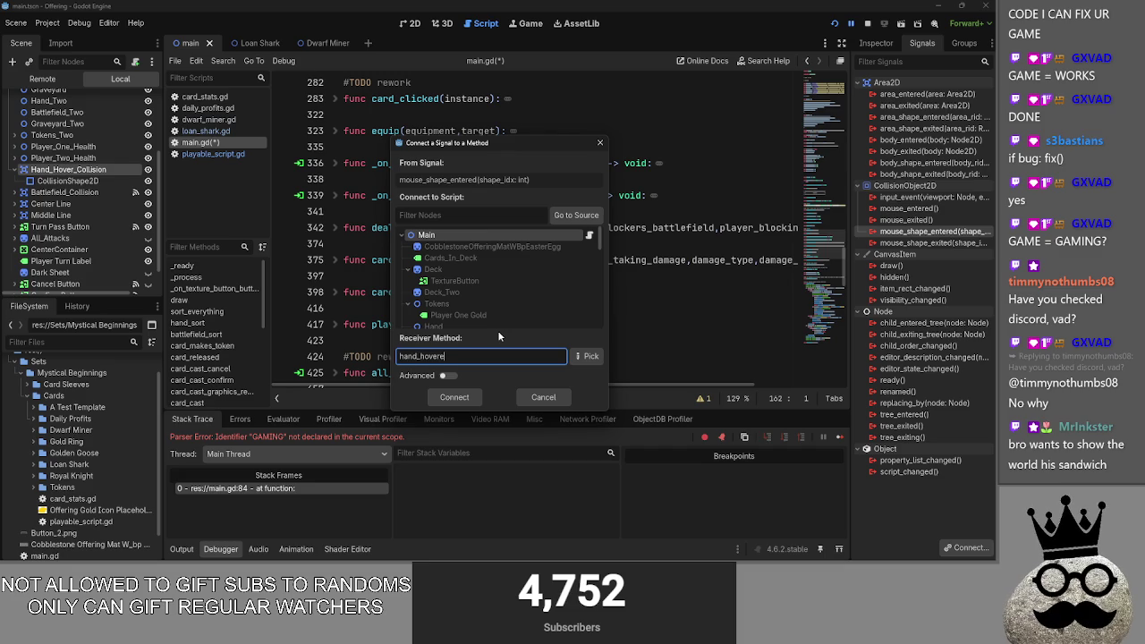
{"action": "left_click", "coordinate": [453, 397]}
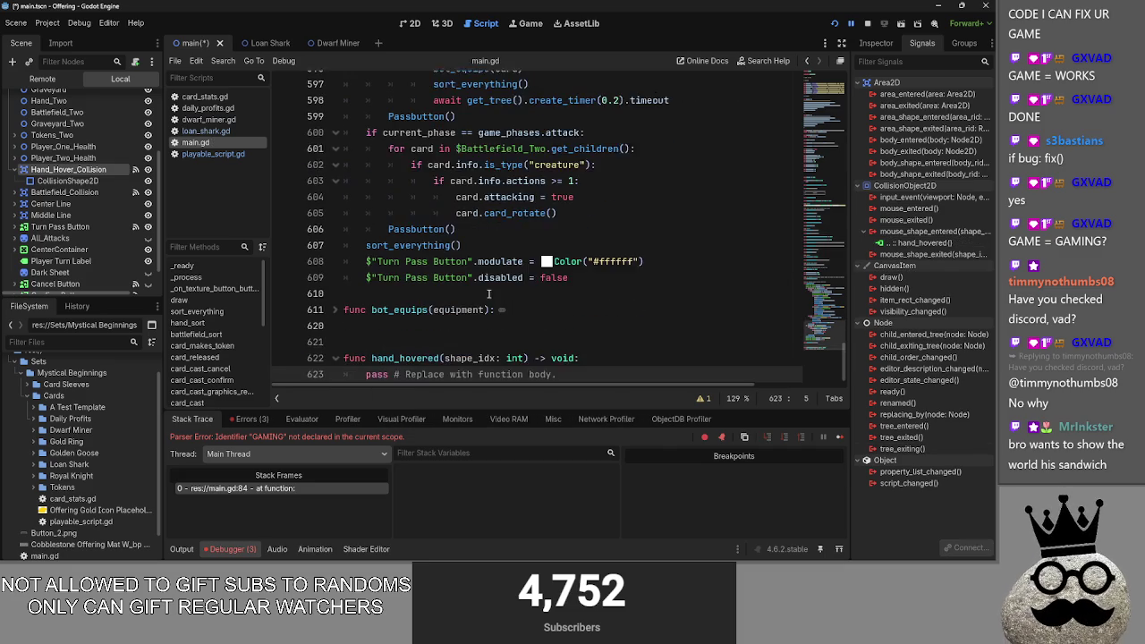
Step: Cut the generated hand_hovered stub from the end of main.gd
{"action": "left_click_drag", "start_coordinate": [557, 357], "coordinate": [344, 340]}
{"action": "key", "text": "ctrl+c"}
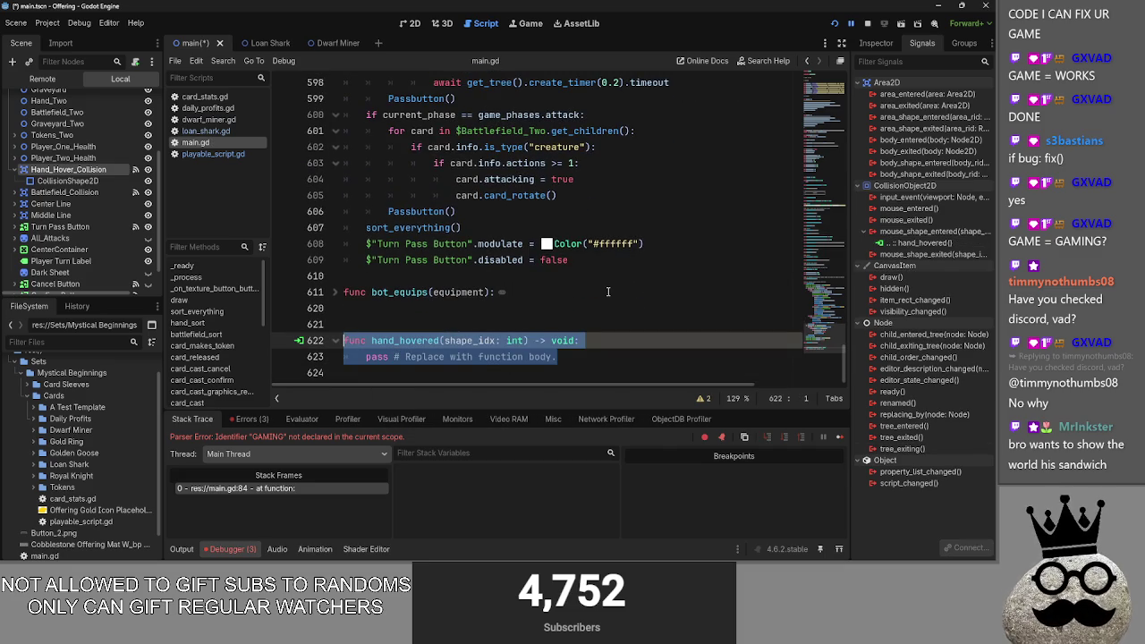
{"action": "key", "text": "BackSpace"}
{"action": "key", "text": "BackSpace"}
{"action": "key", "text": "BackSpace"}
{"action": "key", "text": "BackSpace"}
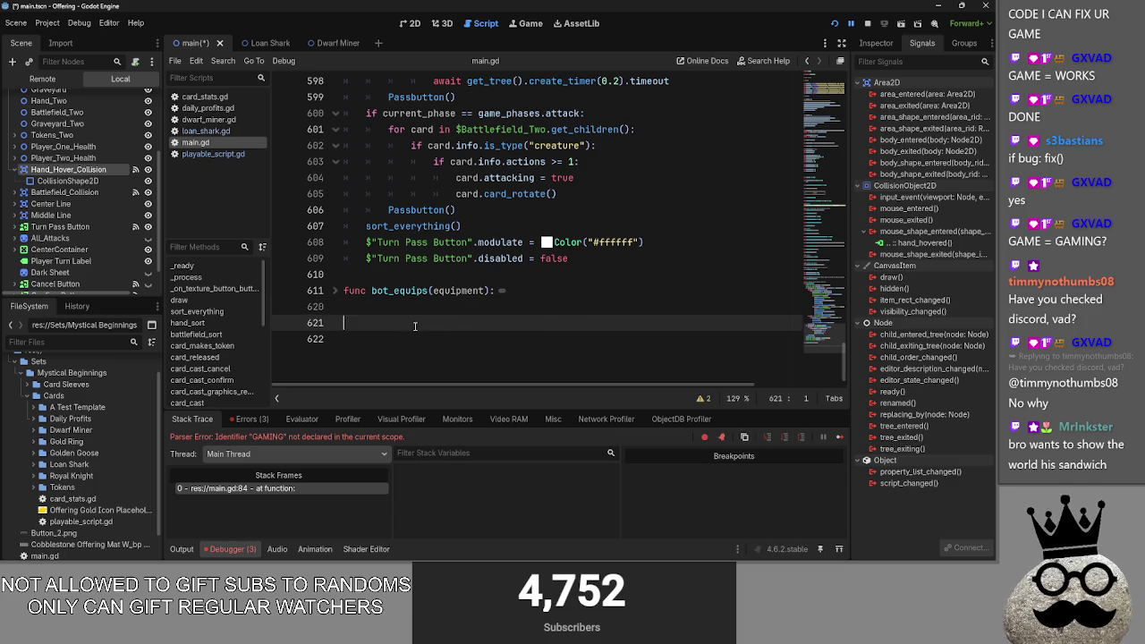
{"action": "scroll", "coordinate": [423, 315], "scroll_direction": "up", "scroll_amount": 20}
{"action": "scroll", "coordinate": [519, 335], "scroll_direction": "up", "scroll_amount": 5}
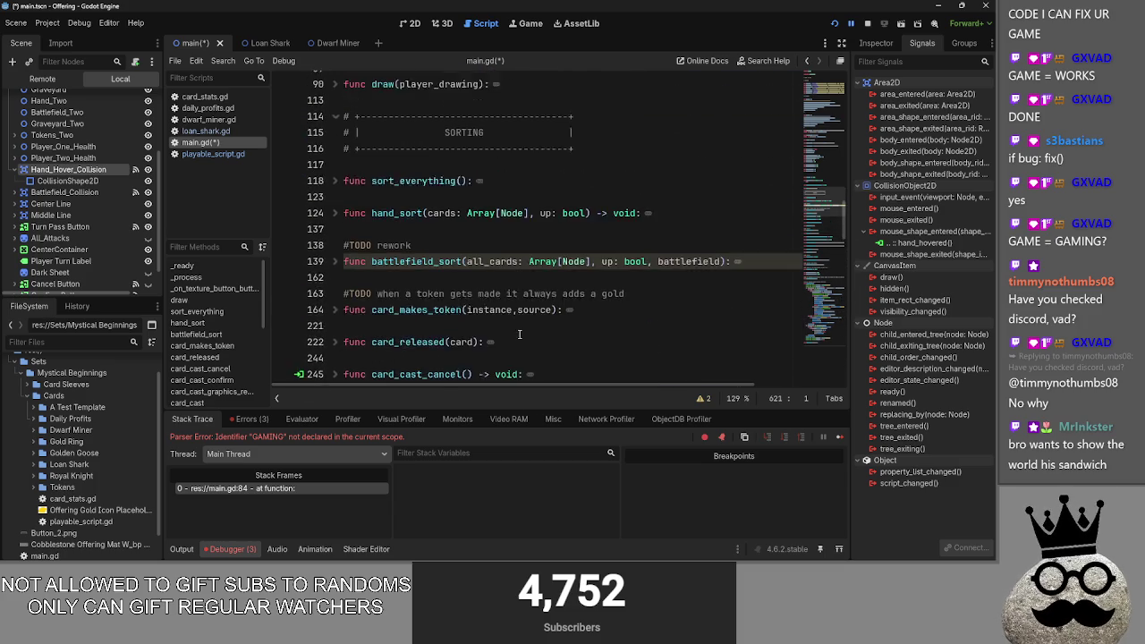
{"action": "scroll", "coordinate": [519, 335], "scroll_direction": "down", "scroll_amount": 4}
{"action": "scroll", "coordinate": [519, 334], "scroll_direction": "down", "scroll_amount": 3}
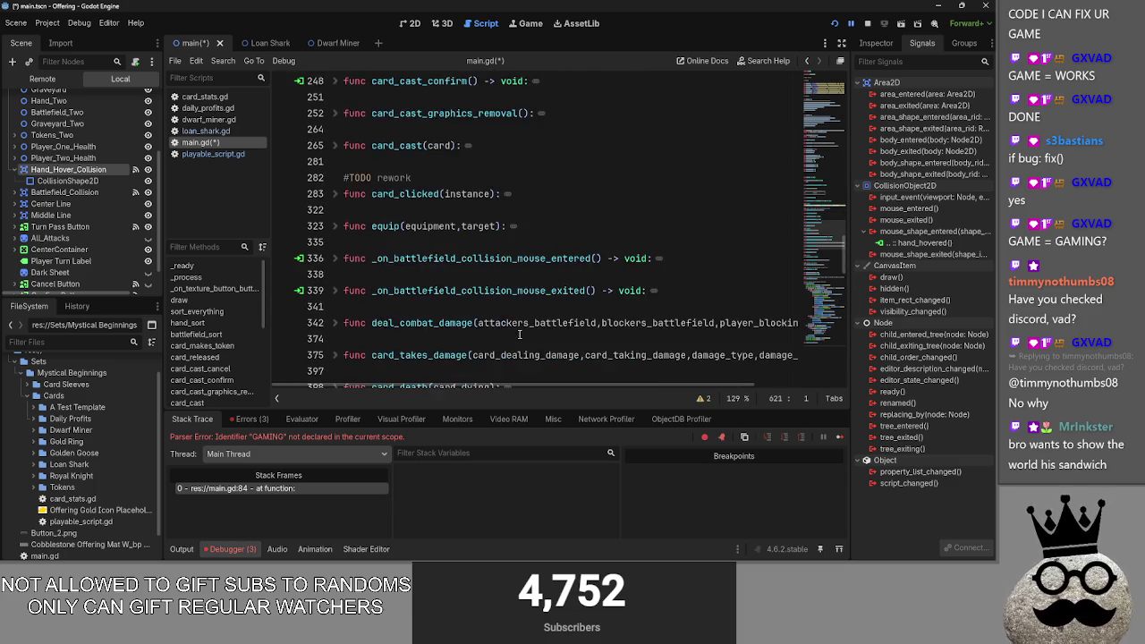
Step: Inspect the _on_battlefield_collision_mouse_entered handler near battlefield_sort
{"action": "left_click", "coordinate": [374, 210]}
{"action": "double_click", "coordinate": [374, 209]}
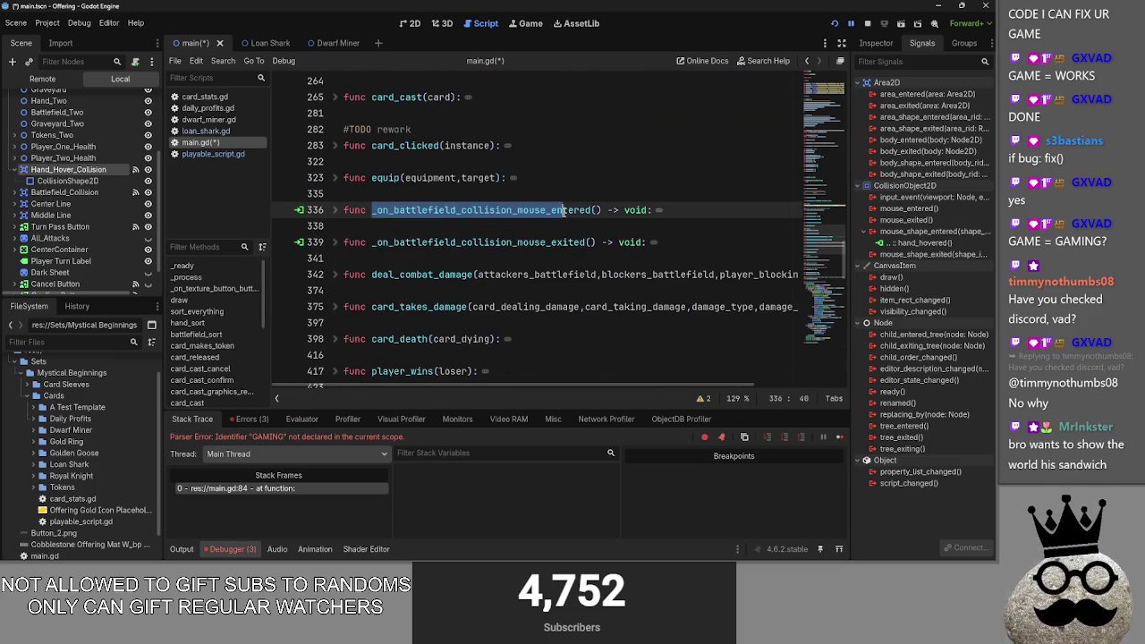
{"action": "left_click", "coordinate": [324, 210]}
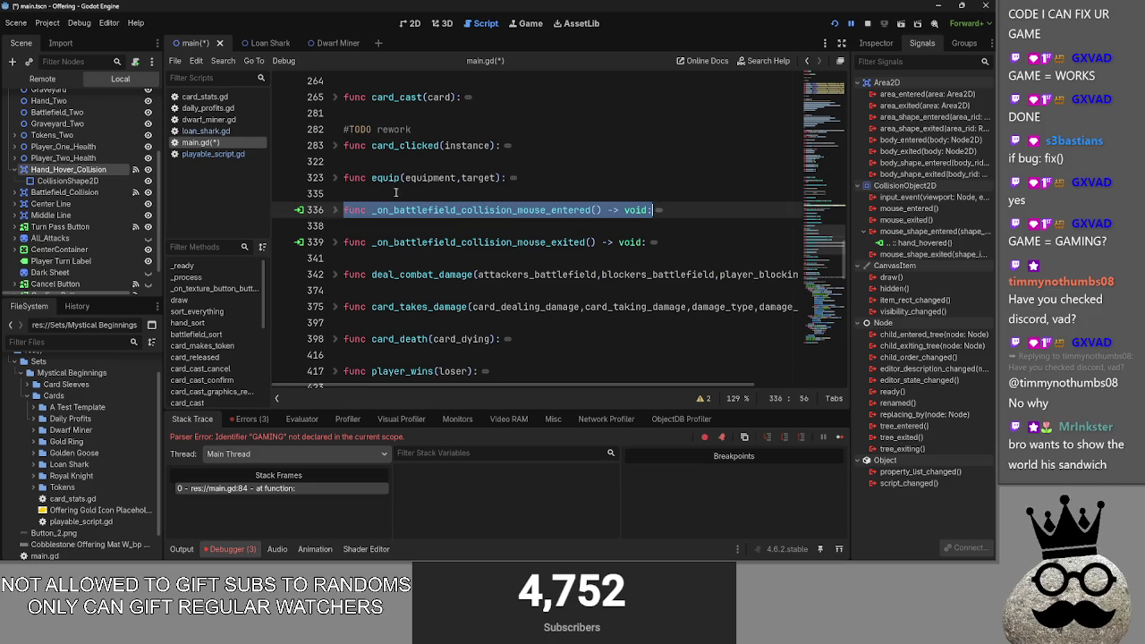
{"action": "scroll", "coordinate": [421, 305], "scroll_direction": "up", "scroll_amount": 5}
{"action": "scroll", "coordinate": [423, 304], "scroll_direction": "down", "scroll_amount": 2}
{"action": "left_click", "coordinate": [425, 238]}
{"action": "scroll", "coordinate": [427, 250], "scroll_direction": "up", "scroll_amount": 2}
Step: Paste the hand_hovered stub on a new line after hand_sort, above battlefield_sort
{"action": "left_click", "coordinate": [422, 292]}
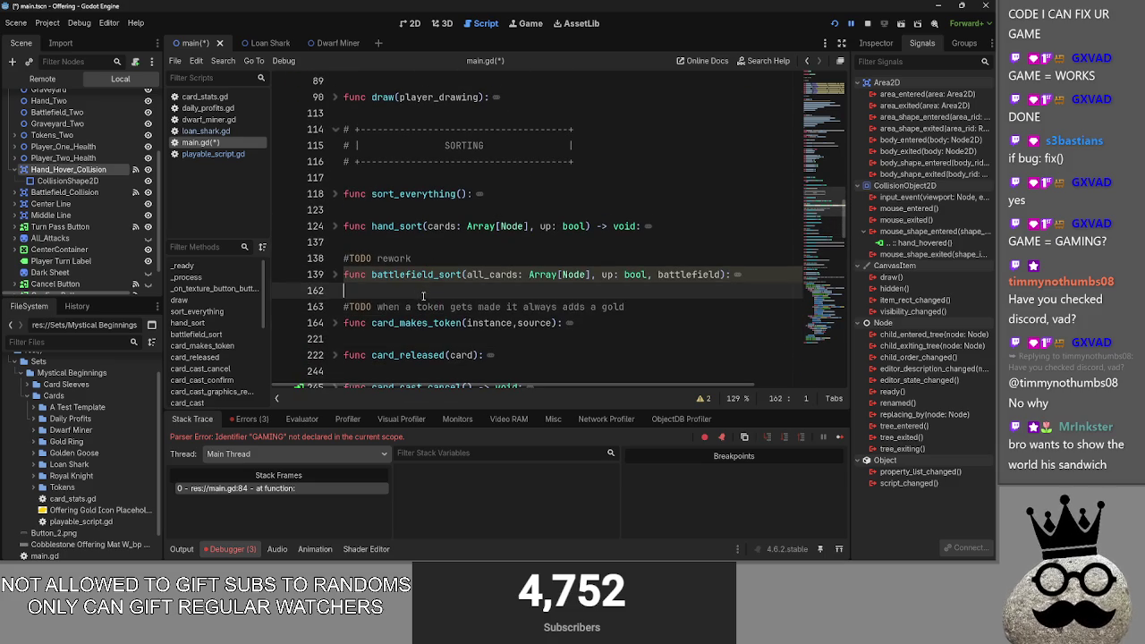
{"action": "scroll", "coordinate": [422, 295], "scroll_direction": "up", "scroll_amount": 2}
{"action": "left_click", "coordinate": [398, 340]}
{"action": "key", "text": "Return"}
{"action": "key", "text": "Return"}
{"action": "key", "text": "ctrl+v"}
{"action": "scroll", "coordinate": [532, 310], "scroll_direction": "down", "scroll_amount": 2}
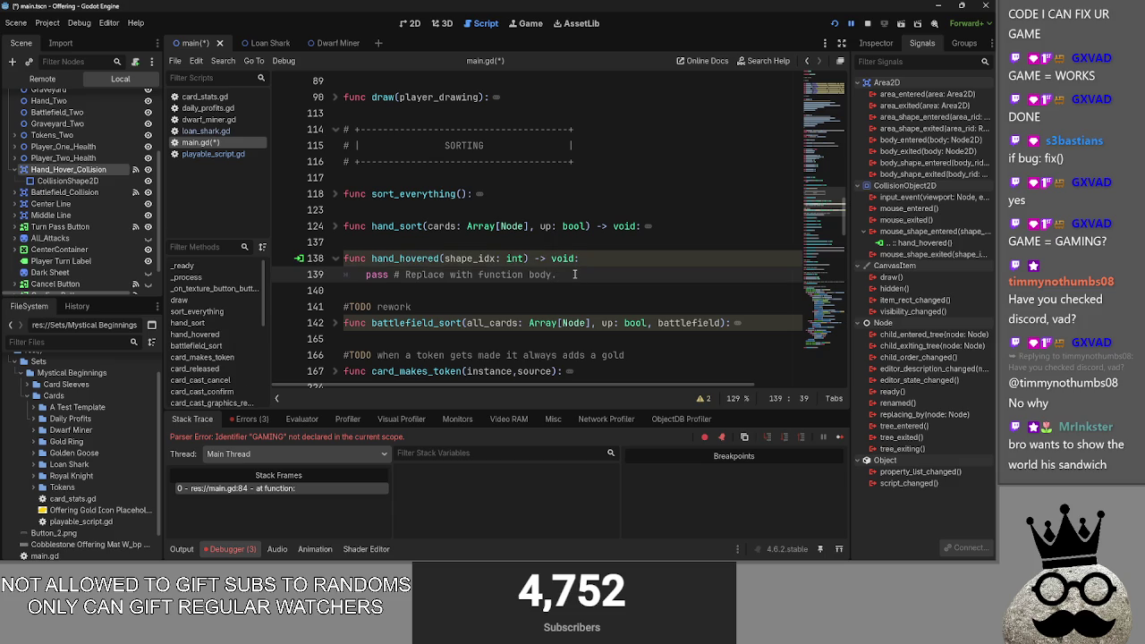
{"action": "left_click_drag", "start_coordinate": [575, 275], "coordinate": [365, 275]}
{"action": "scroll", "coordinate": [61, 186], "scroll_direction": "up", "scroll_amount": 3}
{"action": "scroll", "coordinate": [61, 185], "scroll_direction": "up", "scroll_amount": 2}
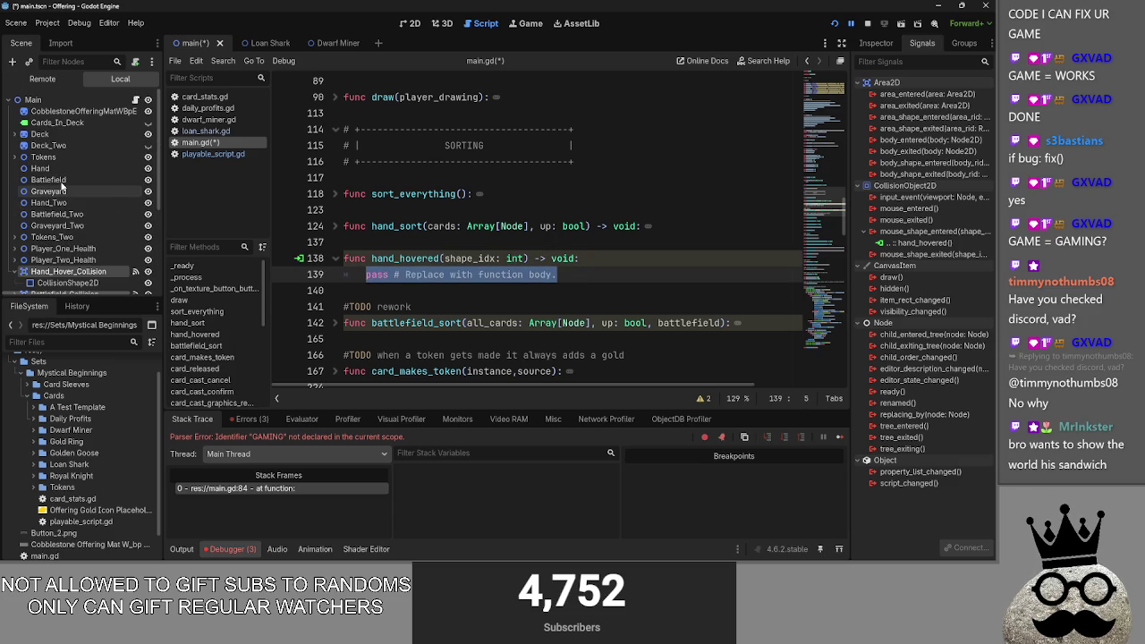
Step: Replace hand_hovered's pass with $Hand.position = Vector2(50,0) and run the project to test it
{"action": "left_click", "coordinate": [51, 167]}
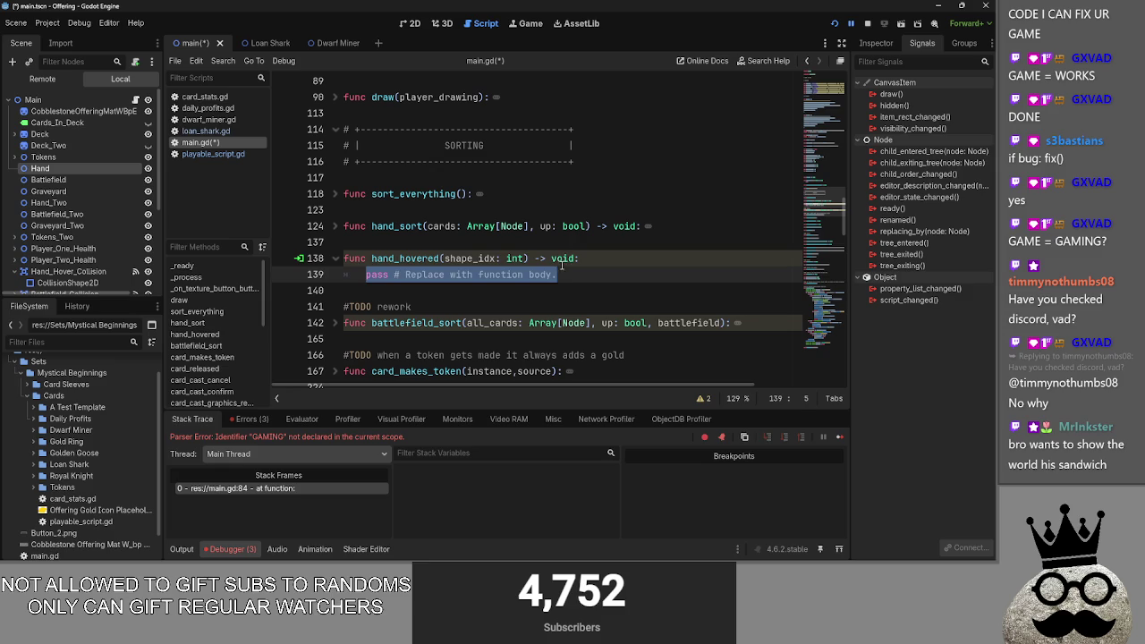
{"action": "key", "text": "BackSpace"}
{"action": "left_click_drag", "start_coordinate": [207, 202], "coordinate": [506, 274]}
{"action": "type", "text": "."}
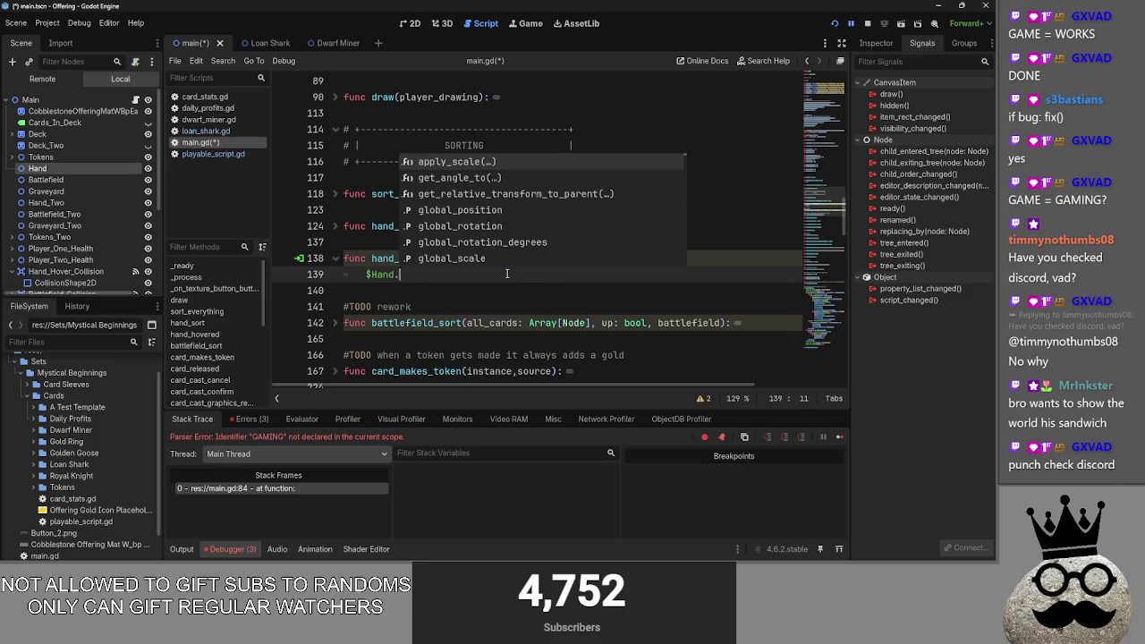
{"action": "type", "text": "position "}
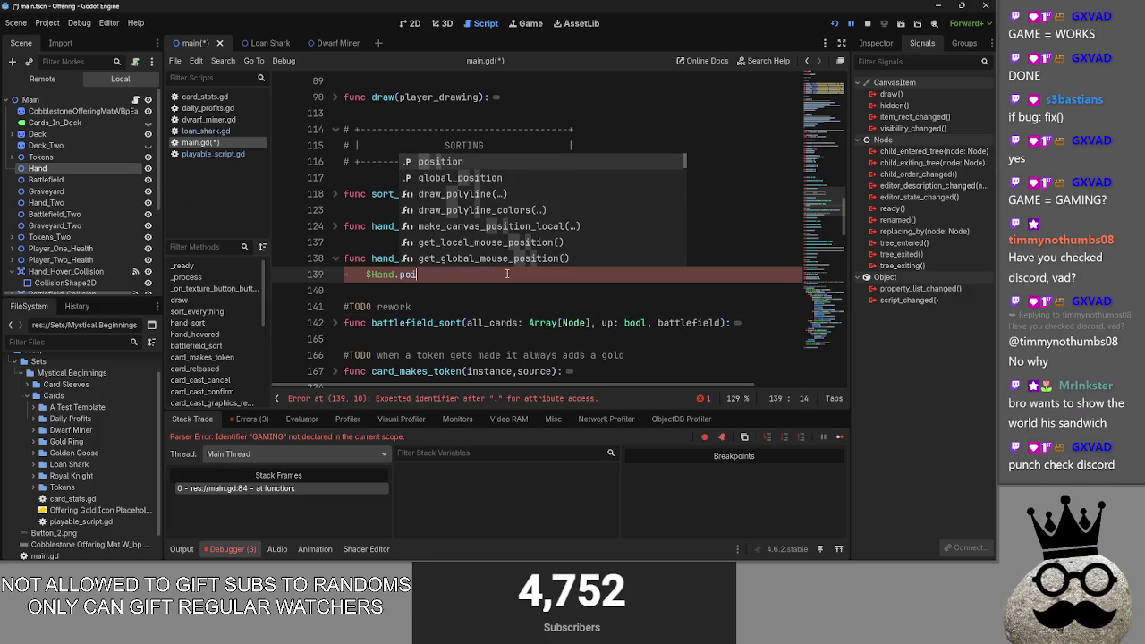
{"action": "type", "text": "= vec"}
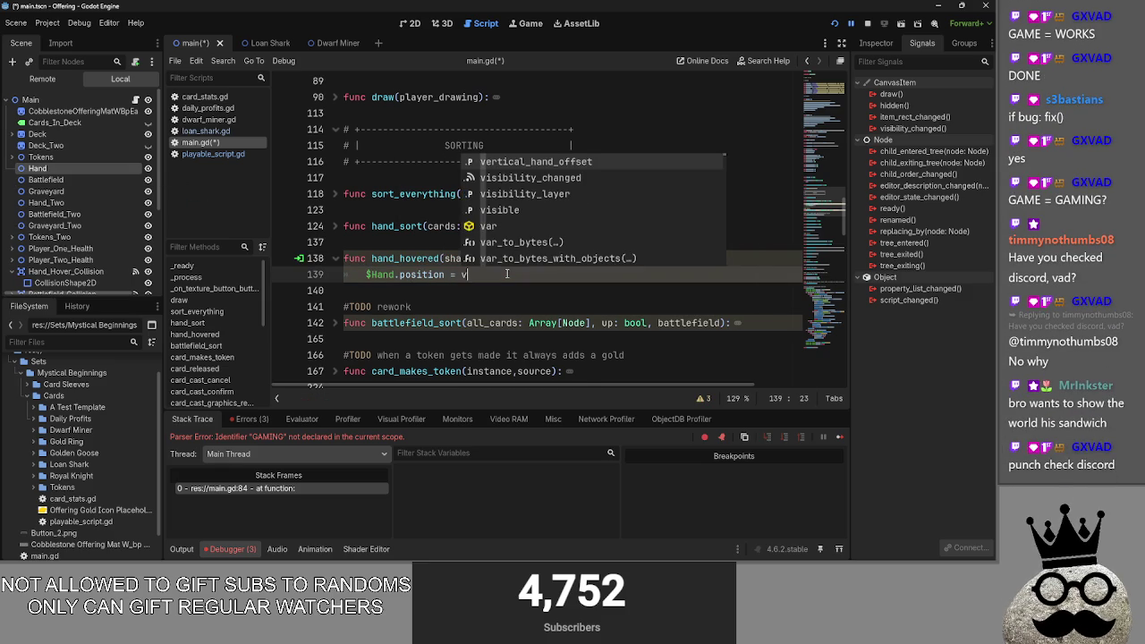
{"action": "key", "text": "Return"}
{"action": "type", "text": "(5"}
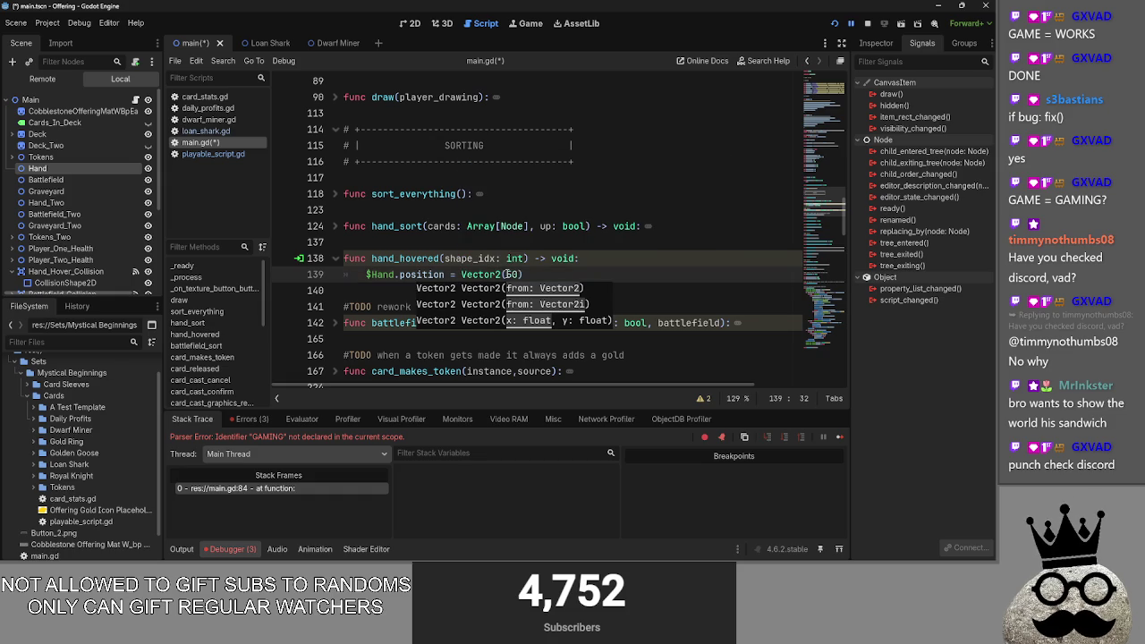
{"action": "type", "text": "0"}
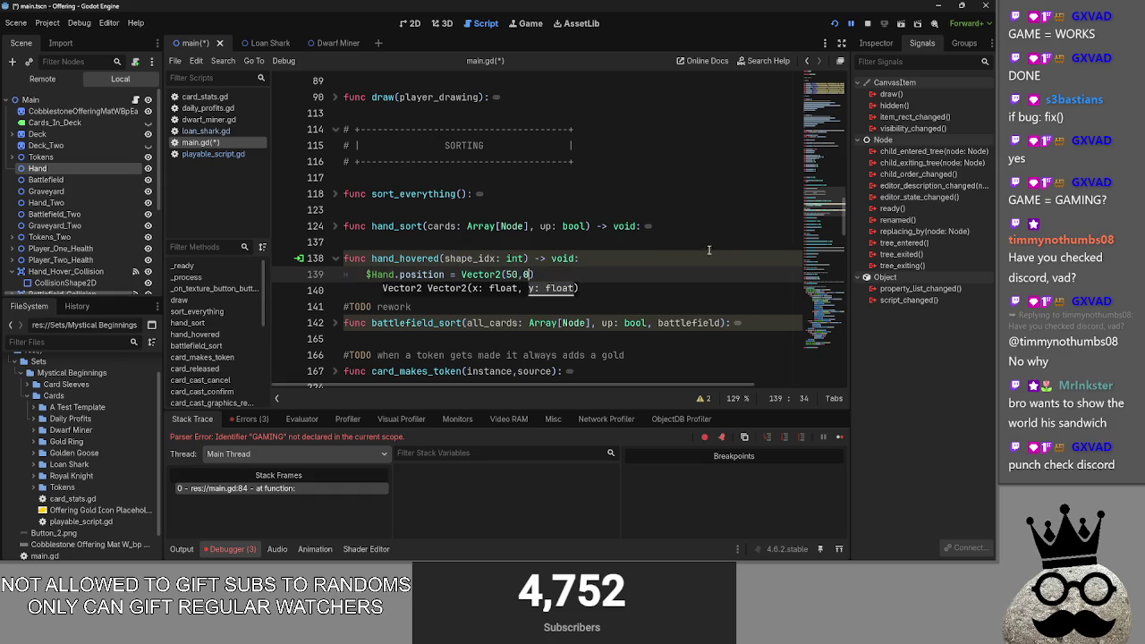
{"action": "left_click", "coordinate": [884, 23]}
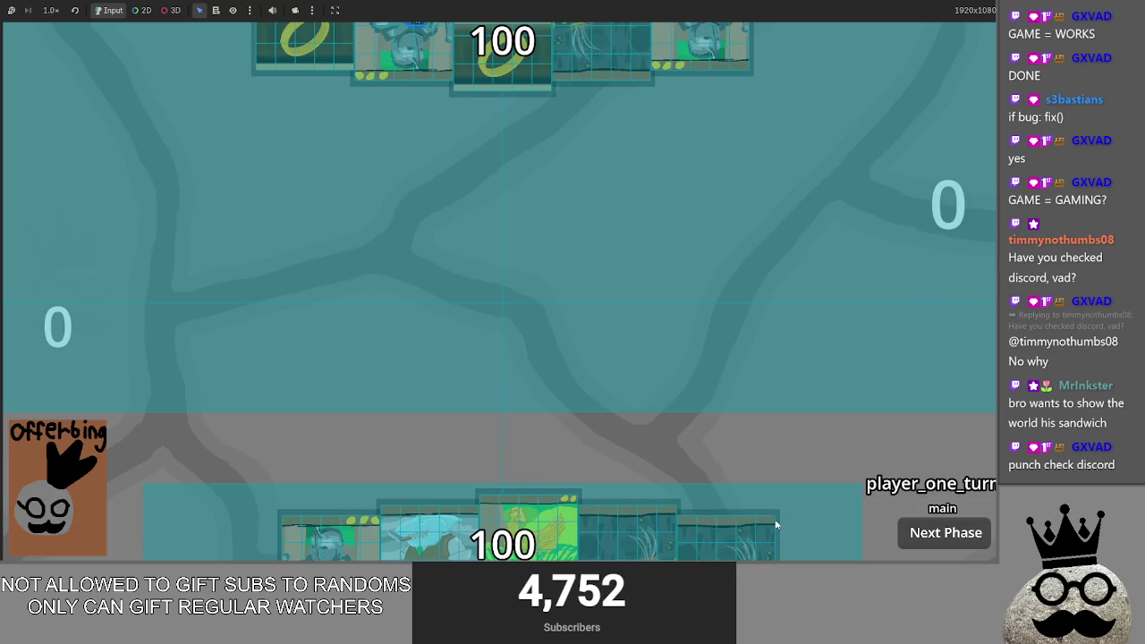
Step: Edit line 139 so hand_hovered moves the Hand to Vector2(0,50), then cycle through open windows
{"action": "key", "text": "alt+Tab"}
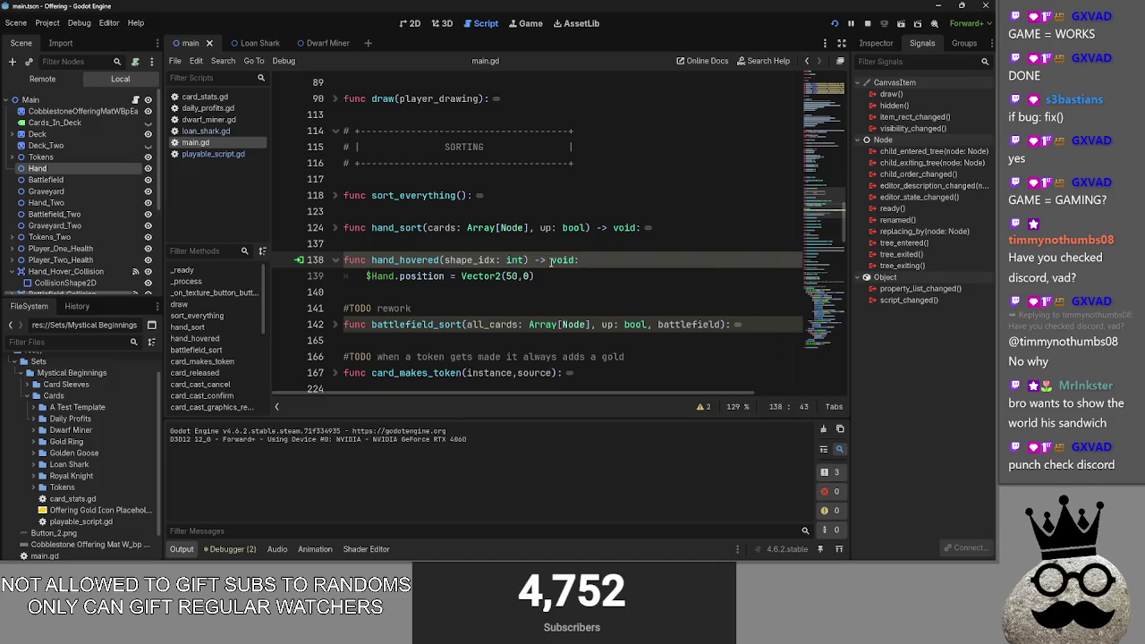
{"action": "key", "text": "BackSpace"}
{"action": "key", "text": "Right"}
{"action": "key", "text": "Right"}
{"action": "type", "text": "5"}
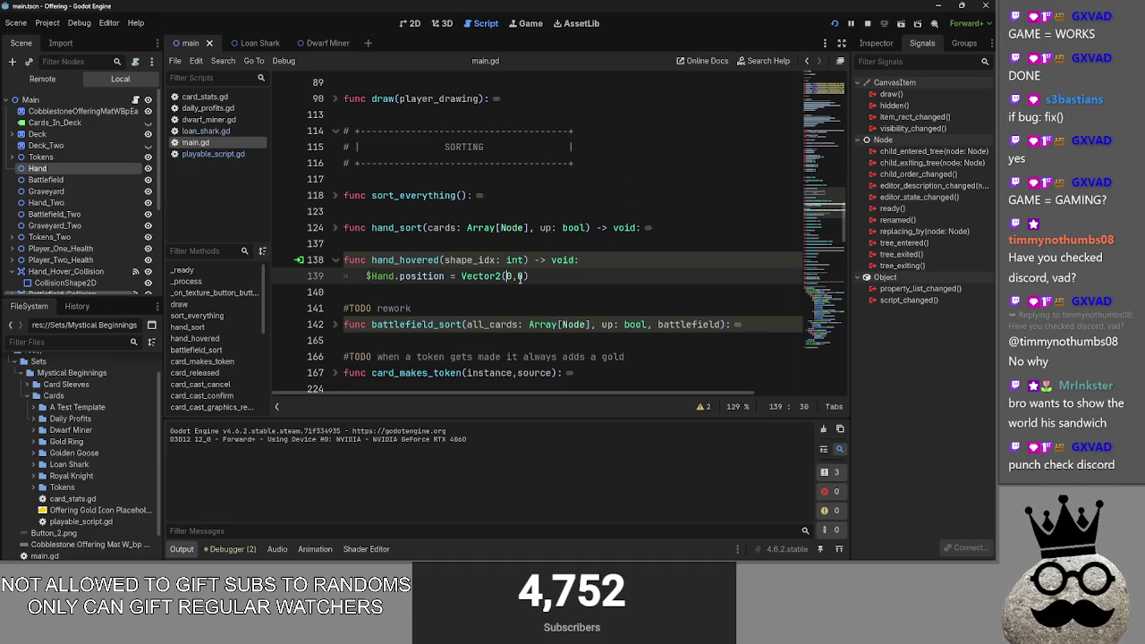
{"action": "key", "text": "End"}
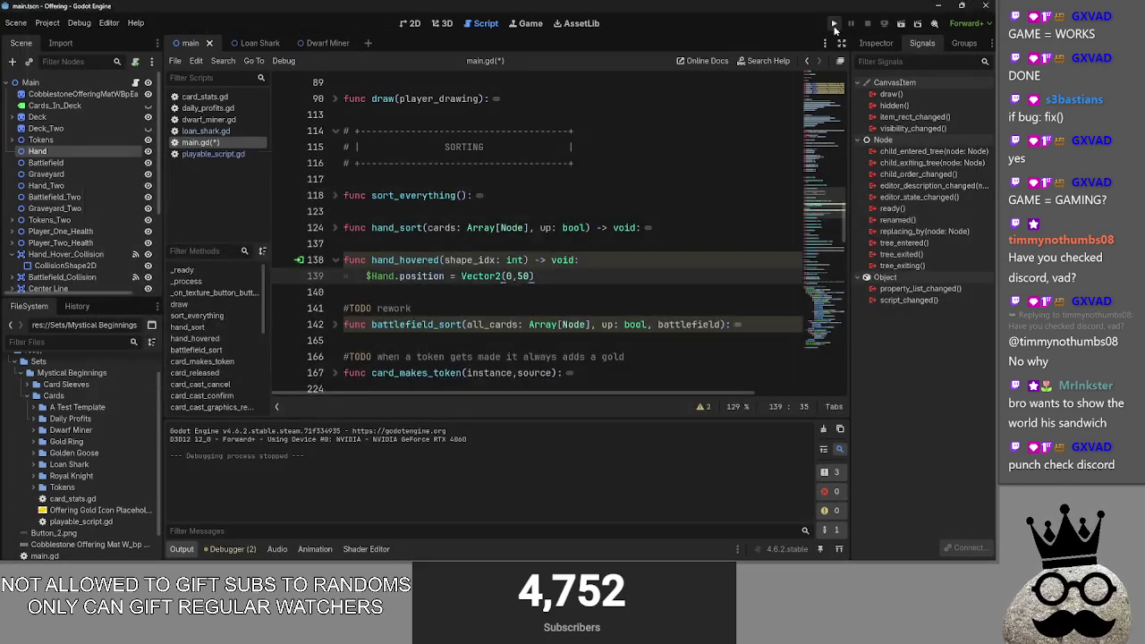
{"action": "key", "text": "alt+Tab"}
{"action": "key", "text": "Tab"}
{"action": "key", "text": "alt+Tab"}
{"action": "key", "text": "Tab"}
{"action": "key", "text": "Tab"}
{"action": "key", "text": "Tab"}
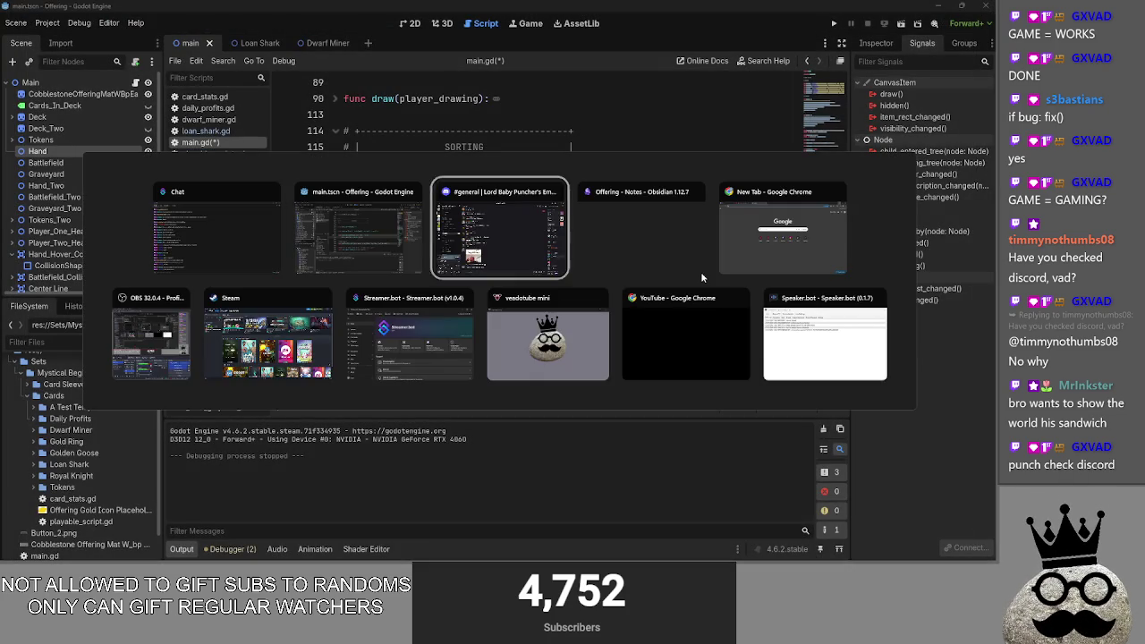
Step: View the sandwich photo and play the sandwich video fullscreen in Discord
{"action": "key", "text": "Escape"}
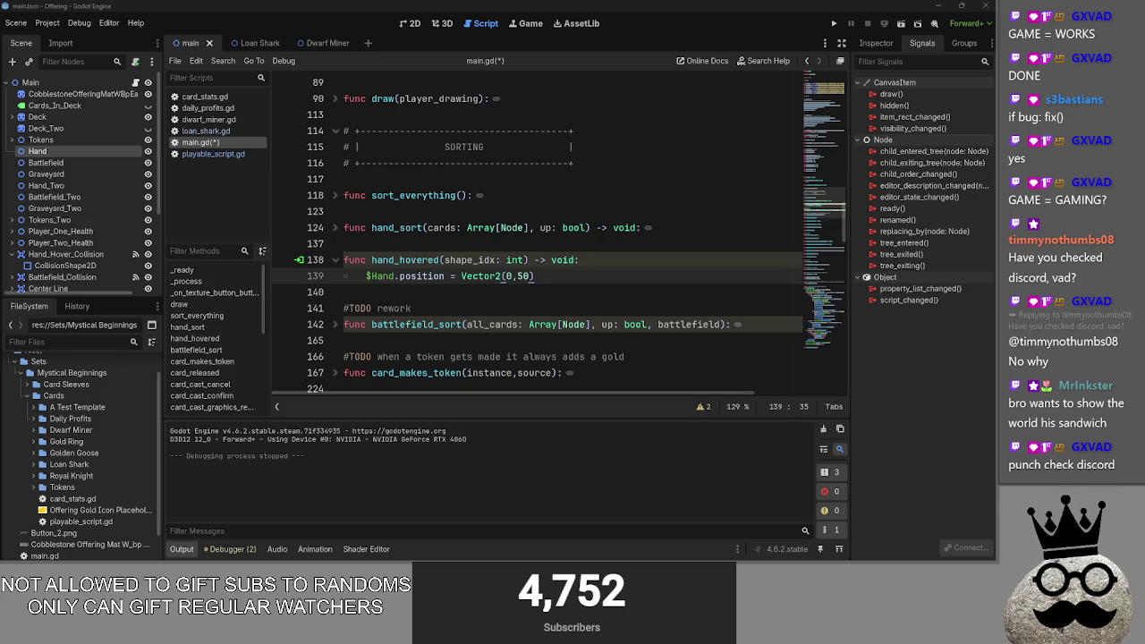
{"action": "key", "text": "alt+Tab"}
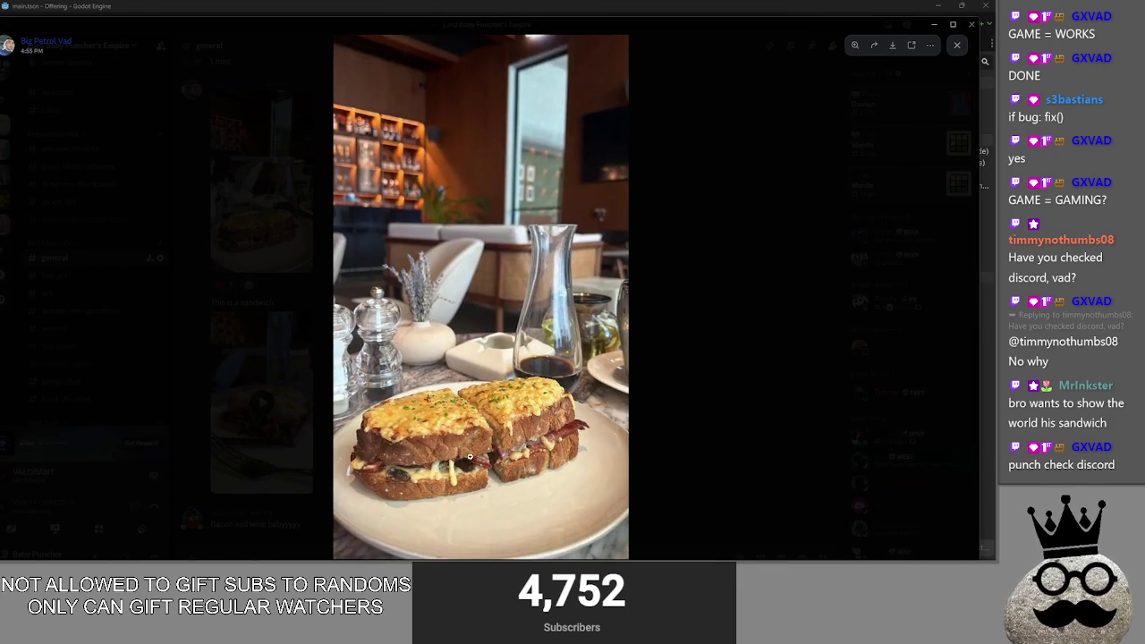
{"action": "left_click", "coordinate": [470, 462]}
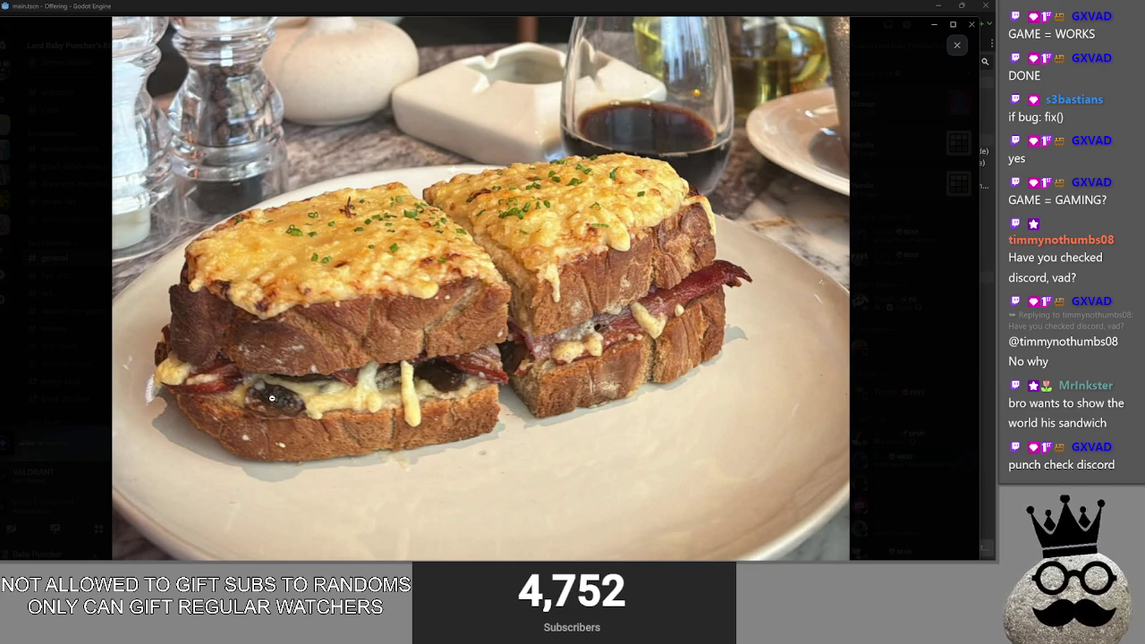
{"action": "key", "text": "Escape"}
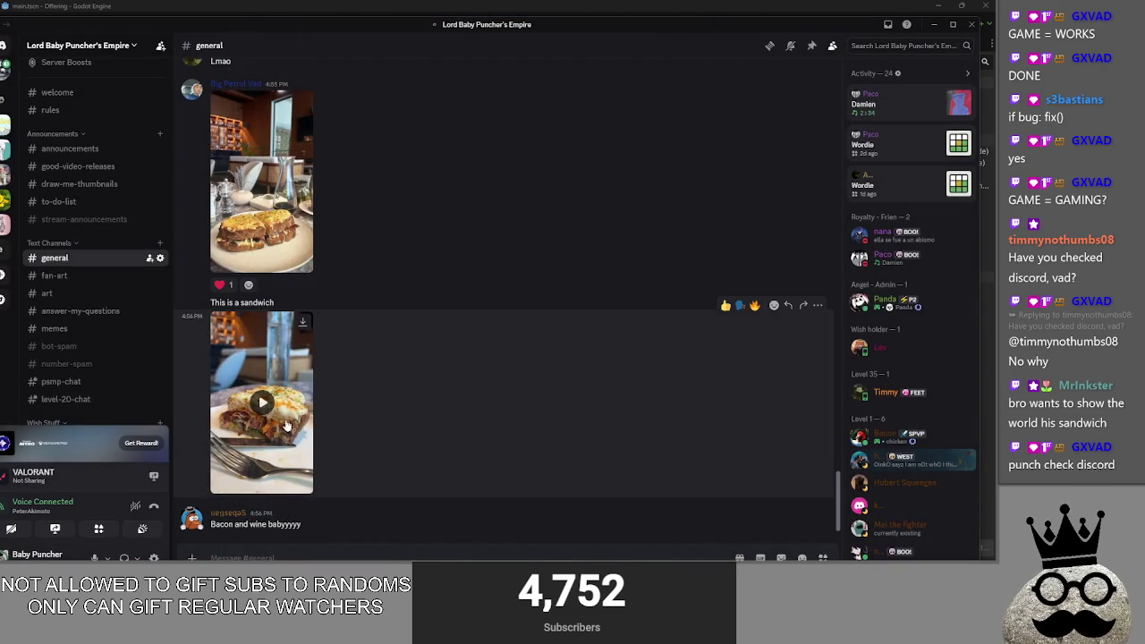
{"action": "left_click", "coordinate": [284, 405]}
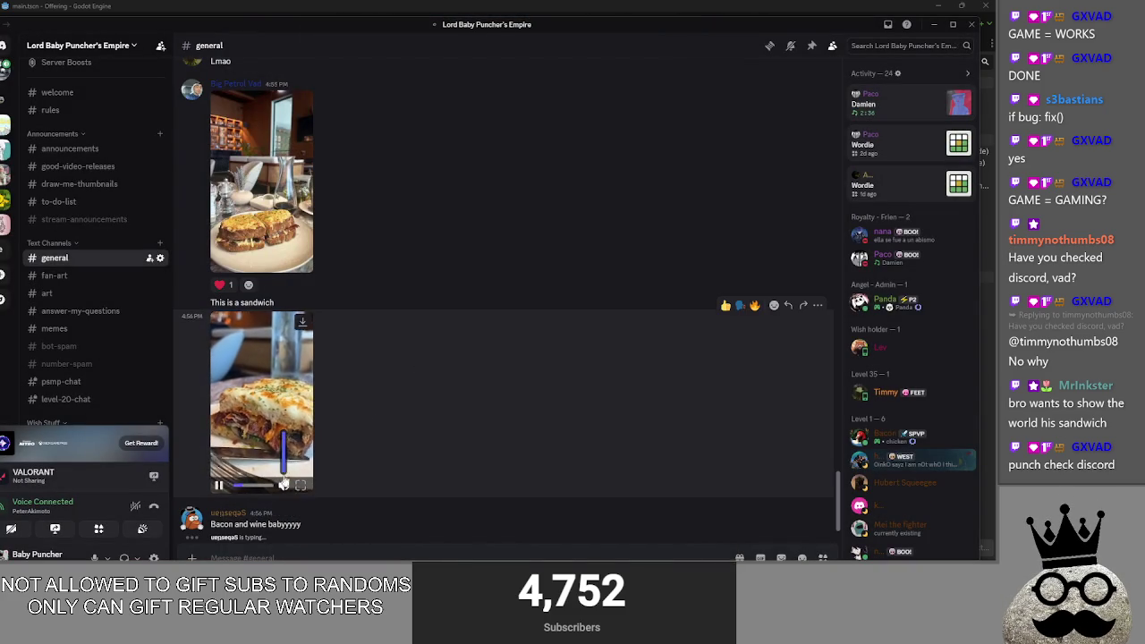
{"action": "left_click", "coordinate": [301, 485]}
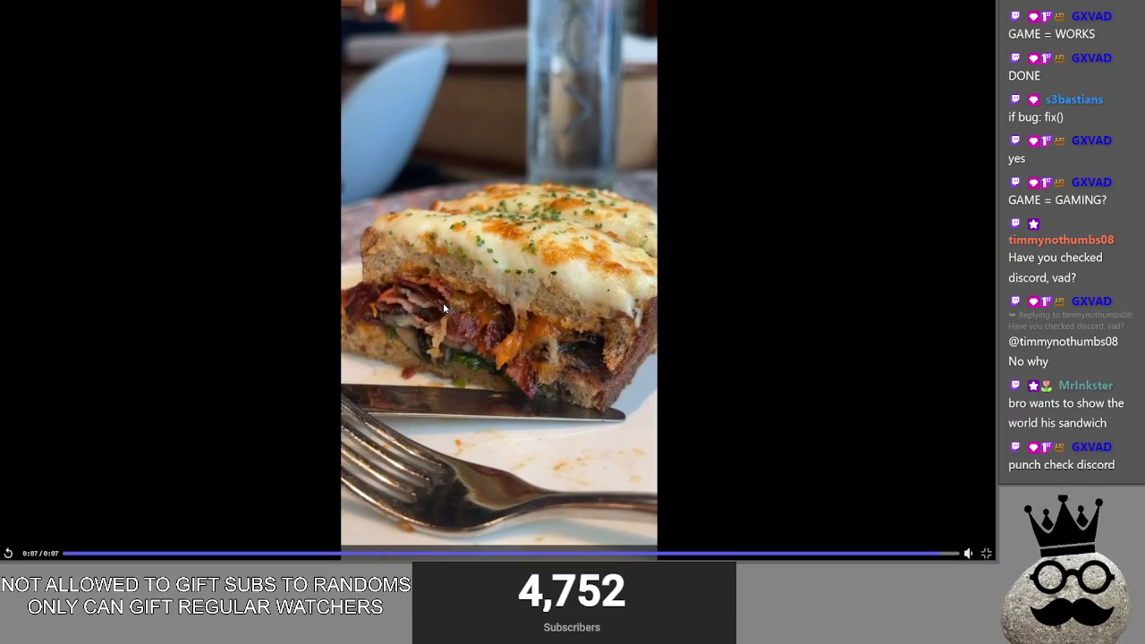
Step: Exit the fullscreen video and move Discord aside to get back to main.gd in Godot
{"action": "left_click", "coordinate": [986, 553]}
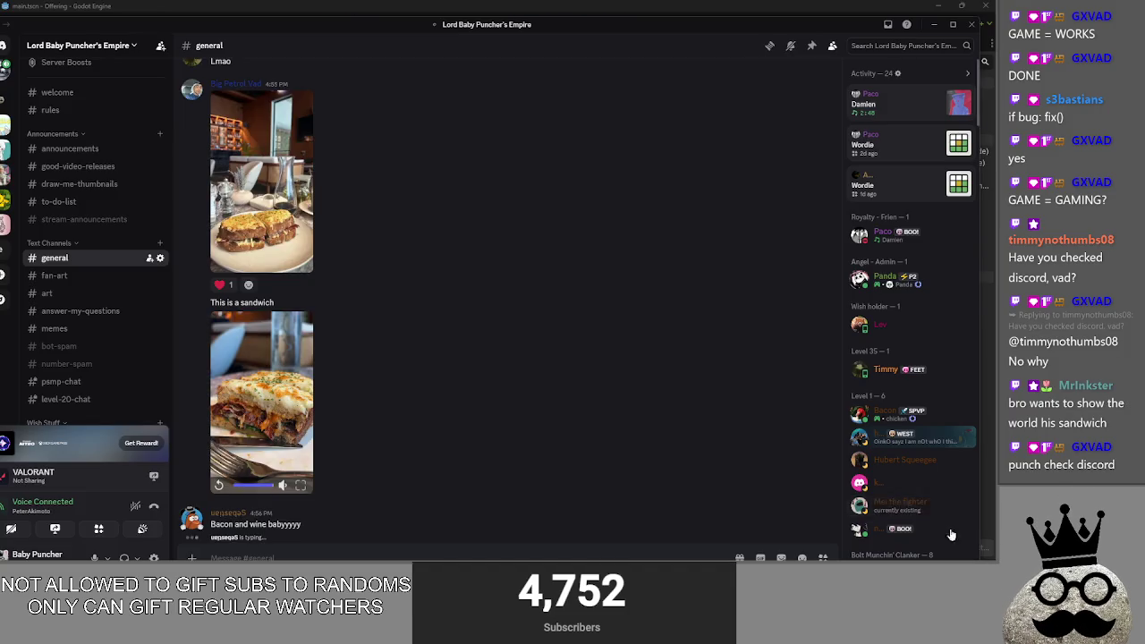
{"action": "mouse_move", "coordinate": [607, 32]}
{"action": "left_mouse_down"}
{"action": "mouse_move", "coordinate": [924, 61]}
{"action": "mouse_move", "coordinate": [1144, 53]}
{"action": "left_mouse_up"}
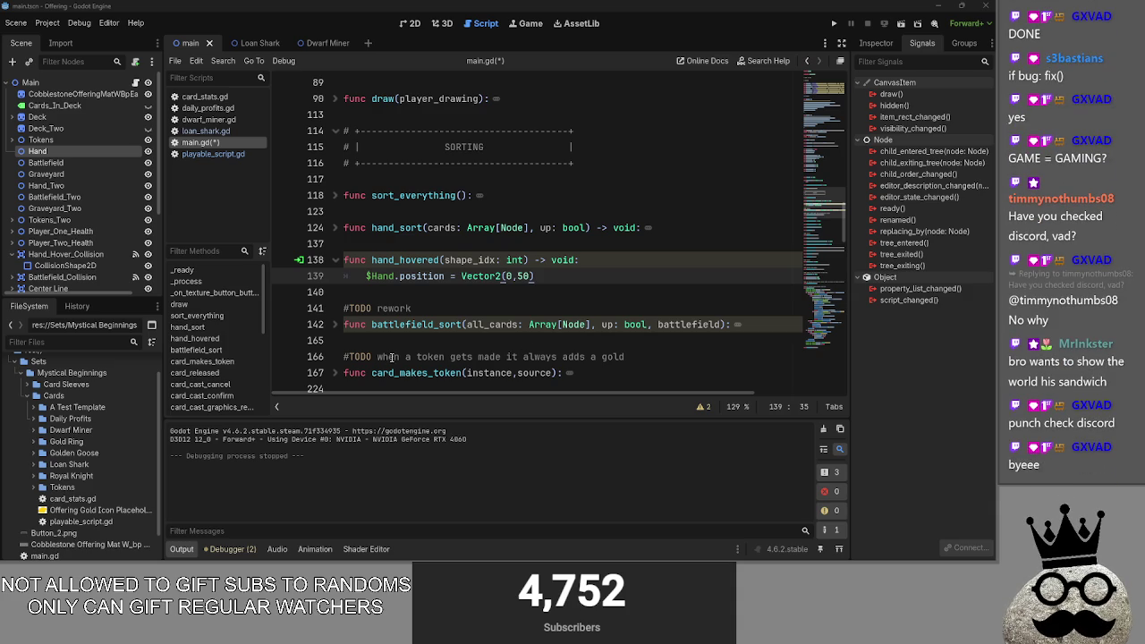
{"action": "left_click", "coordinate": [551, 285]}
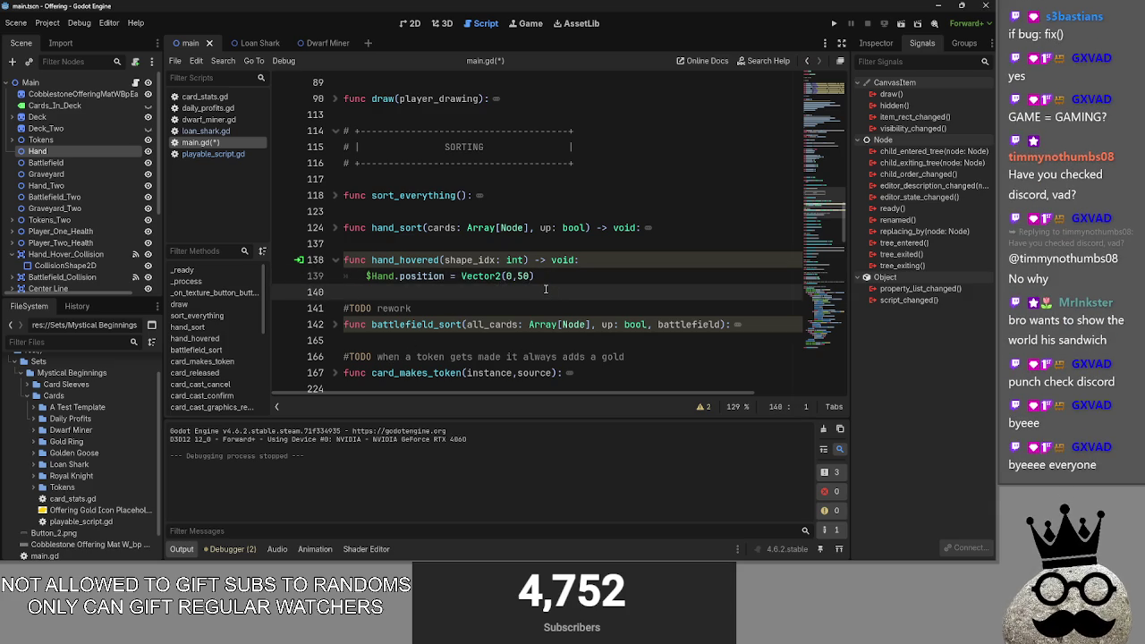
Step: Connect Hand_Hover_Collision's mouse_shape_exited signal to a new receiver method named hand_unhovered
{"action": "left_click", "coordinate": [555, 270]}
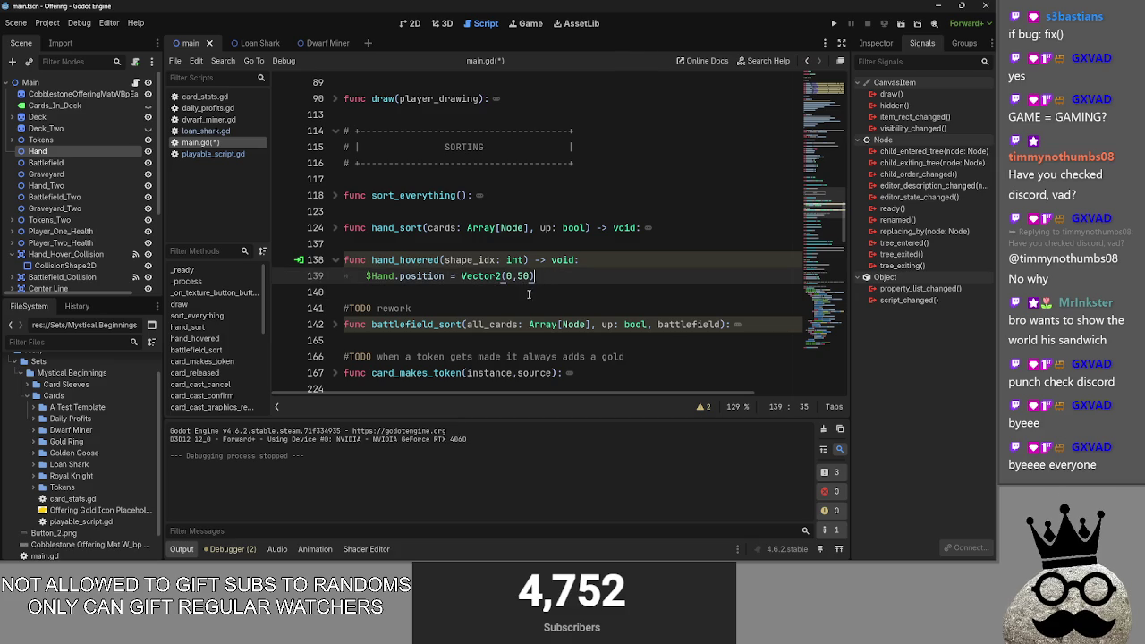
{"action": "left_click", "coordinate": [529, 293]}
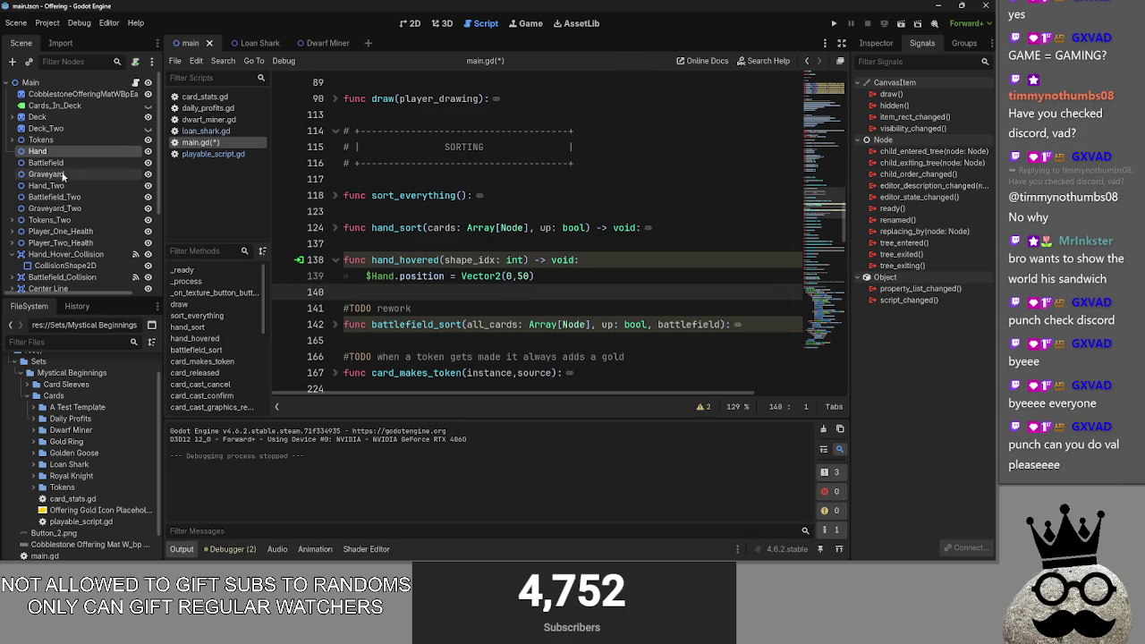
{"action": "scroll", "coordinate": [30, 217], "scroll_direction": "down", "scroll_amount": 1}
{"action": "left_click", "coordinate": [54, 229]}
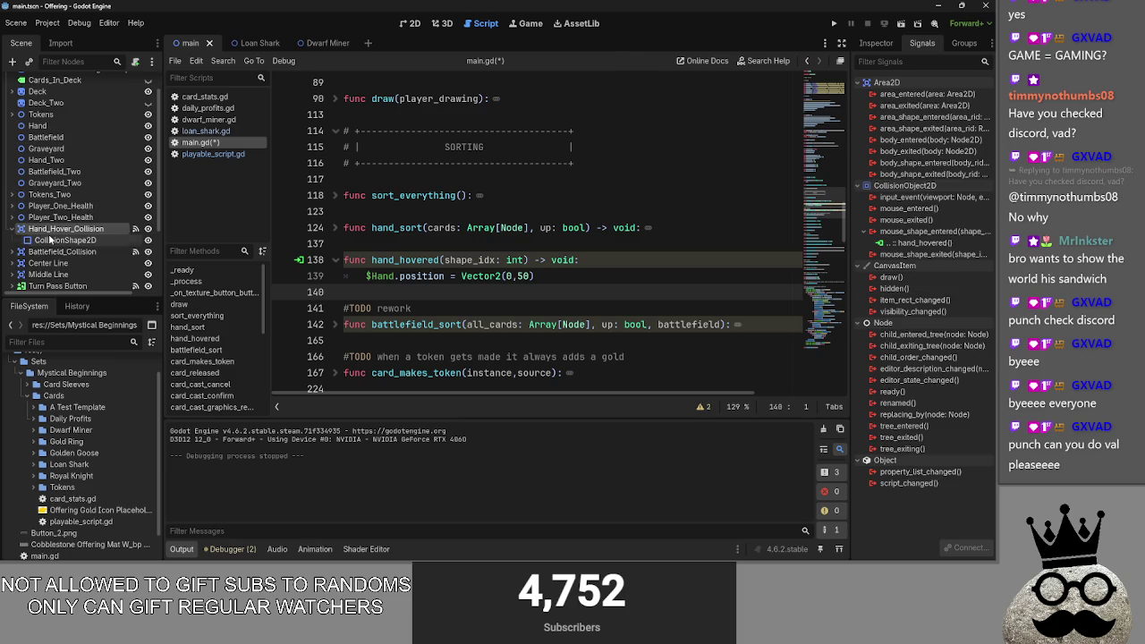
{"action": "double_click", "coordinate": [936, 255]}
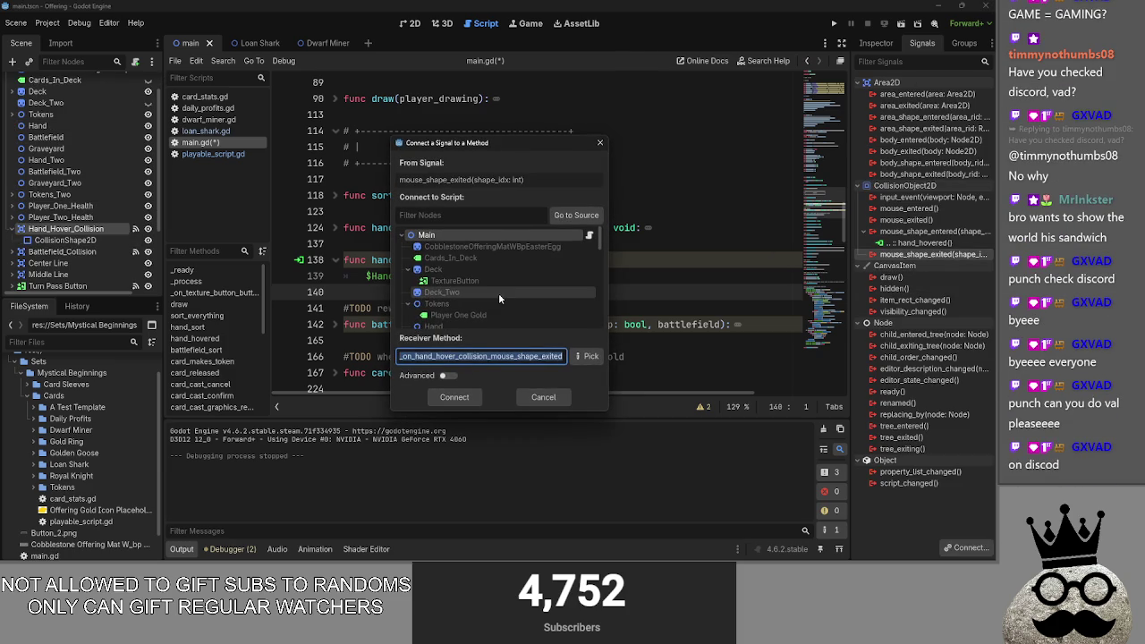
{"action": "type", "text": "hand_un"}
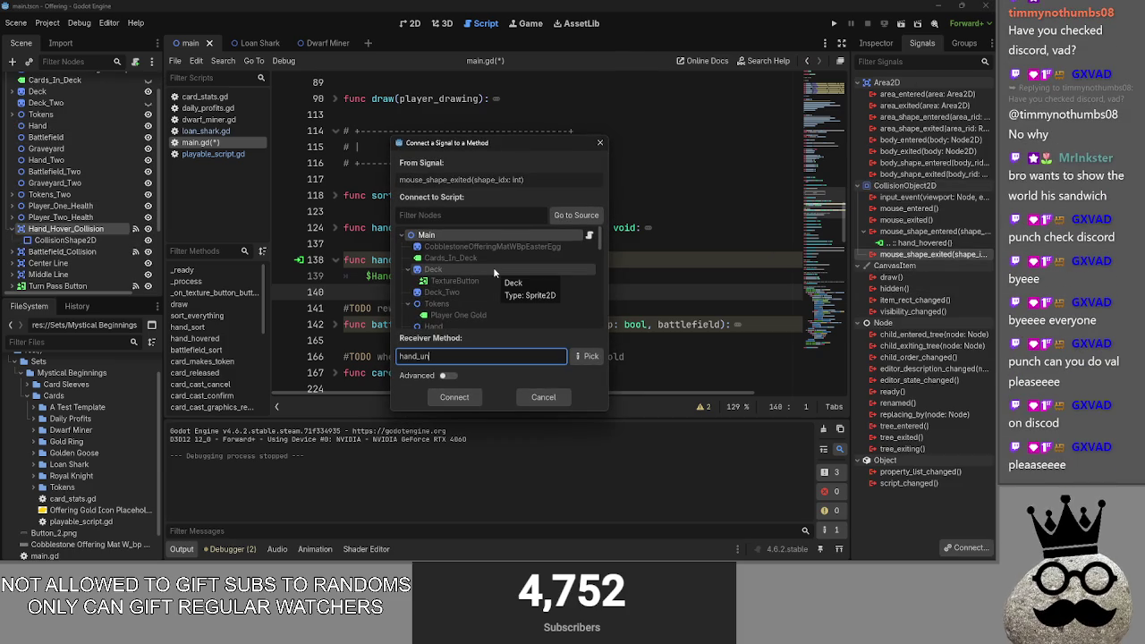
{"action": "type", "text": "hovered"}
{"action": "mouse_move", "coordinate": [514, 142]}
{"action": "left_mouse_down"}
{"action": "mouse_move", "coordinate": [714, 153]}
{"action": "mouse_move", "coordinate": [606, 129]}
{"action": "left_mouse_up"}
{"action": "key", "text": "Return"}
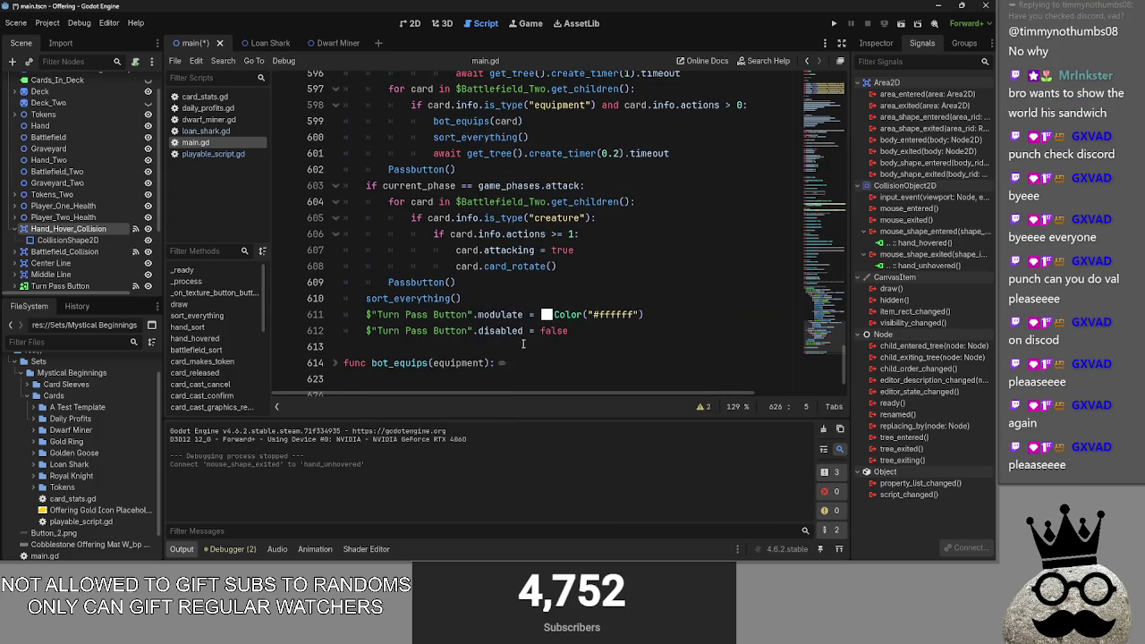
Step: Move the generated hand_unhovered stub to just below the hand_hovered function
{"action": "left_click_drag", "start_coordinate": [506, 358], "coordinate": [344, 346]}
{"action": "key", "text": "BackSpace"}
{"action": "key", "text": "BackSpace"}
{"action": "key", "text": "BackSpace"}
{"action": "scroll", "coordinate": [566, 315], "scroll_direction": "up", "scroll_amount": 7}
{"action": "scroll", "coordinate": [566, 315], "scroll_direction": "up", "scroll_amount": 15}
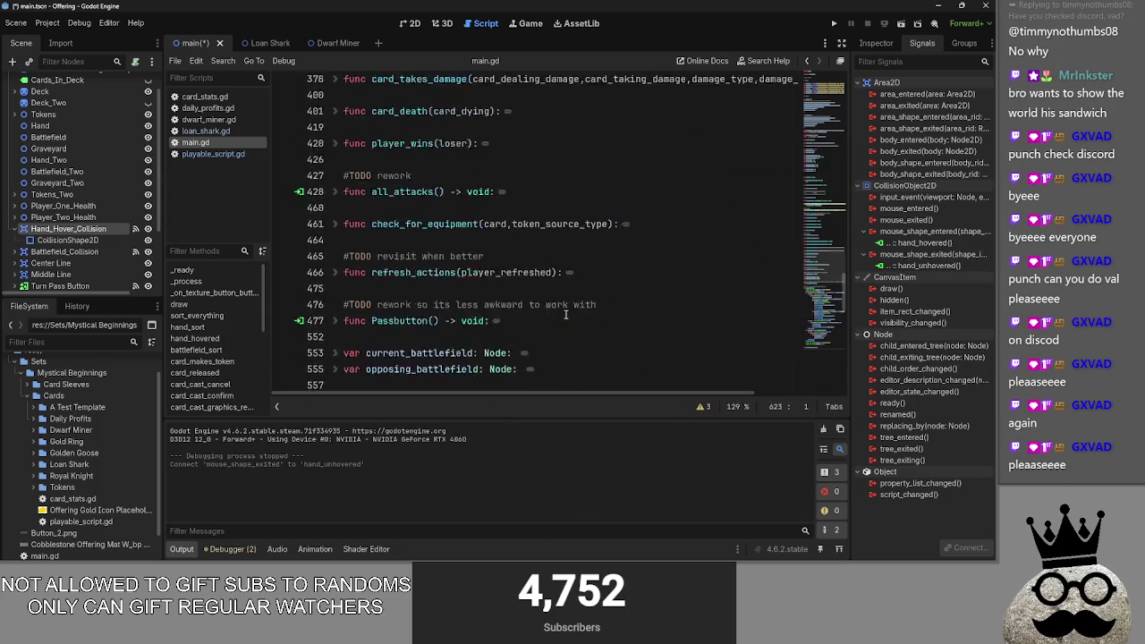
{"action": "key", "text": "alt+Tab"}
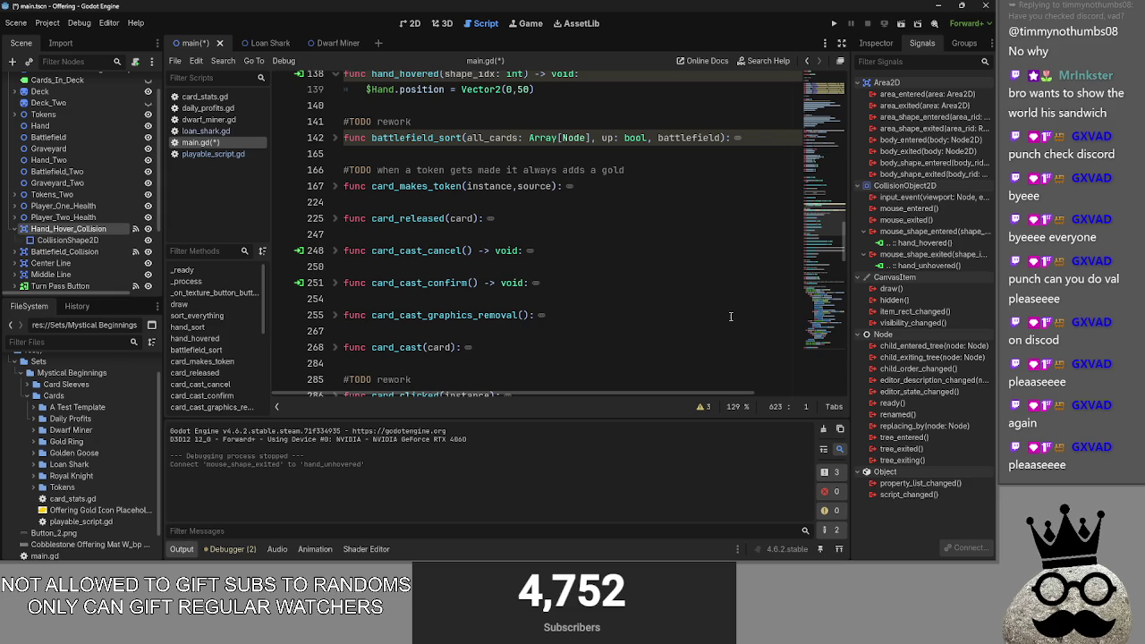
{"action": "scroll", "coordinate": [555, 266], "scroll_direction": "down", "scroll_amount": 10}
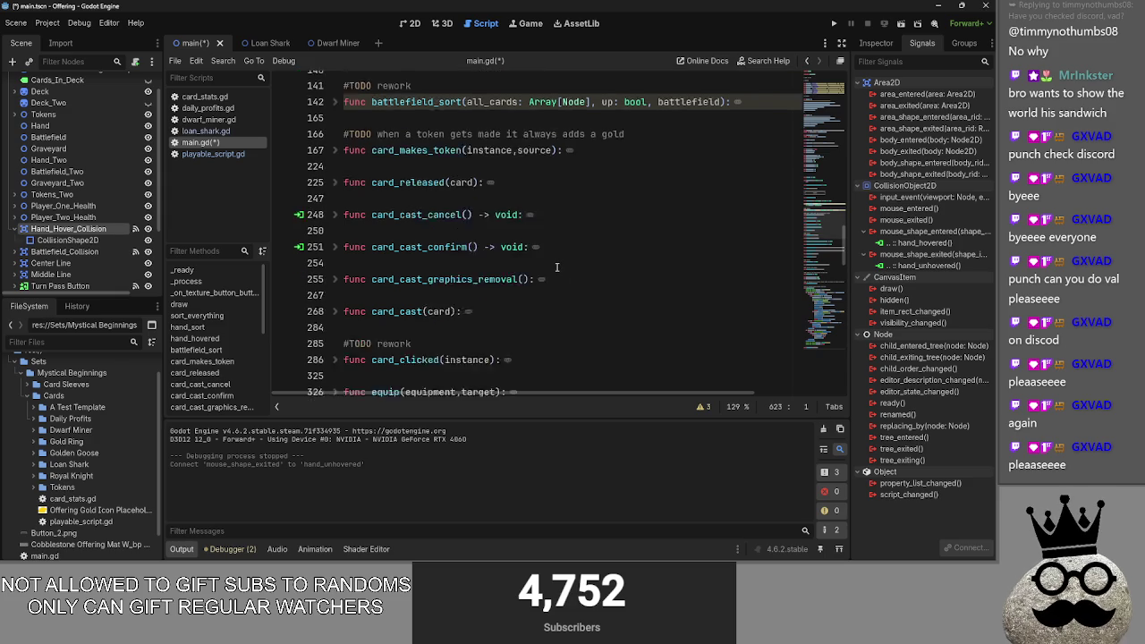
{"action": "scroll", "coordinate": [537, 262], "scroll_direction": "down", "scroll_amount": 3}
{"action": "scroll", "coordinate": [533, 262], "scroll_direction": "up", "scroll_amount": 10}
{"action": "scroll", "coordinate": [529, 260], "scroll_direction": "up", "scroll_amount": 3}
{"action": "scroll", "coordinate": [465, 259], "scroll_direction": "down", "scroll_amount": 1}
{"action": "left_click", "coordinate": [430, 259]}
{"action": "key", "text": "Return"}
{"action": "key", "text": "Return"}
{"action": "left_click", "coordinate": [430, 259]}
{"action": "key", "text": "ctrl+v"}
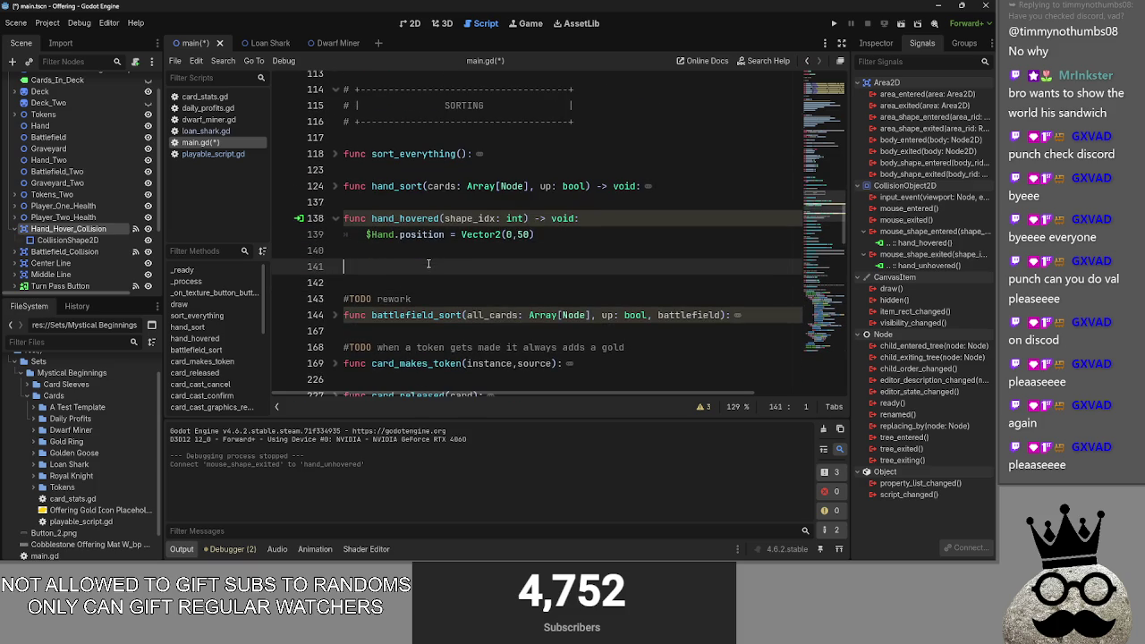
Step: Replace hand_unhovered's pass with $Hand.position = Vector2(0,-50)
{"action": "left_click_drag", "start_coordinate": [590, 281], "coordinate": [358, 283]}
{"action": "left_click_drag", "start_coordinate": [535, 234], "coordinate": [456, 234]}
{"action": "key", "text": "ctrl+c"}
{"action": "left_click_drag", "start_coordinate": [581, 283], "coordinate": [366, 283]}
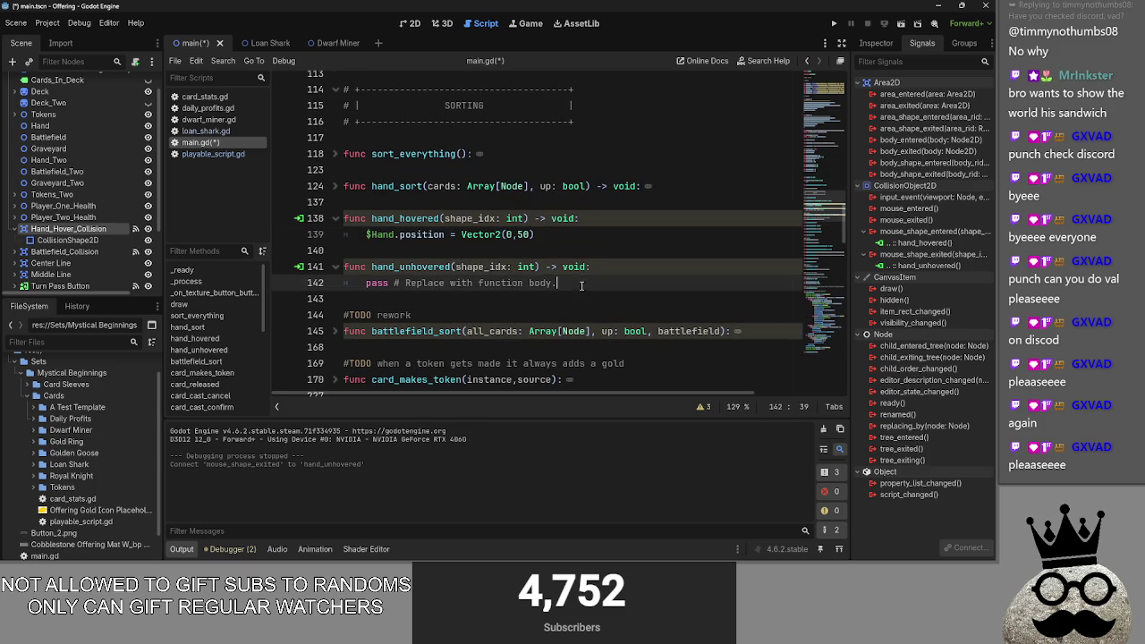
{"action": "key", "text": "ctrl+v"}
{"action": "left_click", "coordinate": [517, 283]}
{"action": "type", "text": "-"}
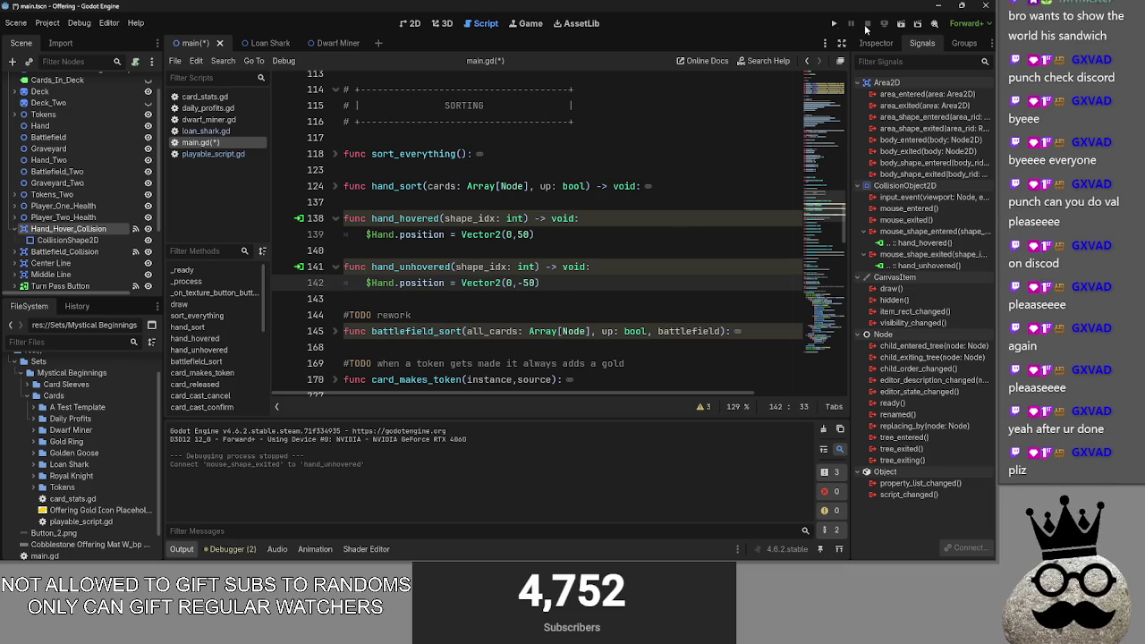
Step: Test the hover, then move the minus sign so hand_hovered uses Vector2(0,-50), and retest
{"action": "left_click", "coordinate": [834, 23]}
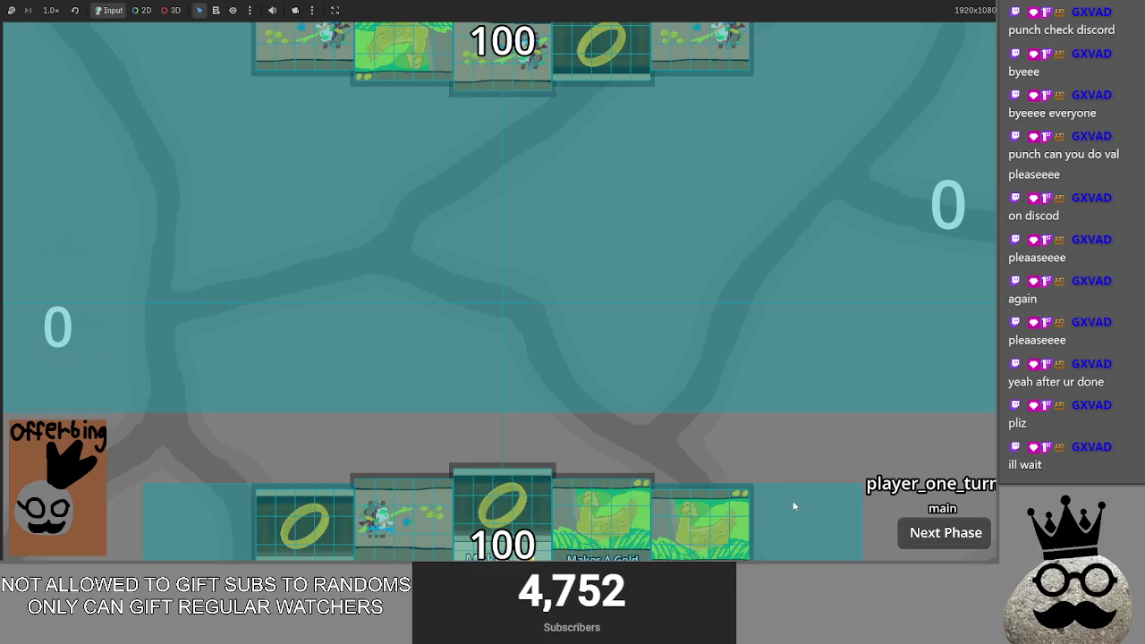
{"action": "key", "text": "F8"}
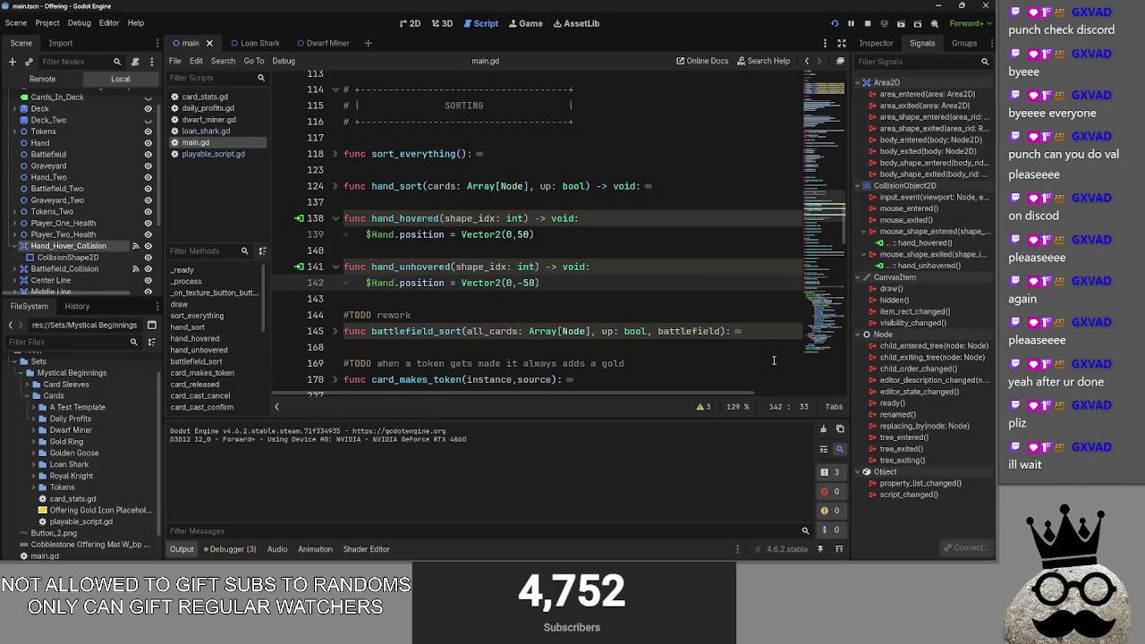
{"action": "key", "text": "BackSpace"}
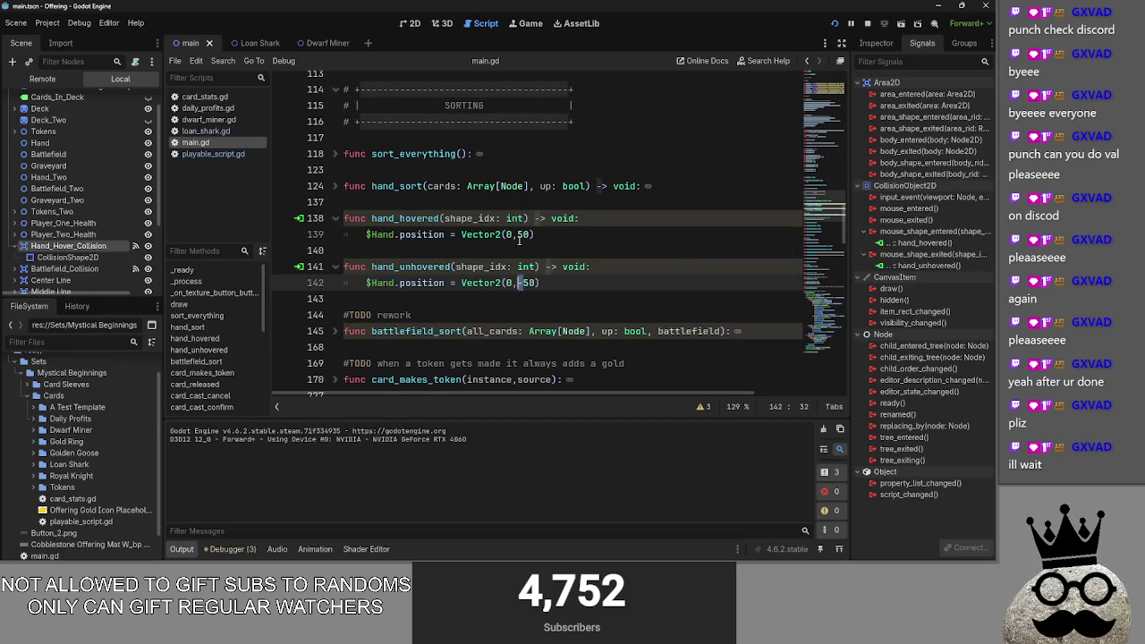
{"action": "left_click", "coordinate": [517, 235]}
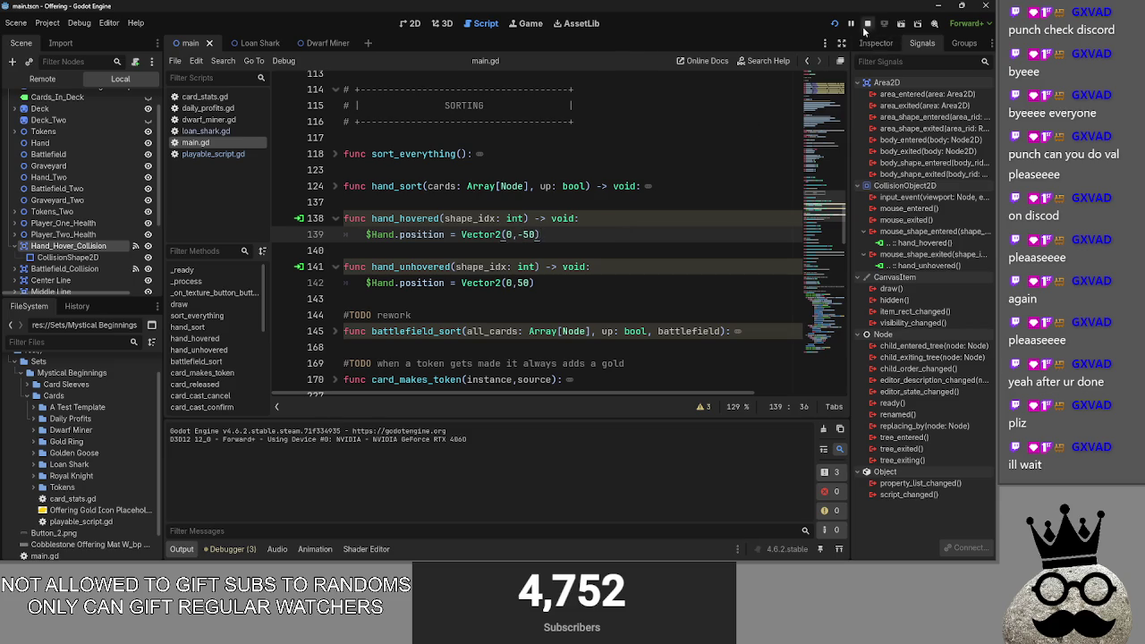
{"action": "key", "text": "F5"}
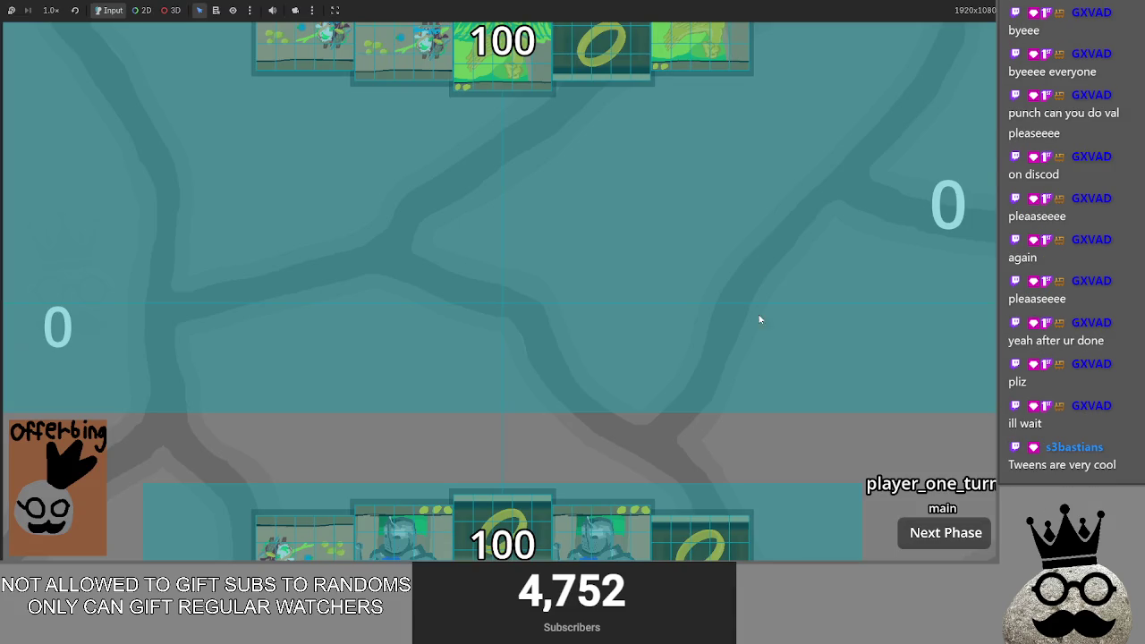
{"action": "key", "text": "ctrl+F3"}
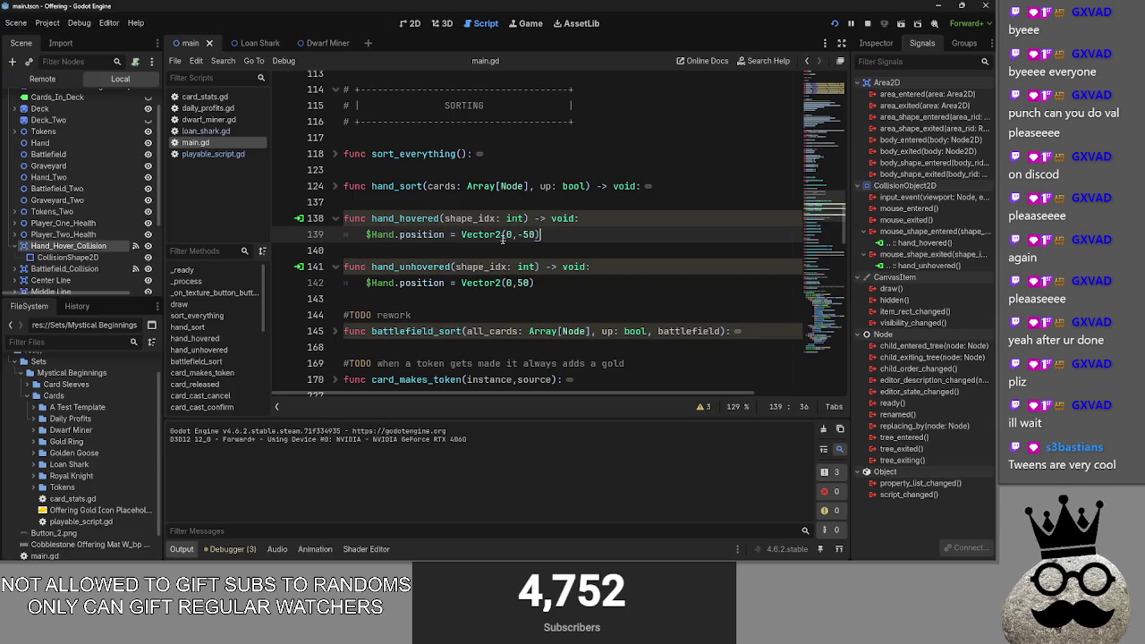
{"action": "scroll", "coordinate": [81, 178], "scroll_direction": "up", "scroll_amount": 2}
Step: Set the Hand node's Position y to 50 in the Inspector
{"action": "left_click", "coordinate": [92, 170]}
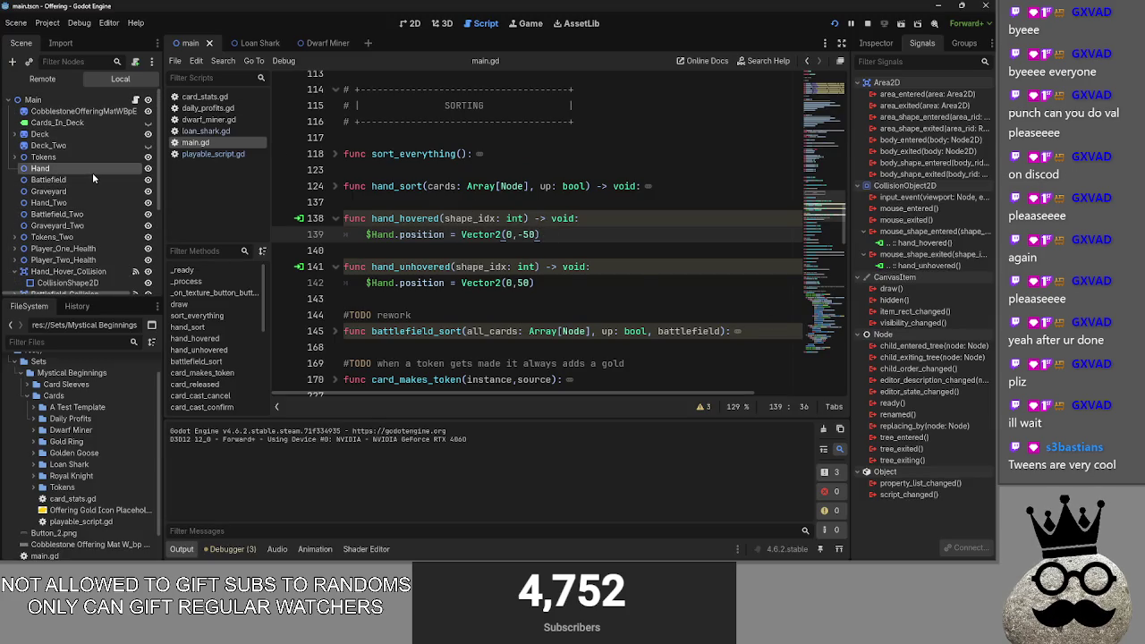
{"action": "left_click", "coordinate": [874, 49]}
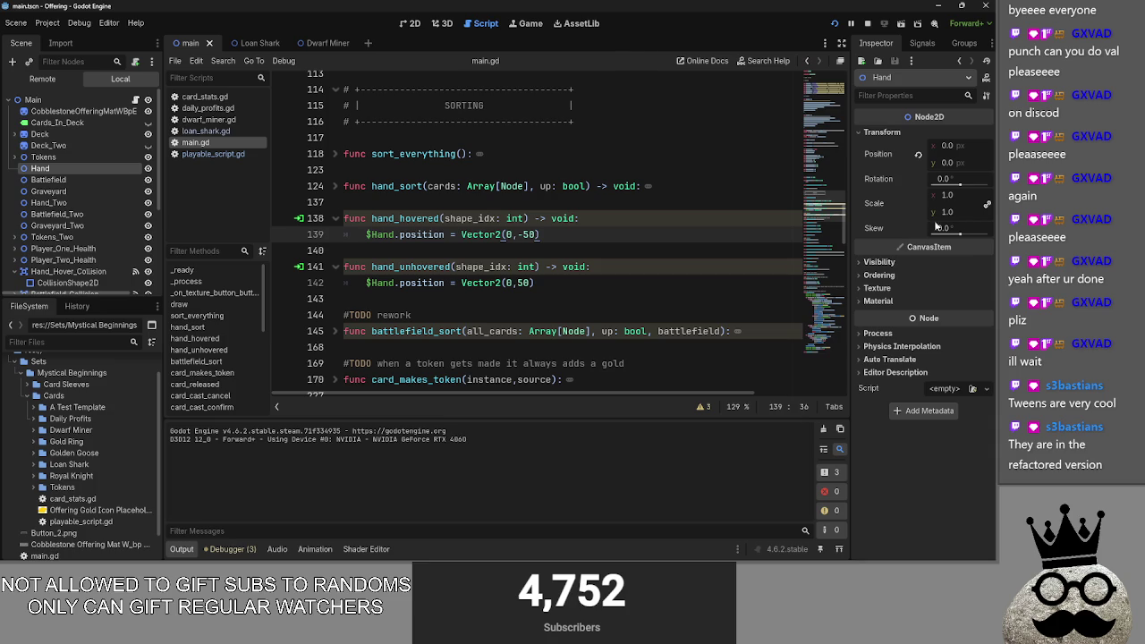
{"action": "left_click", "coordinate": [947, 163]}
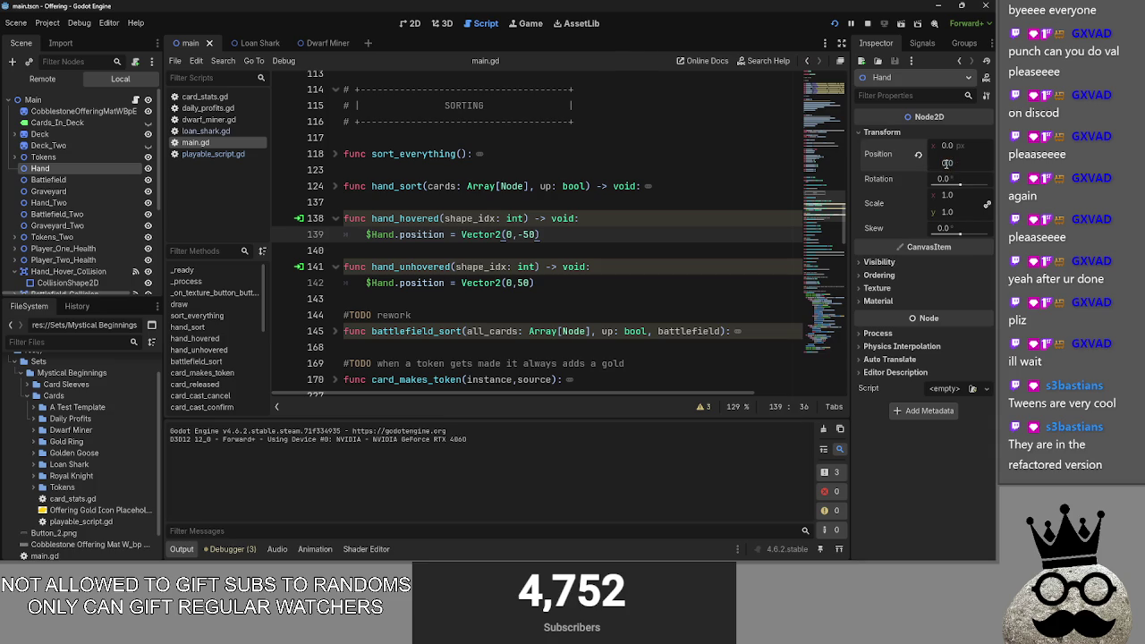
{"action": "type", "text": "50"}
{"action": "key", "text": "Return"}
Step: Run the game twice to test hovering over the cards in hand
{"action": "key", "text": "F5"}
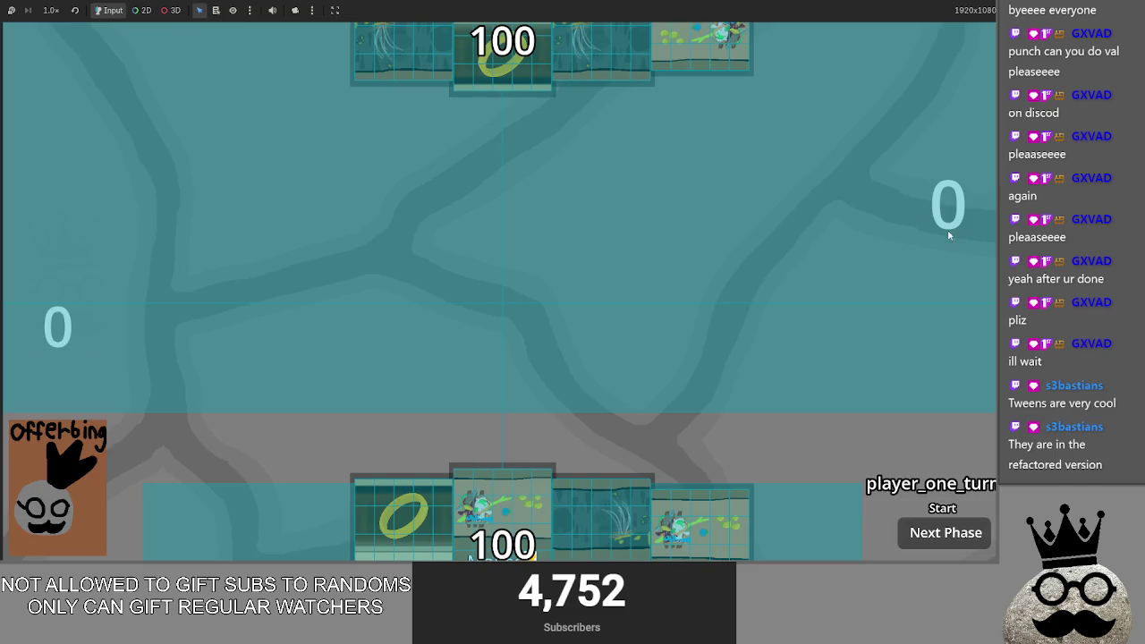
{"action": "key", "text": "F8"}
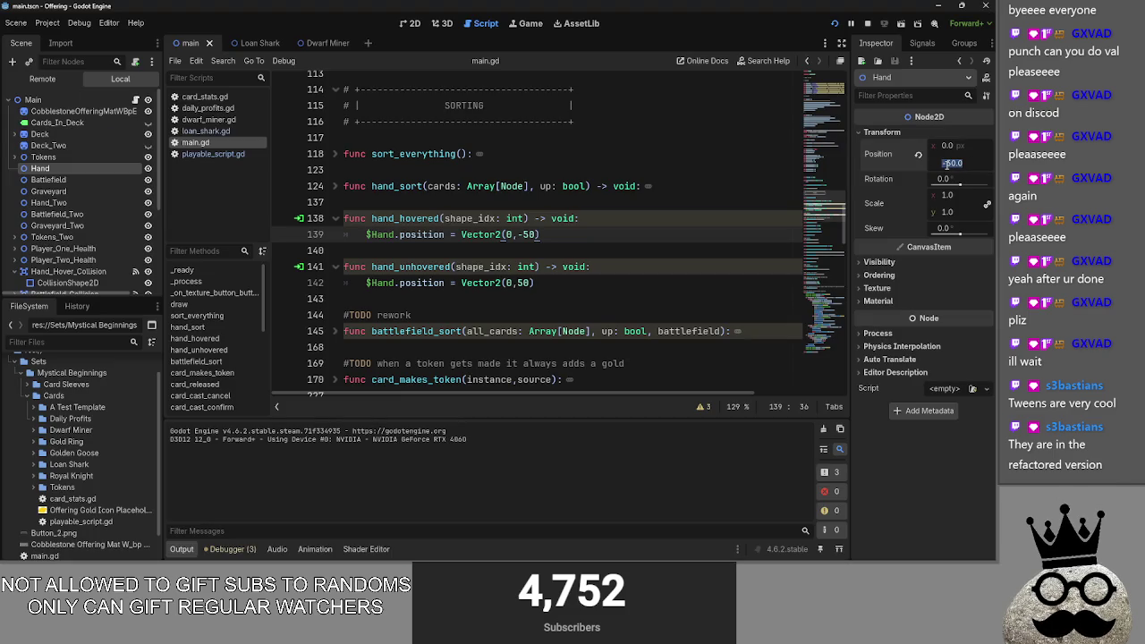
{"action": "key", "text": "Return"}
{"action": "left_click", "coordinate": [836, 24]}
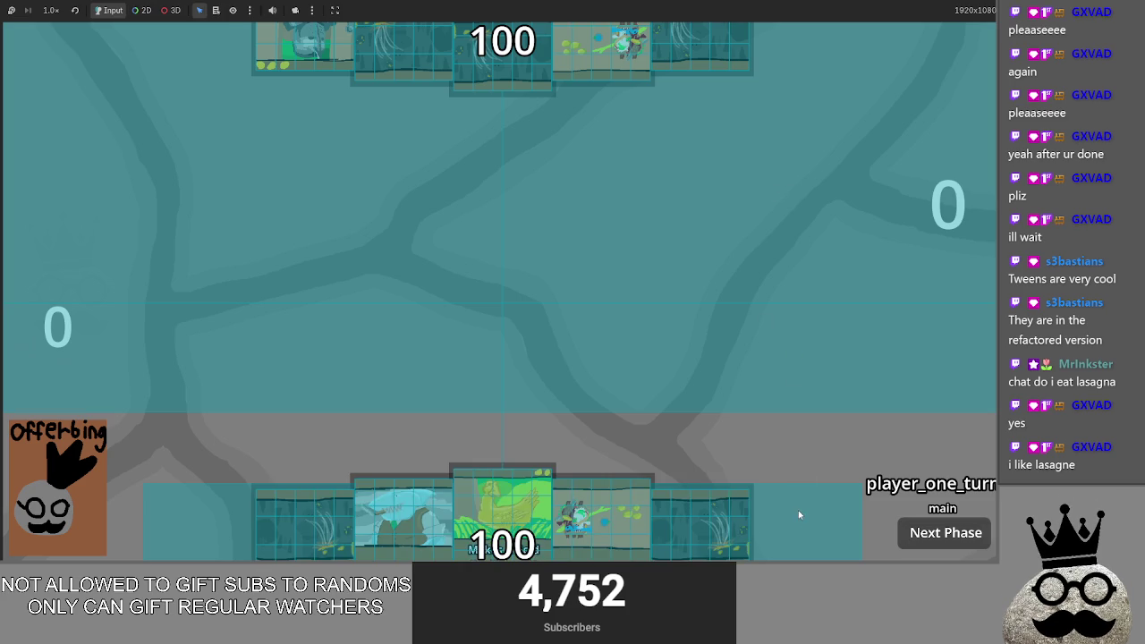
{"action": "left_click", "coordinate": [523, 489]}
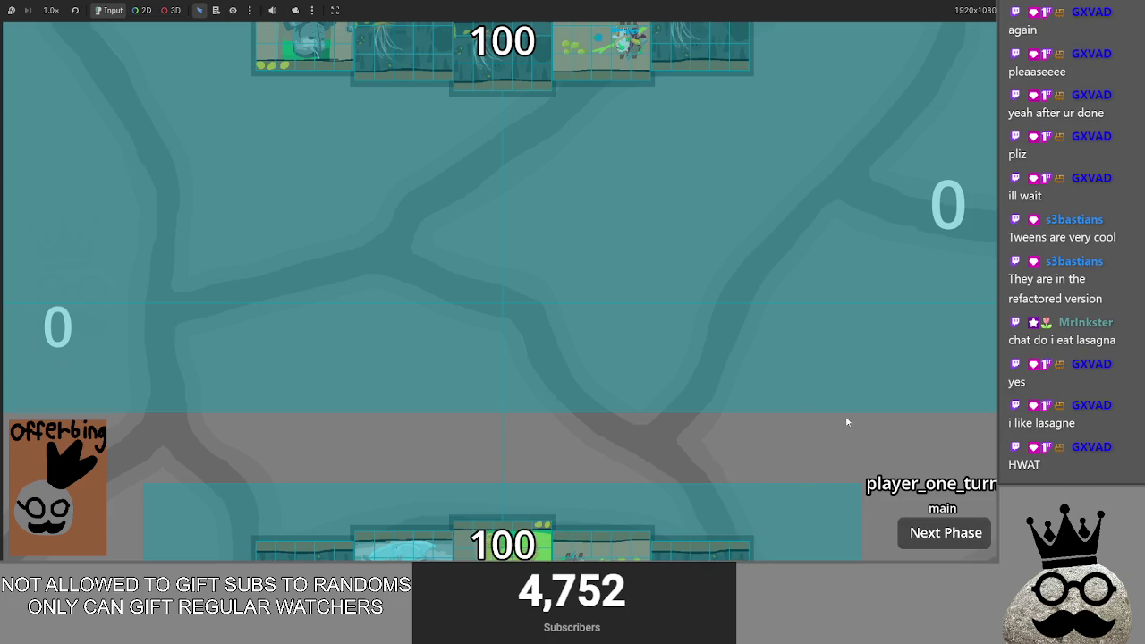
{"action": "key", "text": "F8"}
Step: Stretch the hand hover CollisionShape2D's top edge upward in the 2D view
{"action": "left_click", "coordinate": [409, 23]}
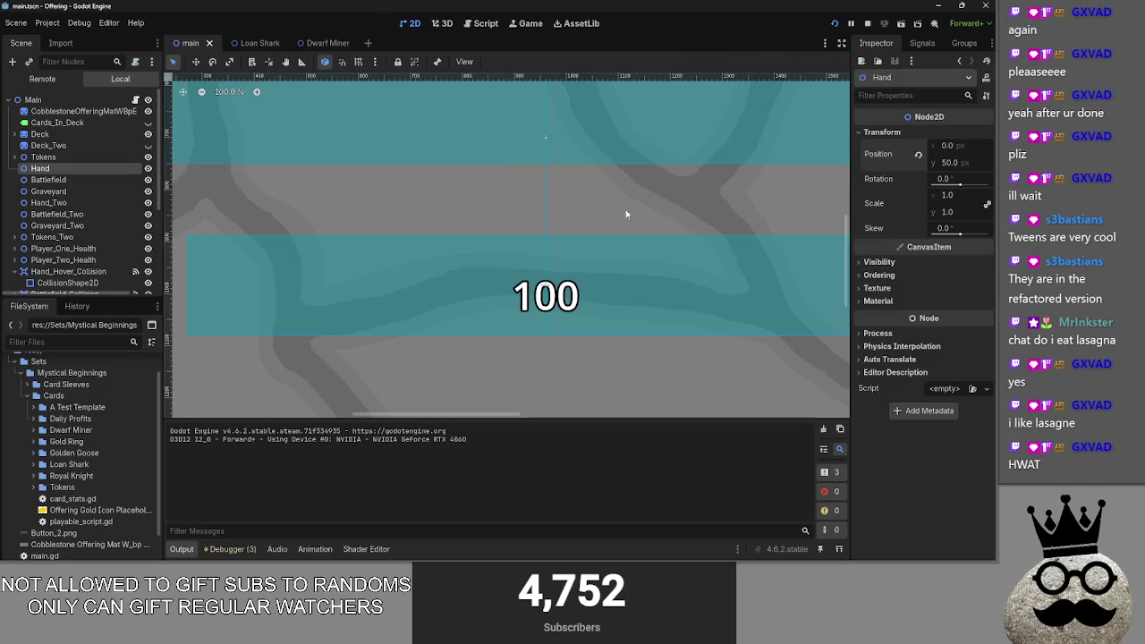
{"action": "left_click", "coordinate": [759, 248]}
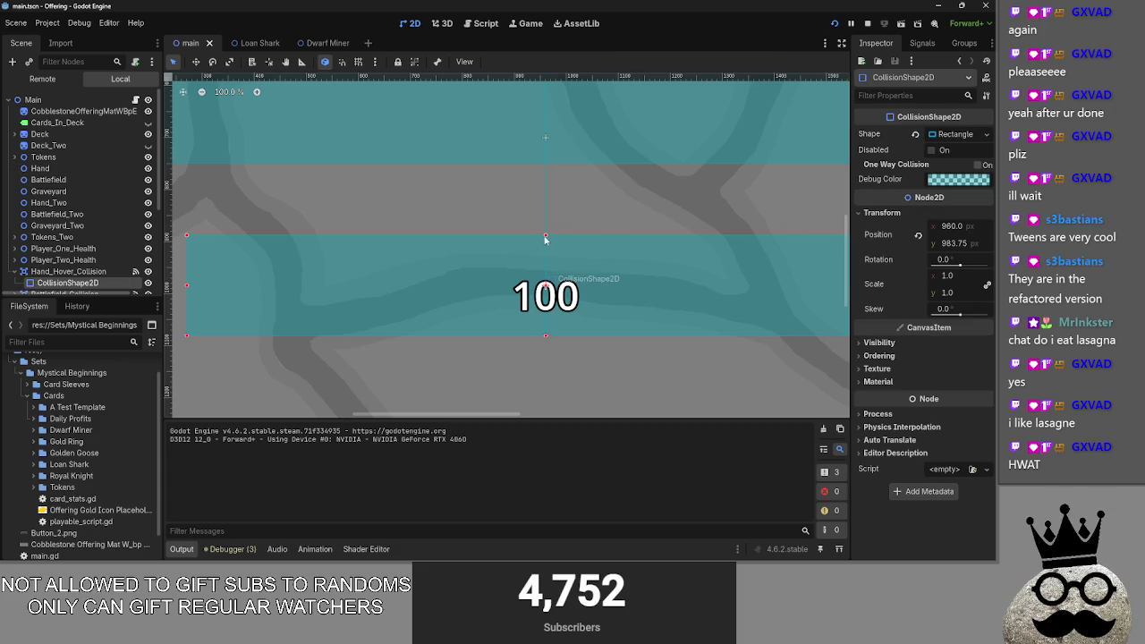
{"action": "left_click_drag", "start_coordinate": [545, 238], "coordinate": [548, 203]}
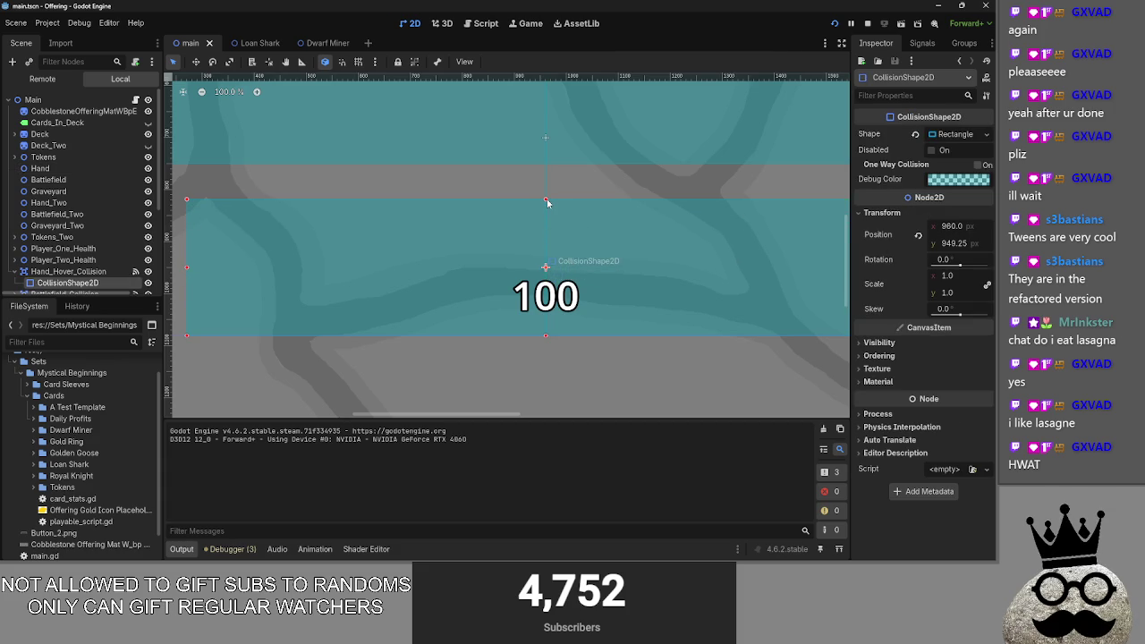
Step: Stop the game, change hand_unhovered's offset to Vector2(0,100), and relaunch the project
{"action": "left_click", "coordinate": [479, 23]}
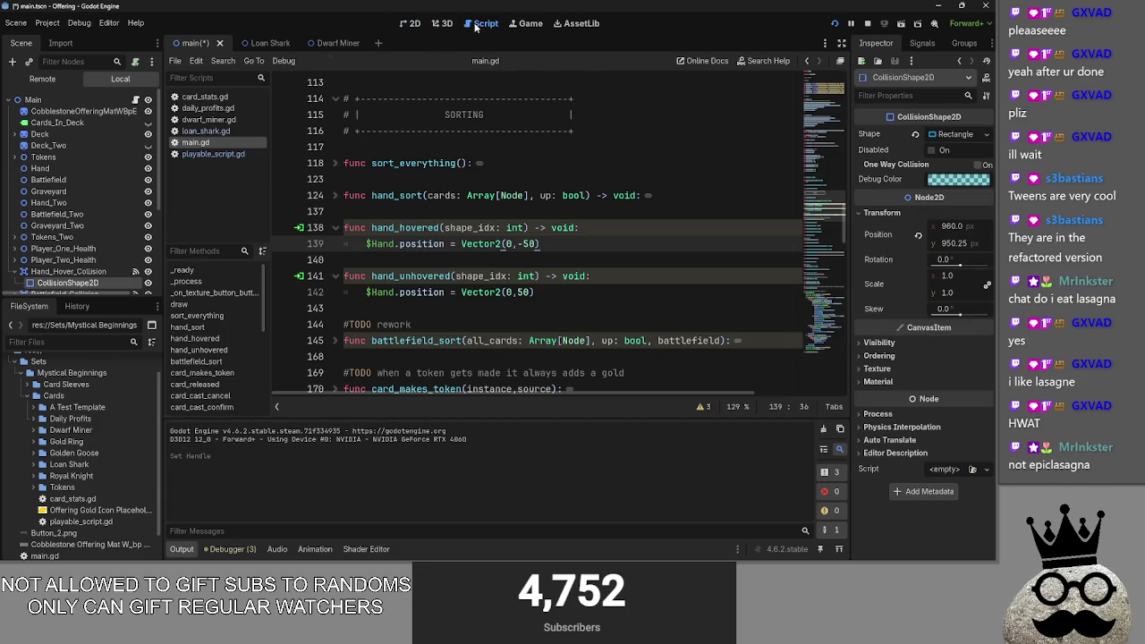
{"action": "left_click", "coordinate": [79, 23]}
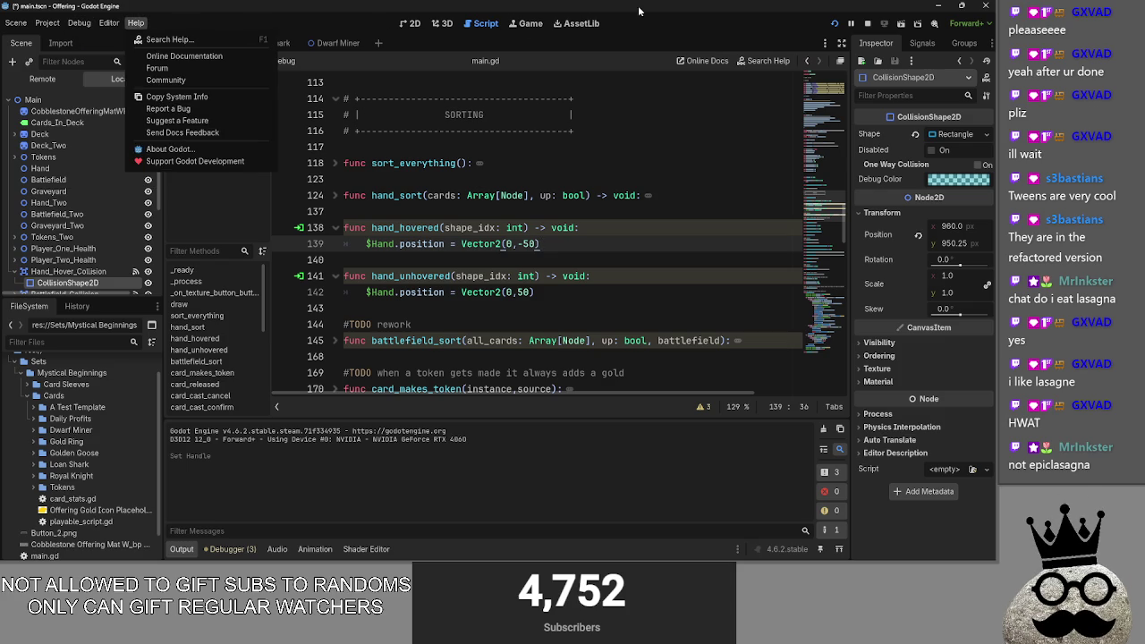
{"action": "left_click", "coordinate": [136, 23]}
{"action": "left_click", "coordinate": [867, 27]}
{"action": "left_click", "coordinate": [529, 244]}
{"action": "left_click", "coordinate": [523, 291]}
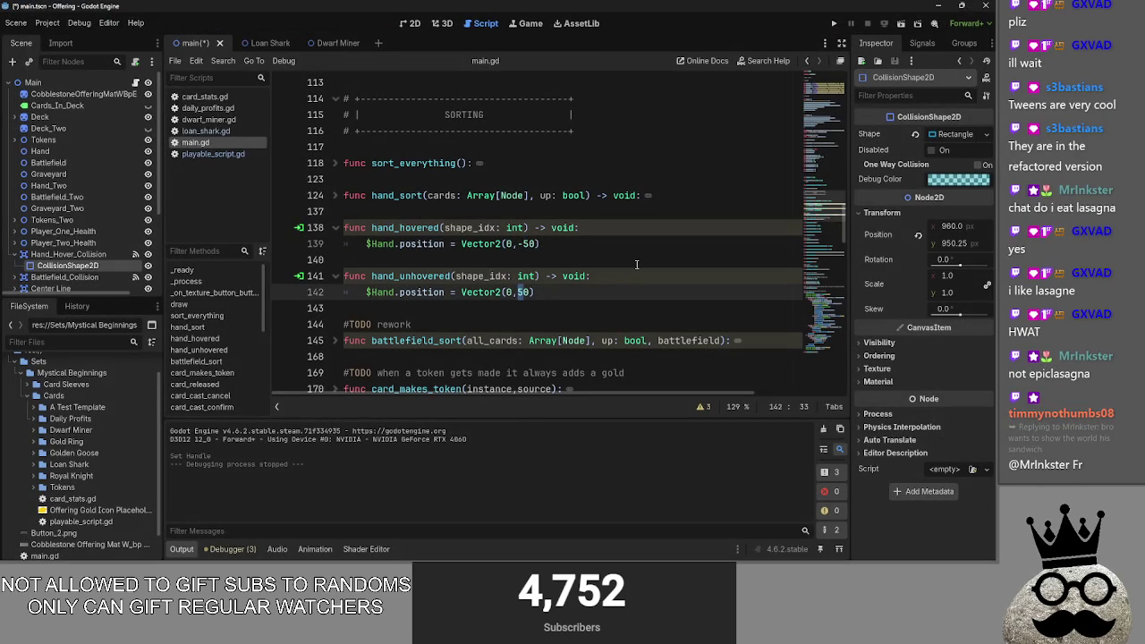
{"action": "type", "text": "10"}
{"action": "left_click", "coordinate": [831, 24]}
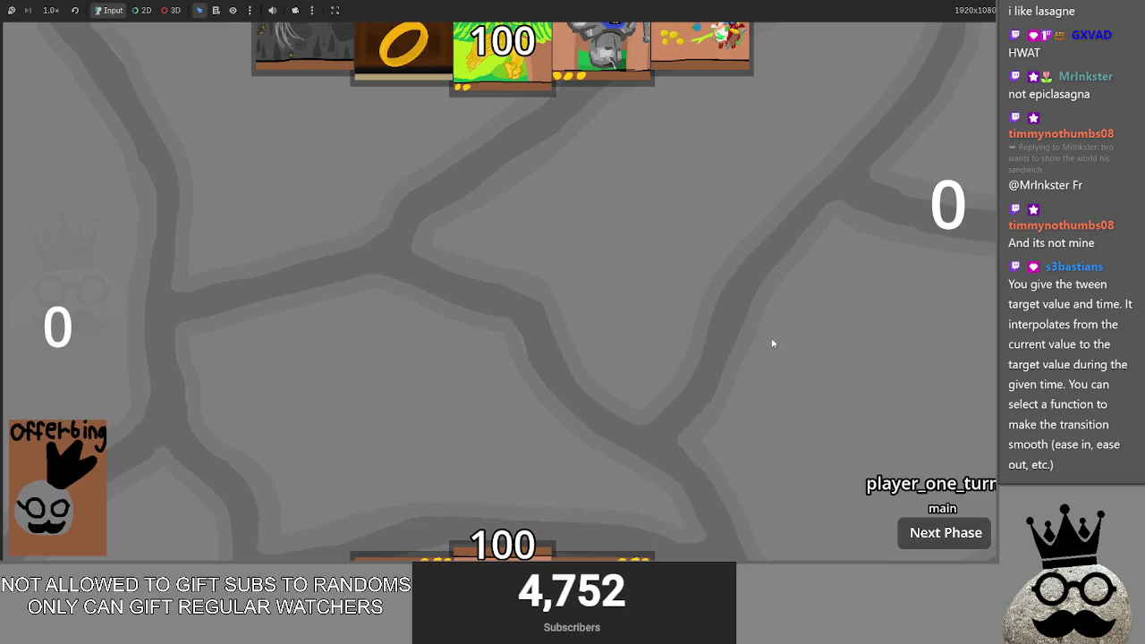
Step: Drag the middle Makes card around until it snaps back into the hand, then stop the game
{"action": "mouse_move", "coordinate": [516, 432]}
{"action": "mouse_move", "coordinate": [516, 431]}
{"action": "left_mouse_down"}
{"action": "mouse_move", "coordinate": [523, 312]}
{"action": "mouse_move", "coordinate": [519, 473]}
{"action": "mouse_move", "coordinate": [520, 434]}
{"action": "left_mouse_up"}
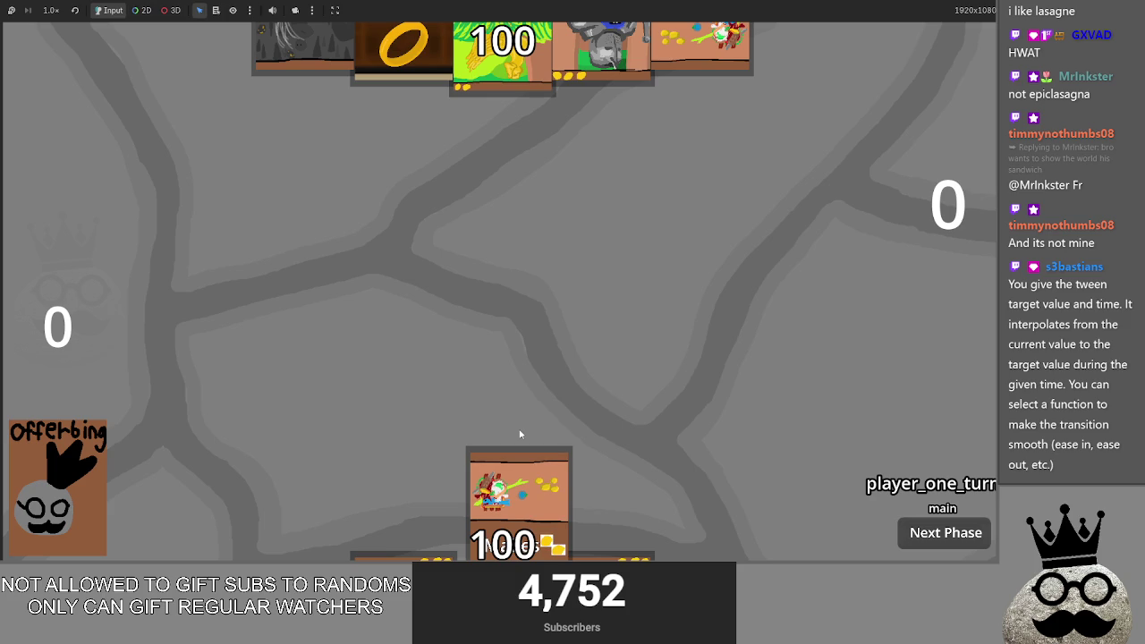
{"action": "mouse_move", "coordinate": [520, 434]}
{"action": "left_mouse_down"}
{"action": "mouse_move", "coordinate": [512, 520]}
{"action": "mouse_move", "coordinate": [557, 248]}
{"action": "left_mouse_up"}
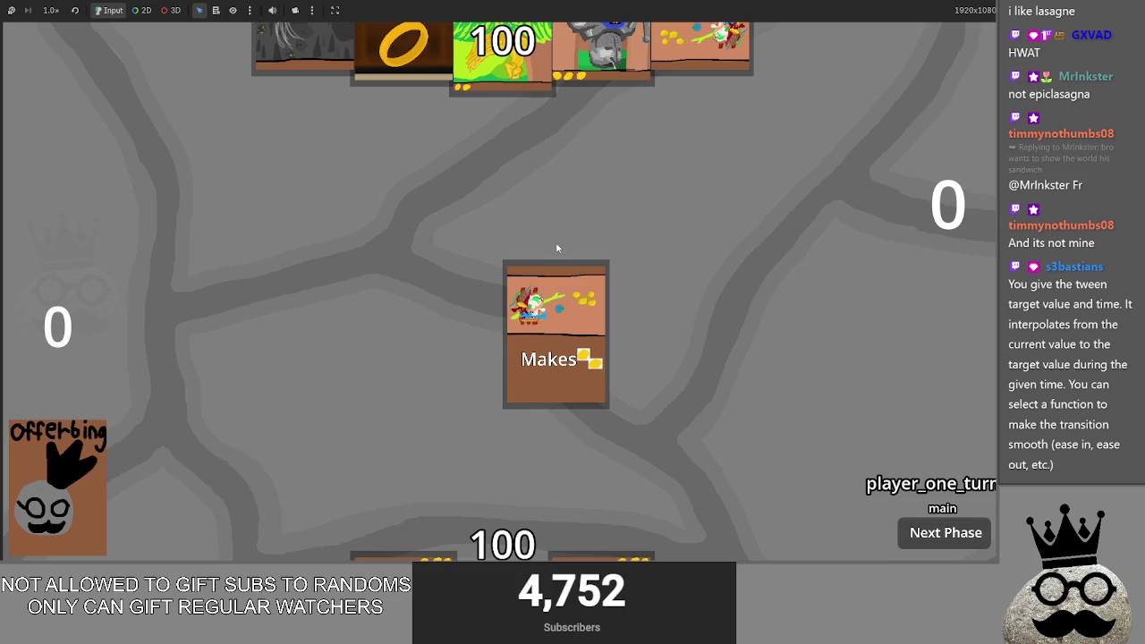
{"action": "mouse_move", "coordinate": [557, 248]}
{"action": "left_mouse_down"}
{"action": "mouse_move", "coordinate": [545, 368]}
{"action": "mouse_move", "coordinate": [539, 187]}
{"action": "mouse_move", "coordinate": [503, 474]}
{"action": "left_mouse_up"}
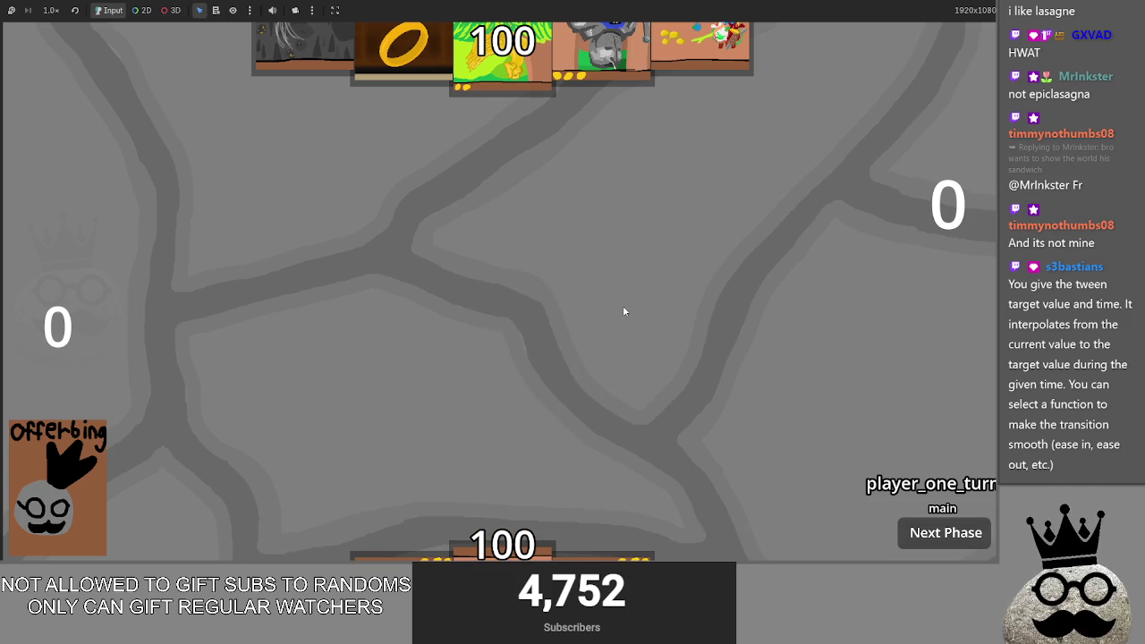
{"action": "key", "text": "F8"}
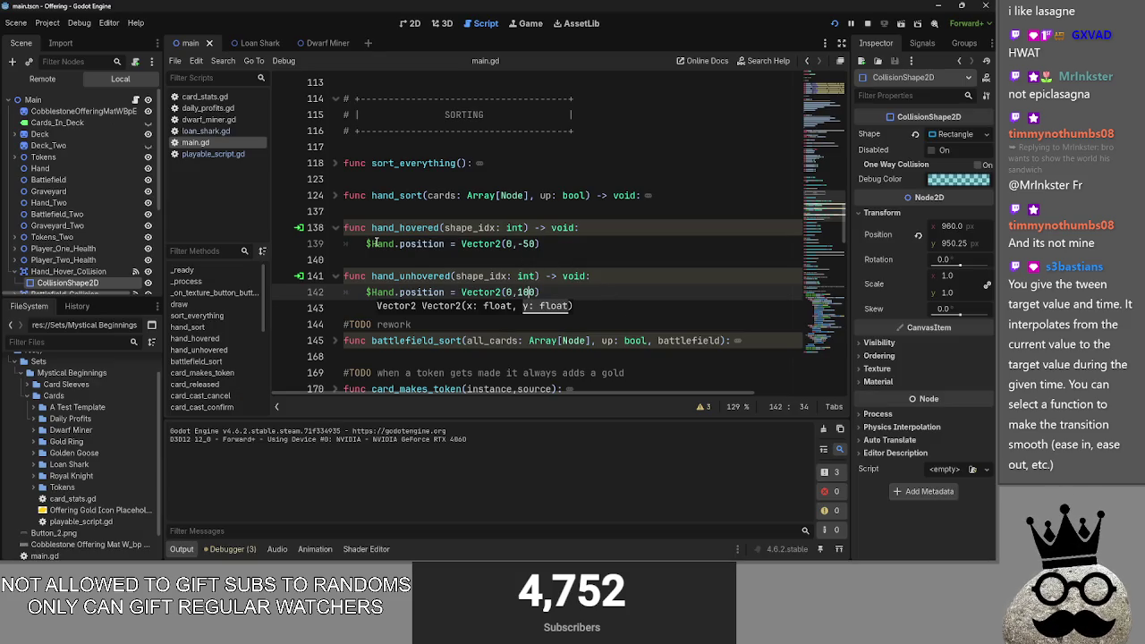
{"action": "left_click", "coordinate": [367, 243]}
{"action": "key", "text": "ctrl+k"}
{"action": "left_click", "coordinate": [367, 292]}
{"action": "key", "text": "ctrl+k"}
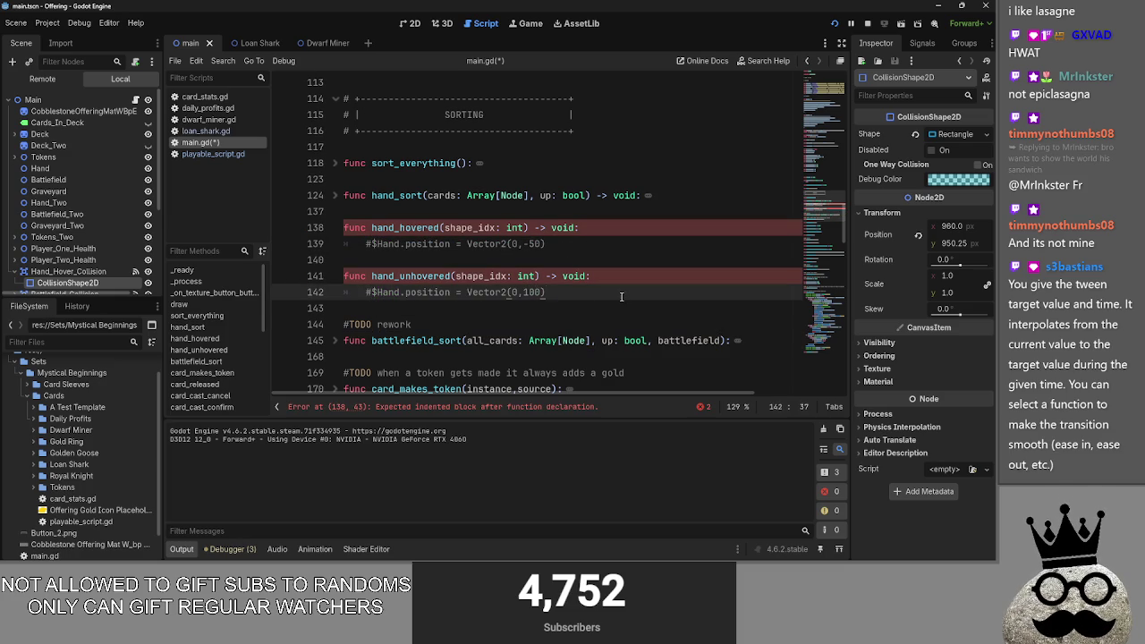
{"action": "key", "text": "ctrl+k"}
{"action": "key", "text": "Up"}
{"action": "key", "text": "Up"}
{"action": "key", "text": "Up"}
{"action": "key", "text": "ctrl+k"}
{"action": "left_click", "coordinate": [554, 293]}
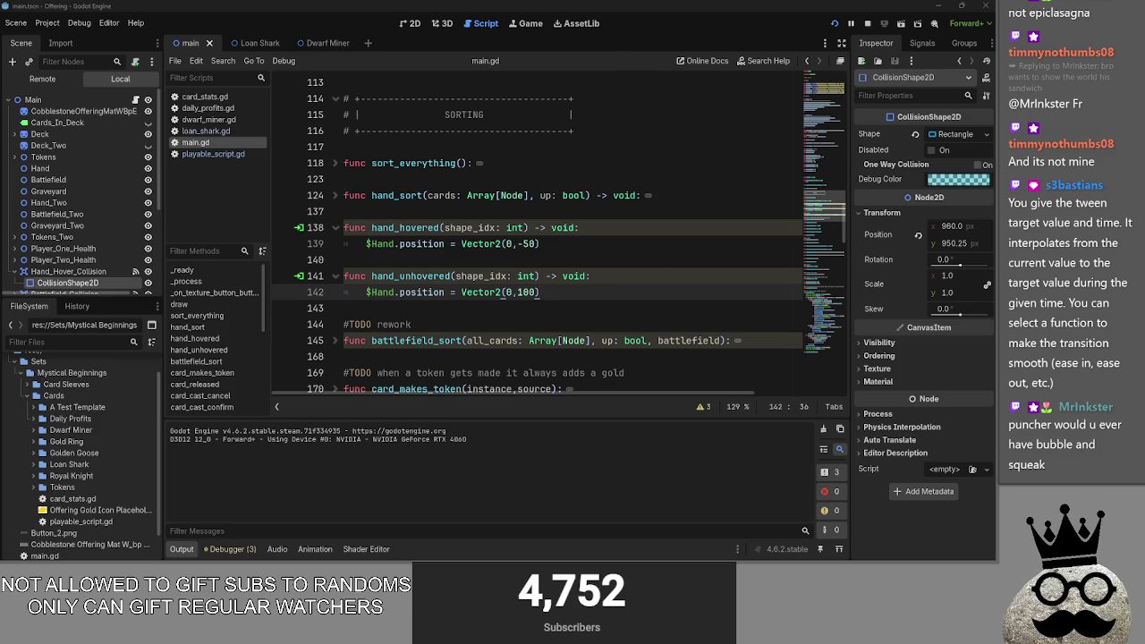
{"action": "key", "text": "alt+Tab"}
{"action": "key", "text": "alt+Tab"}
{"action": "key", "text": "alt+Tab"}
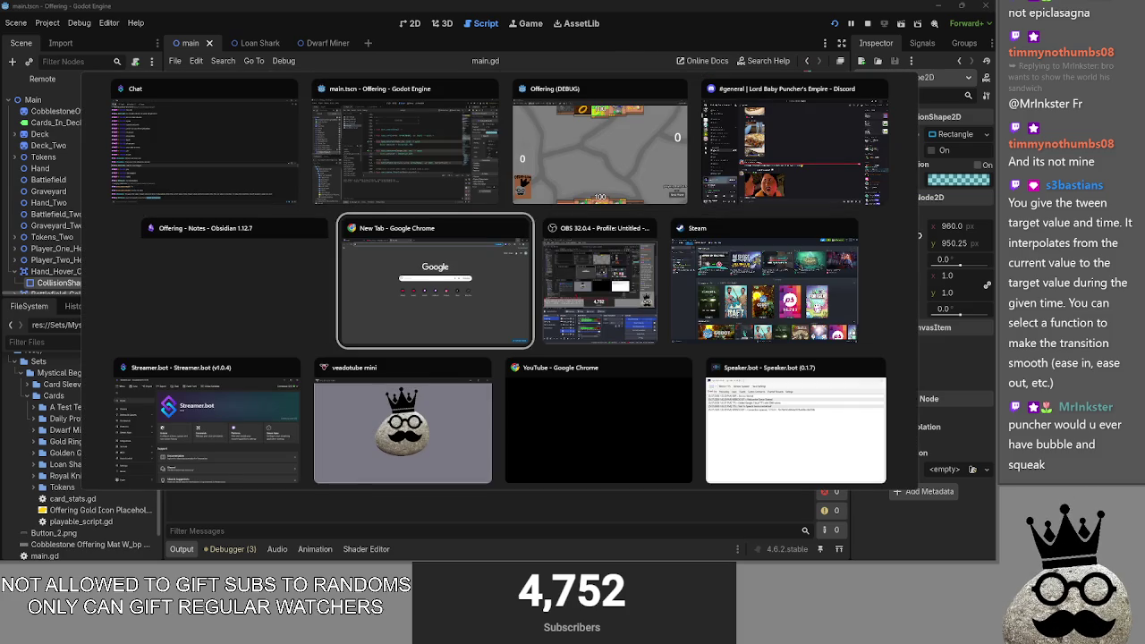
{"action": "key", "text": "Escape"}
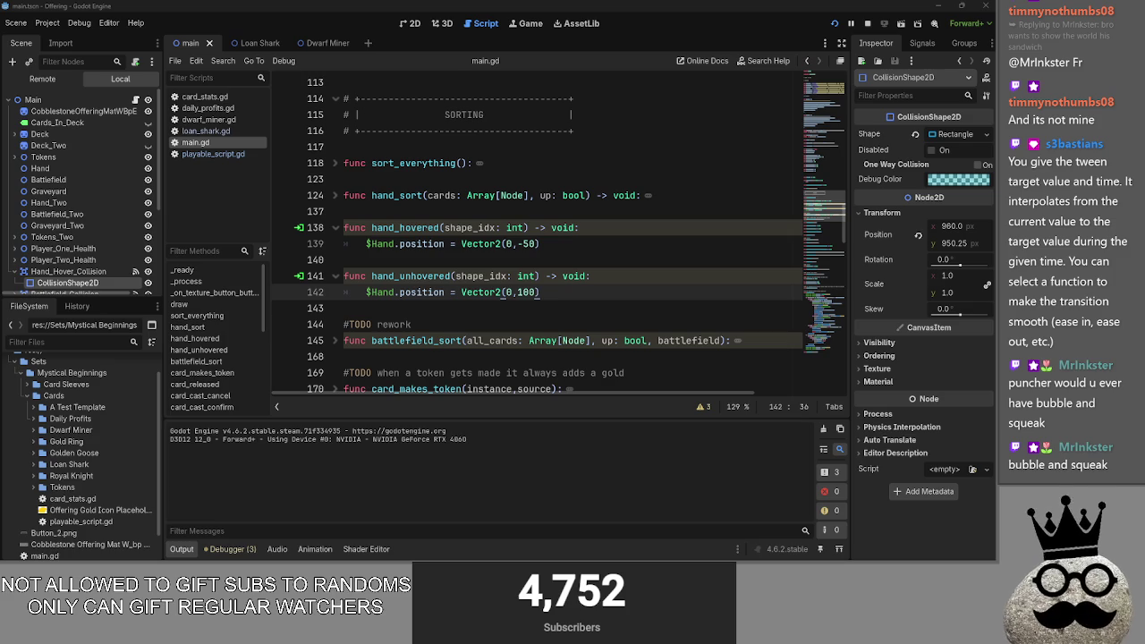
Step: Comment out the hand_hovered and hand_unhovered functions (lines 138–142) with Ctrl+K
{"action": "key", "text": "alt+Tab"}
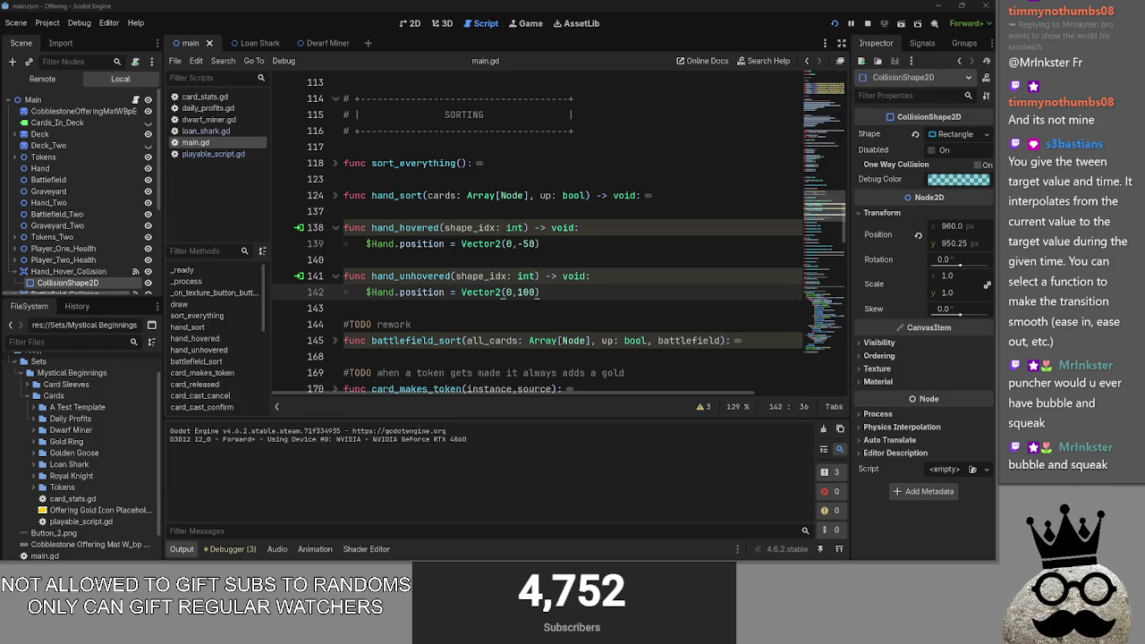
{"action": "left_click", "coordinate": [554, 294]}
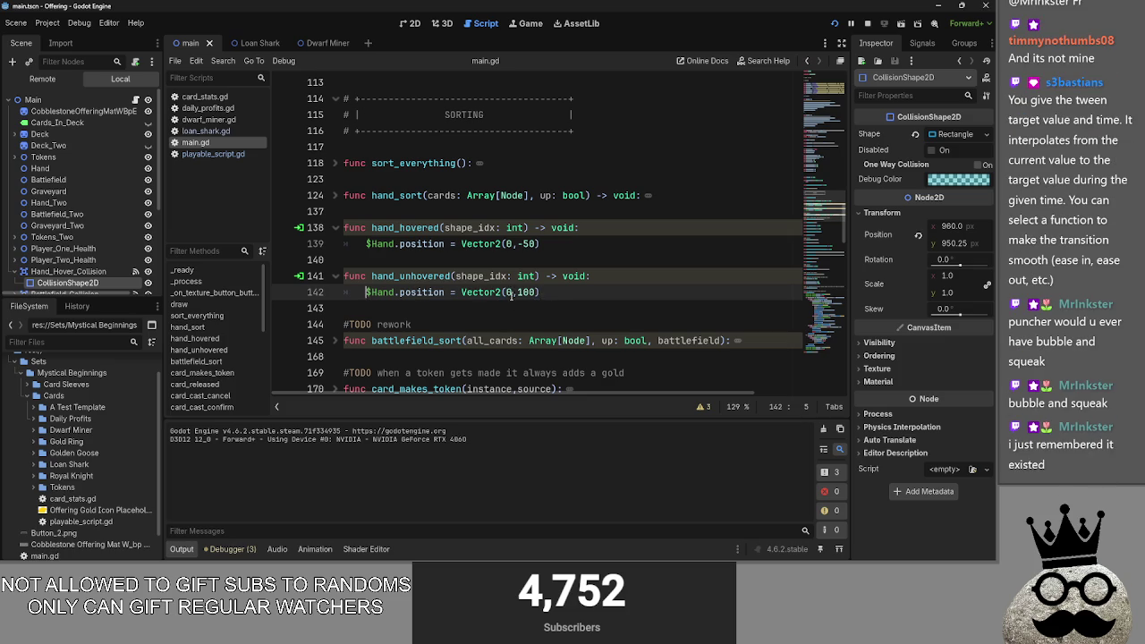
{"action": "mouse_move", "coordinate": [541, 292]}
{"action": "left_mouse_down"}
{"action": "mouse_move", "coordinate": [349, 278]}
{"action": "mouse_move", "coordinate": [338, 227]}
{"action": "left_mouse_up"}
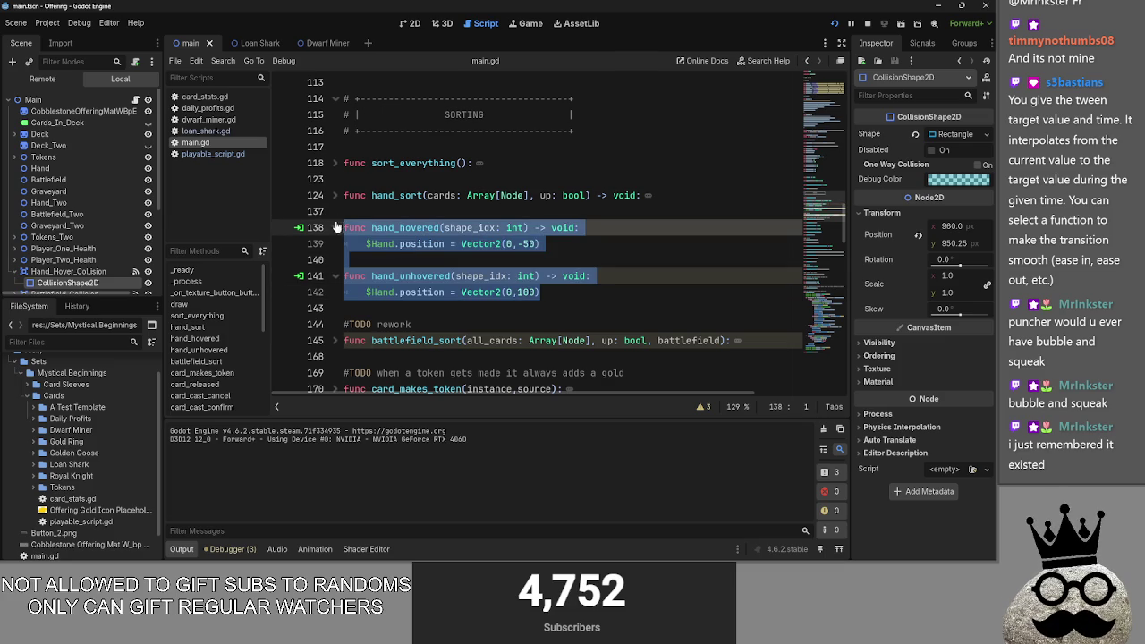
{"action": "key", "text": "ctrl+k"}
{"action": "left_click", "coordinate": [625, 265]}
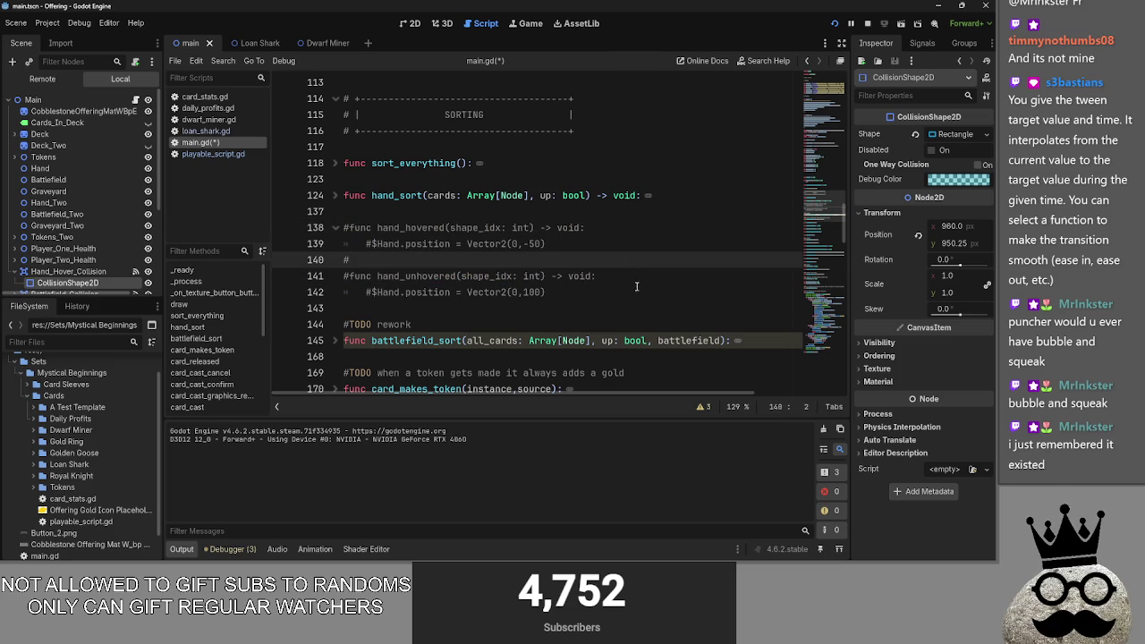
{"action": "left_click", "coordinate": [651, 294]}
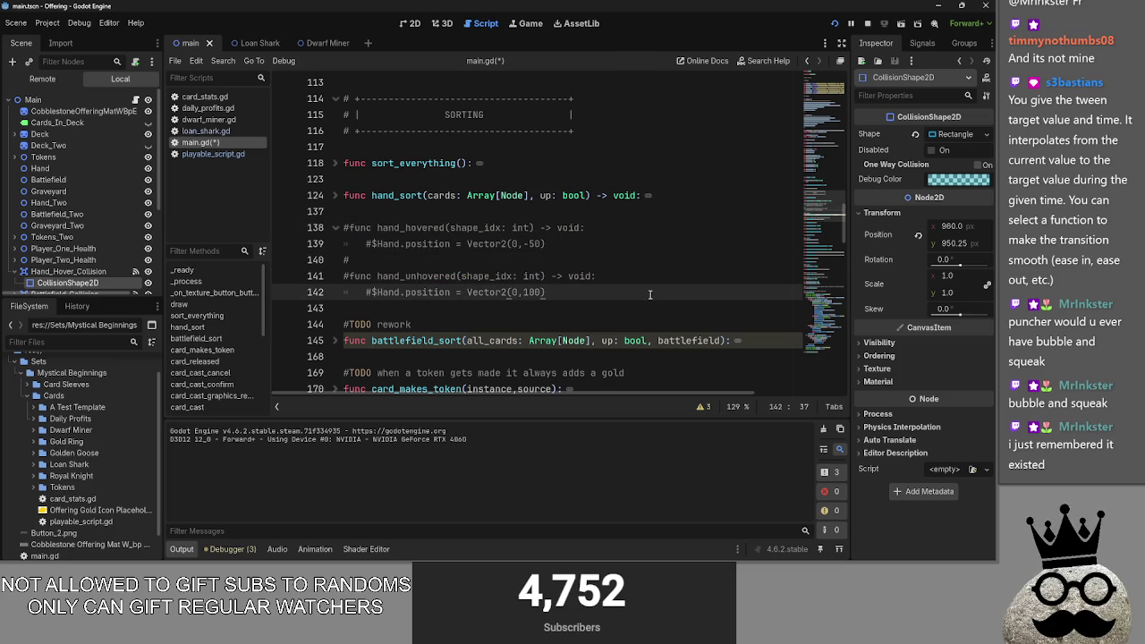
{"action": "left_click", "coordinate": [338, 228]}
{"action": "left_click", "coordinate": [338, 227]}
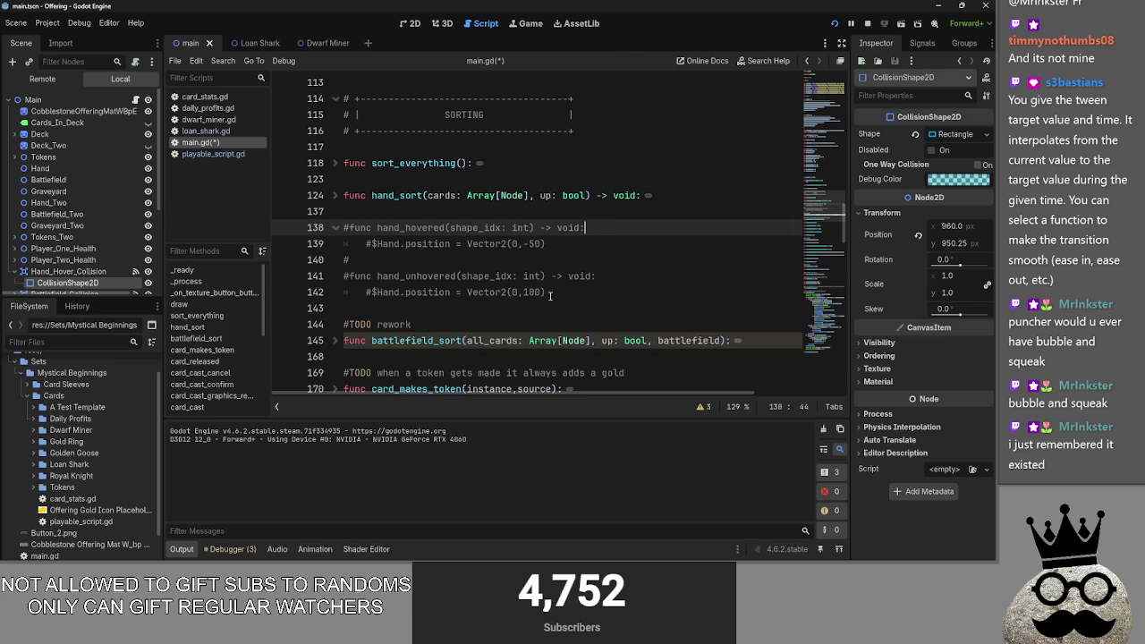
{"action": "left_click", "coordinate": [608, 304]}
{"action": "left_click", "coordinate": [606, 293]}
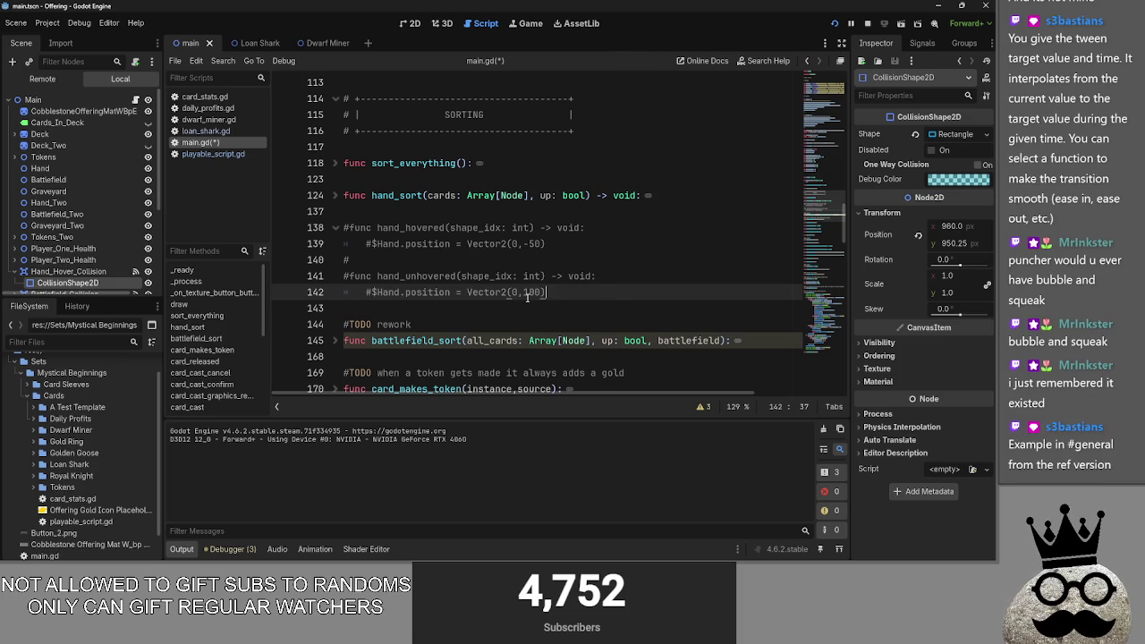
Step: Change the raise offset on line 139 to Vector2(0,-25), then switch to playable_script.gd
{"action": "left_click", "coordinate": [533, 244]}
{"action": "key", "text": "BackSpace"}
{"action": "type", "text": "25"}
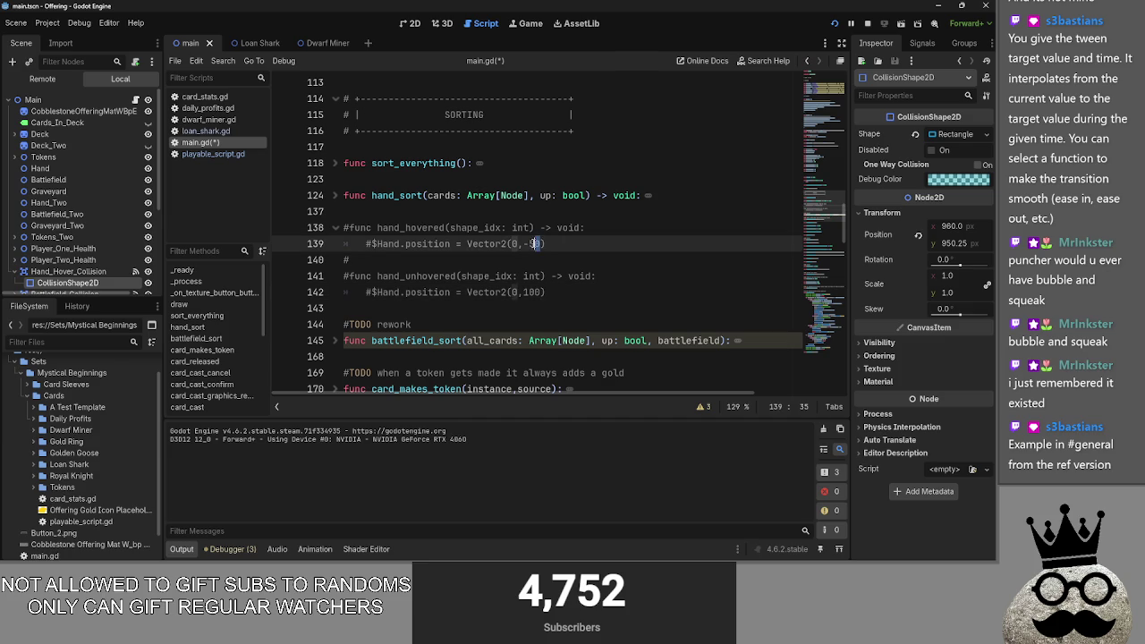
{"action": "left_click", "coordinate": [626, 228]}
{"action": "left_click", "coordinate": [200, 153]}
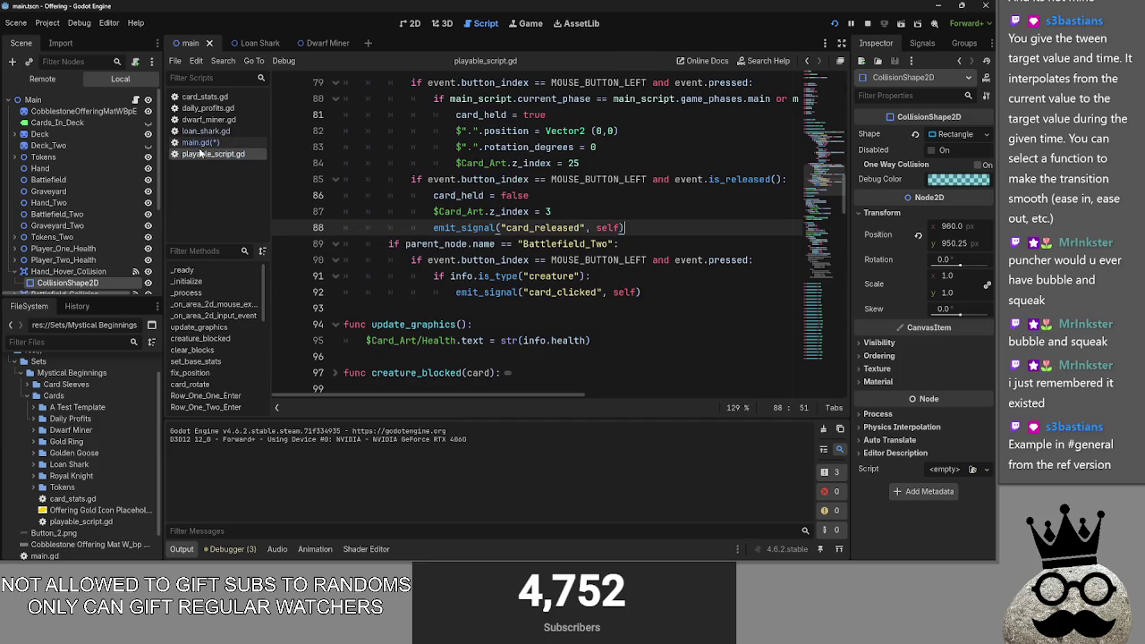
Step: Change the held-card offset on line 48 of playable_script.gd to Vector2(0,-25)
{"action": "scroll", "coordinate": [717, 276], "scroll_direction": "up", "scroll_amount": 8}
{"action": "scroll", "coordinate": [717, 277], "scroll_direction": "up", "scroll_amount": 5}
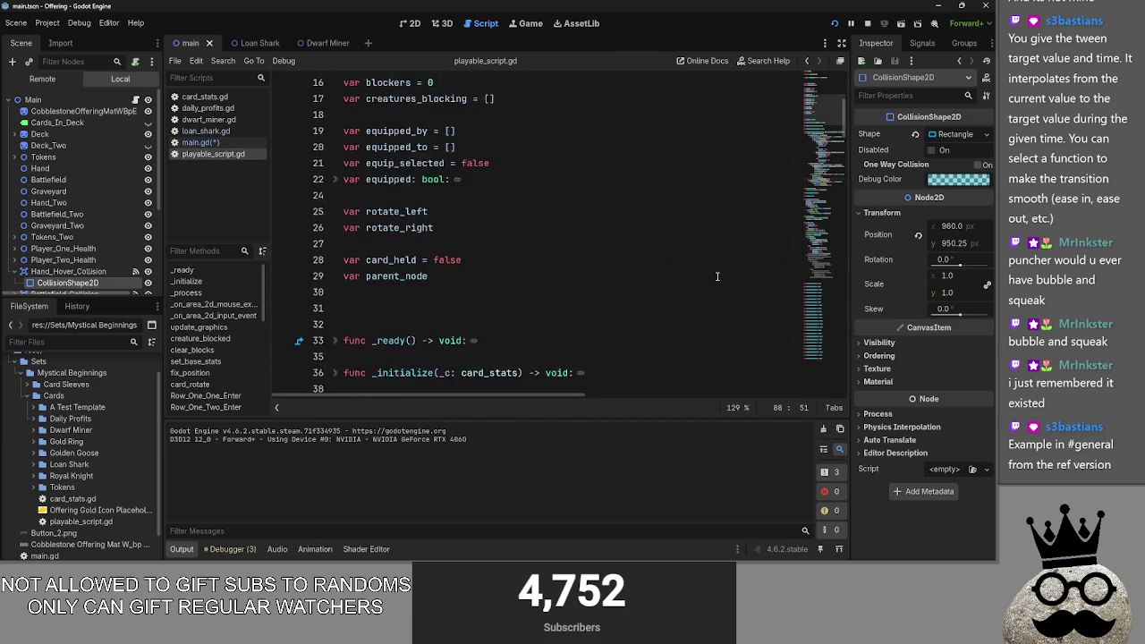
{"action": "scroll", "coordinate": [352, 211], "scroll_direction": "down", "scroll_amount": 5}
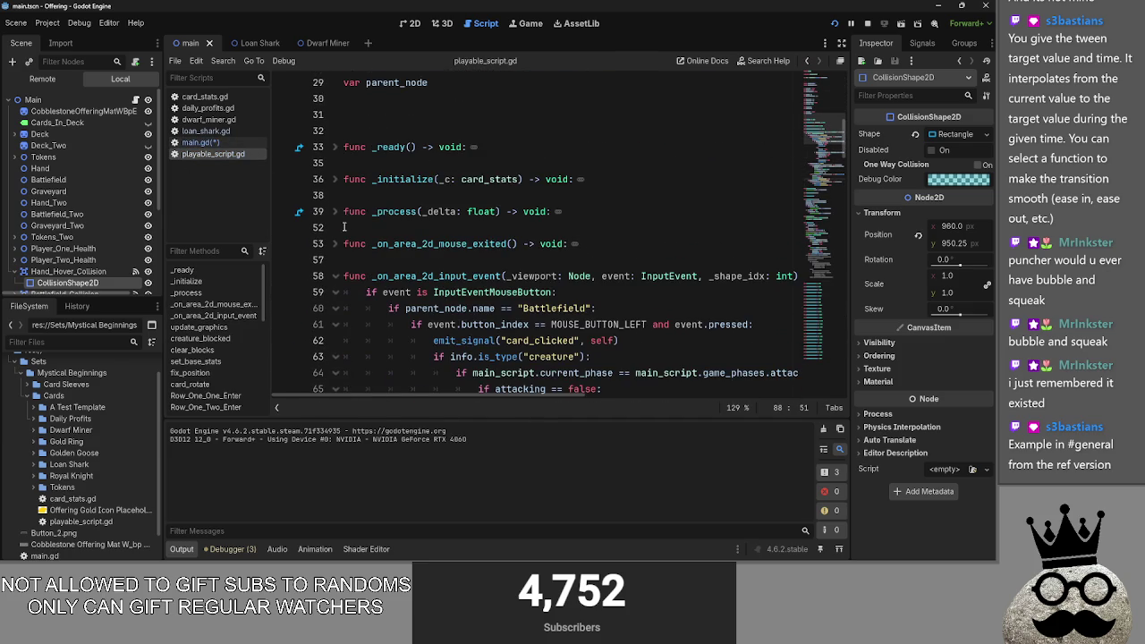
{"action": "scroll", "coordinate": [342, 215], "scroll_direction": "down", "scroll_amount": 2}
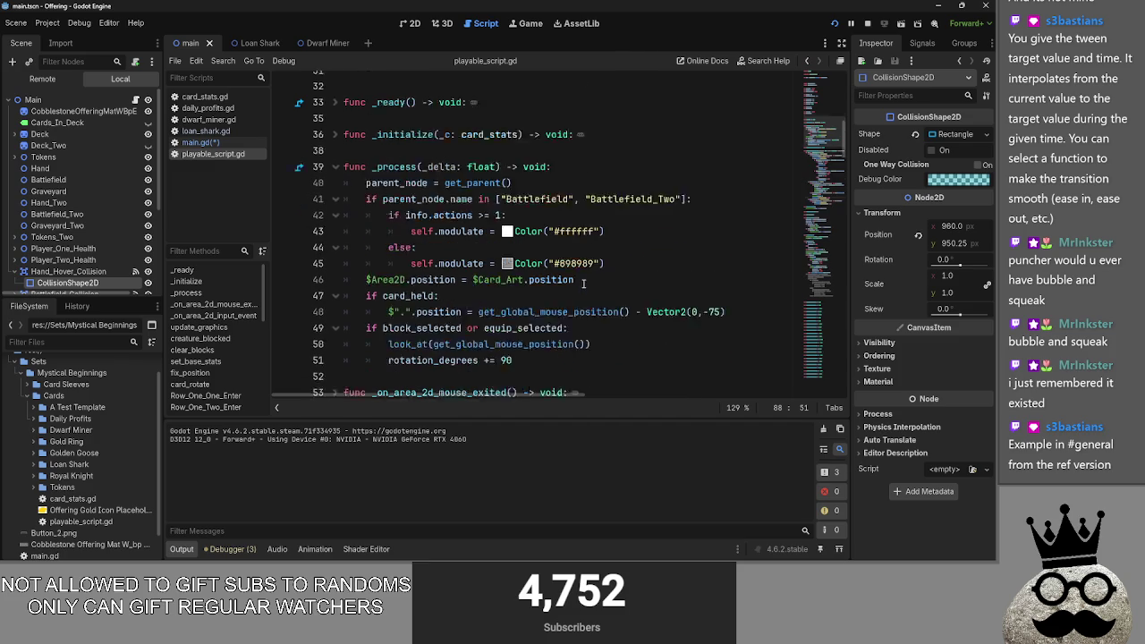
{"action": "left_click", "coordinate": [721, 259]}
{"action": "key", "text": "Left"}
{"action": "key", "text": "BackSpace"}
{"action": "type", "text": "2"}
Step: Uncomment the hand_hovered and hand_unhovered functions in main.gd, save, and restart the game
{"action": "key", "text": "alt+Left"}
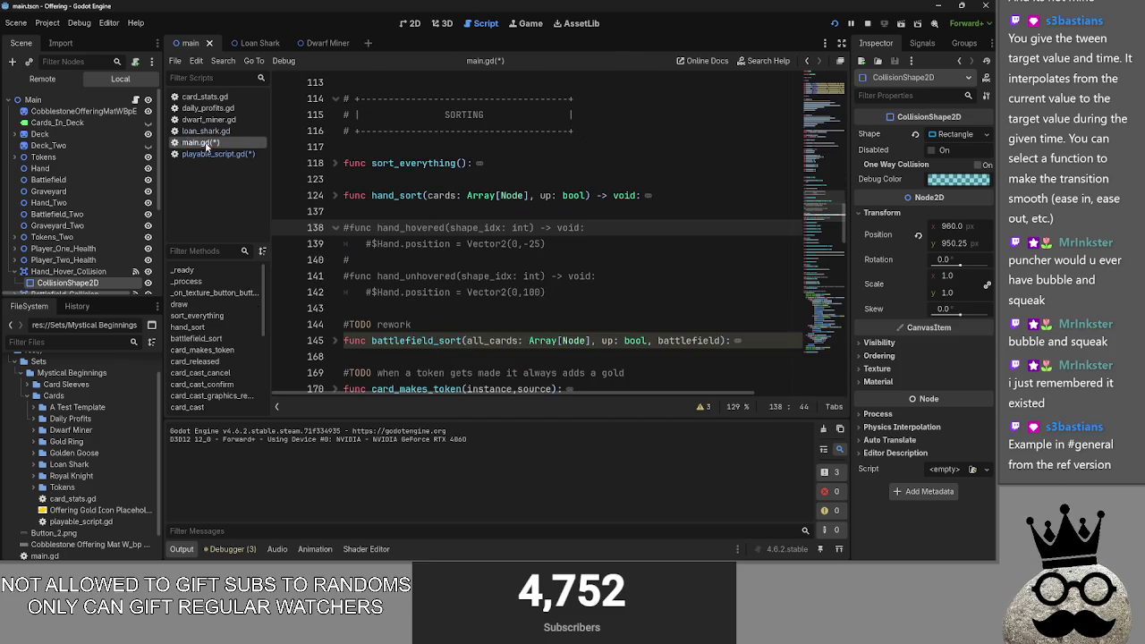
{"action": "left_click", "coordinate": [534, 243]}
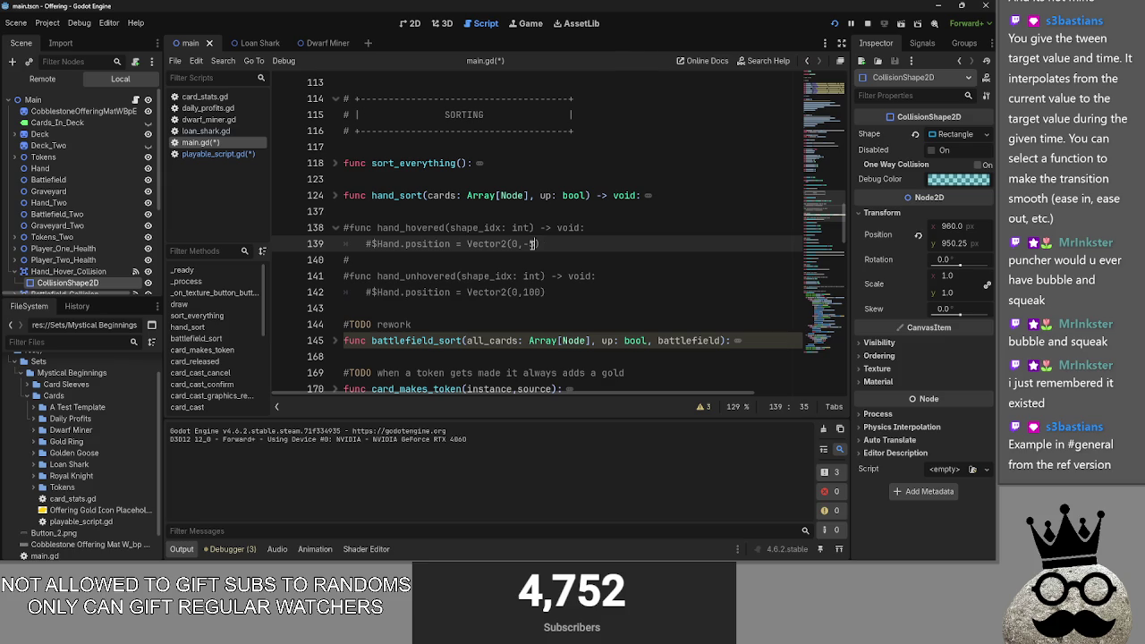
{"action": "type", "text": "0"}
{"action": "left_click", "coordinate": [578, 227]}
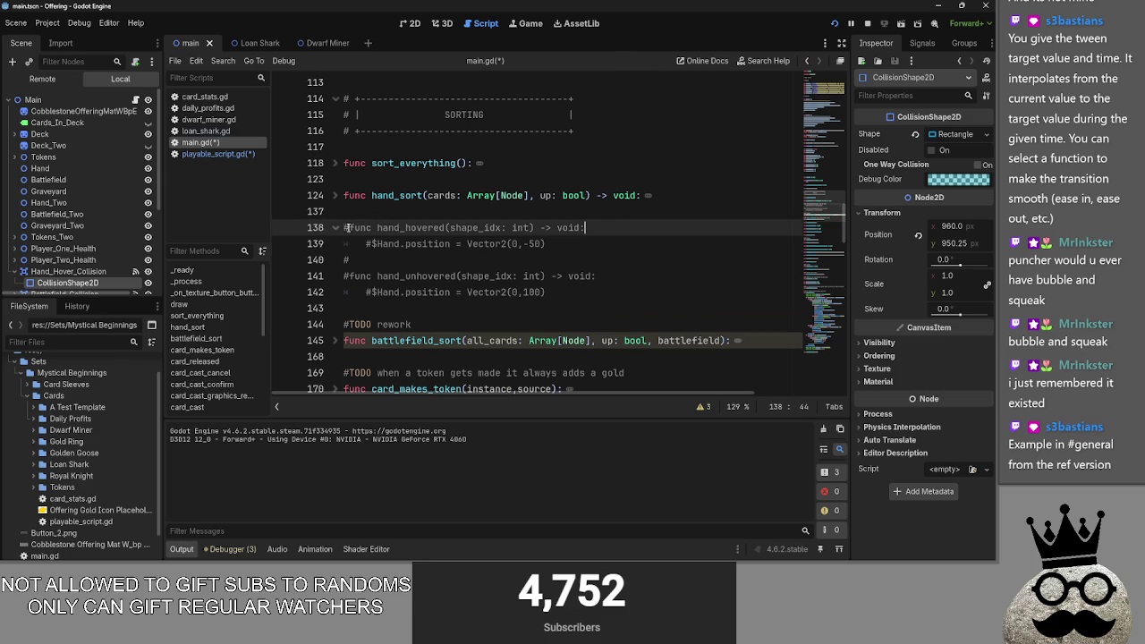
{"action": "left_click_drag", "start_coordinate": [413, 254], "coordinate": [575, 300]}
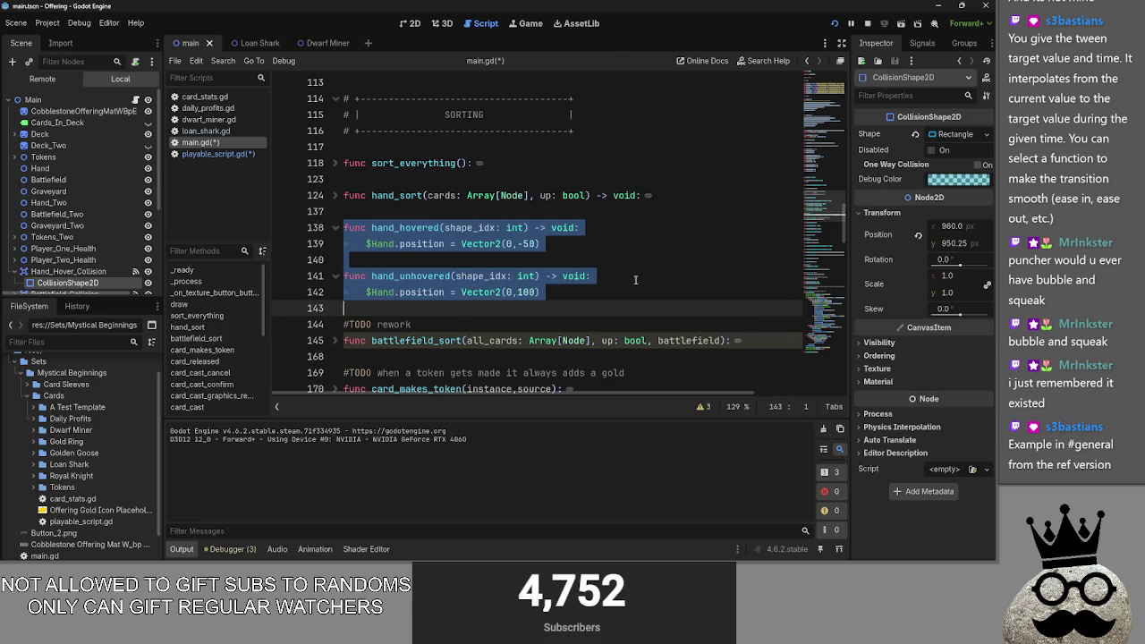
{"action": "key", "text": "ctrl+k"}
{"action": "left_click", "coordinate": [836, 25]}
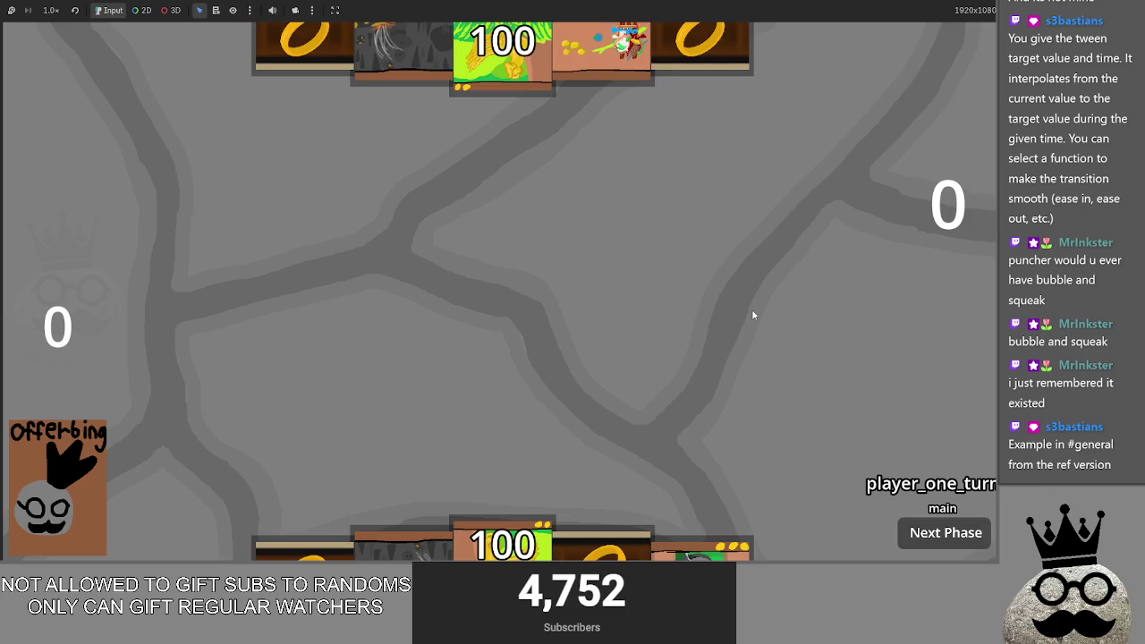
Step: Drag the cave card out of the hand in the running Offering game
{"action": "mouse_move", "coordinate": [403, 519]}
{"action": "left_mouse_down"}
{"action": "mouse_move", "coordinate": [459, 365]}
{"action": "mouse_move", "coordinate": [462, 394]}
{"action": "mouse_move", "coordinate": [522, 286]}
{"action": "mouse_move", "coordinate": [503, 361]}
{"action": "mouse_move", "coordinate": [505, 462]}
{"action": "mouse_move", "coordinate": [462, 458]}
{"action": "mouse_move", "coordinate": [464, 381]}
{"action": "mouse_move", "coordinate": [483, 376]}
{"action": "left_mouse_up"}
Step: Back in main.gd, review hand_hovered below hand_sort with its Vector2(0,-50) raise offset
{"action": "key", "text": "alt+Tab"}
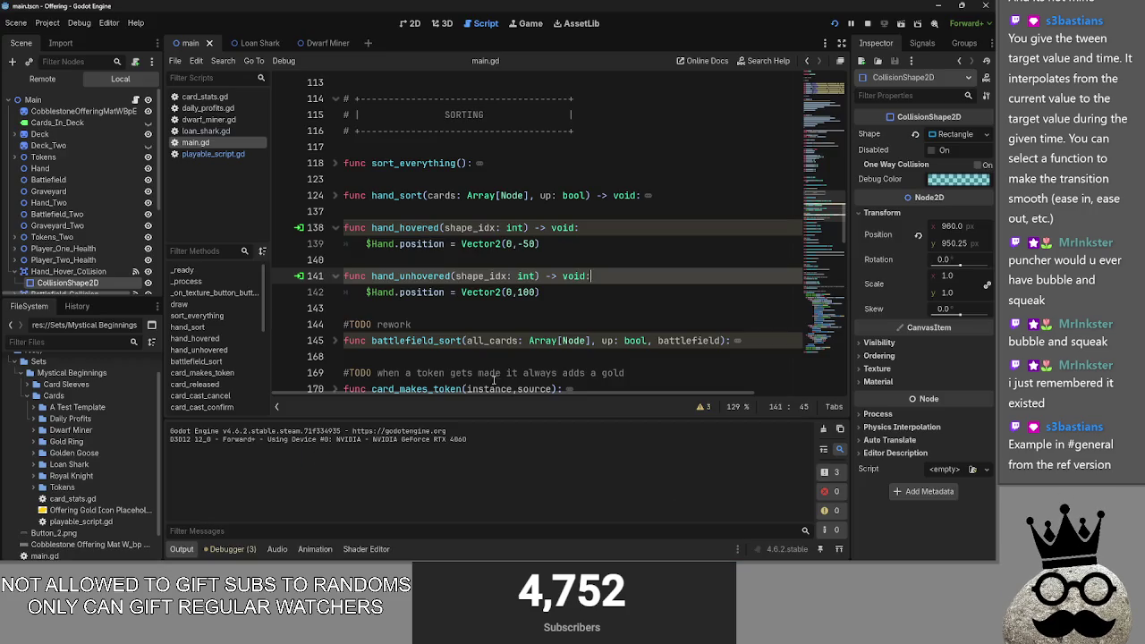
{"action": "left_click", "coordinate": [591, 247]}
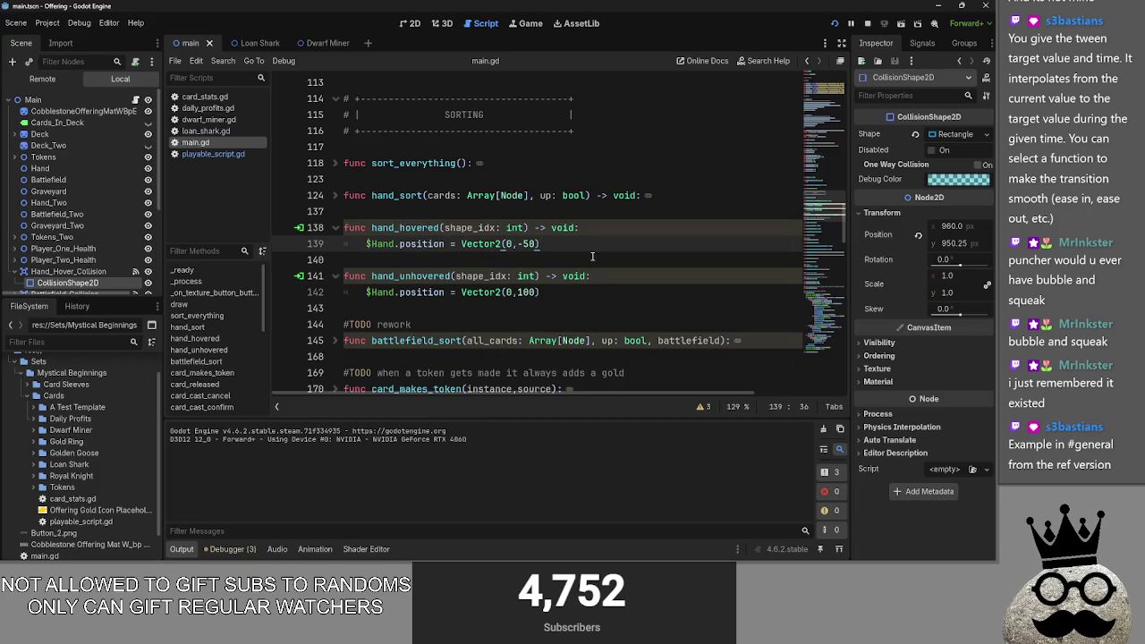
{"action": "scroll", "coordinate": [501, 291], "scroll_direction": "down", "scroll_amount": 2}
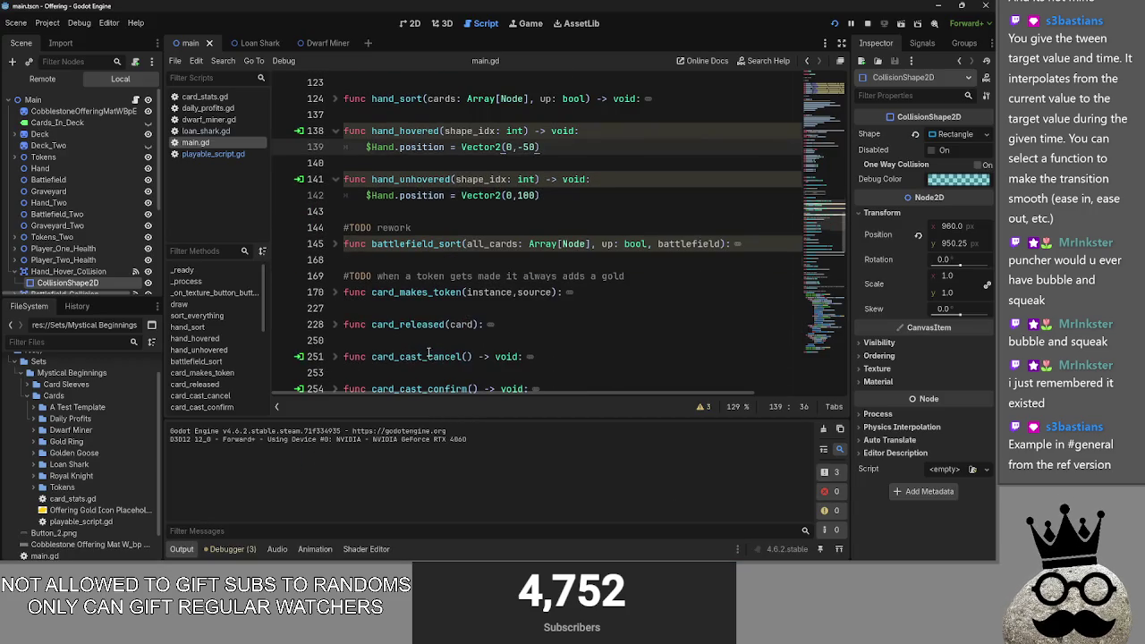
{"action": "scroll", "coordinate": [407, 310], "scroll_direction": "up", "scroll_amount": 2}
{"action": "left_click", "coordinate": [341, 148]}
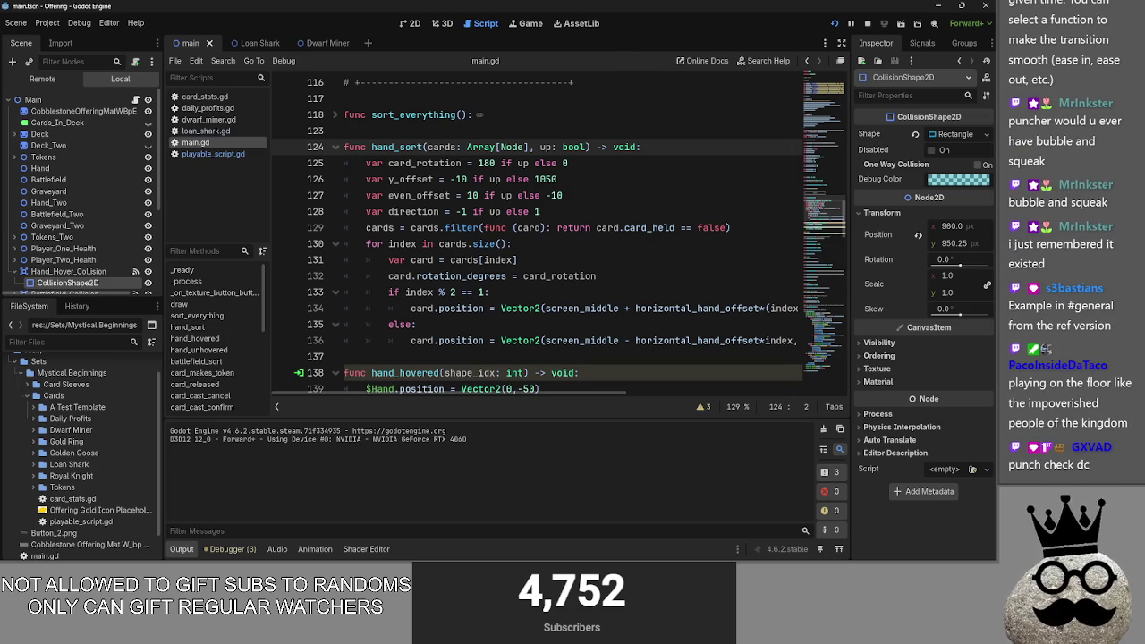
{"action": "key", "text": "alt+Tab"}
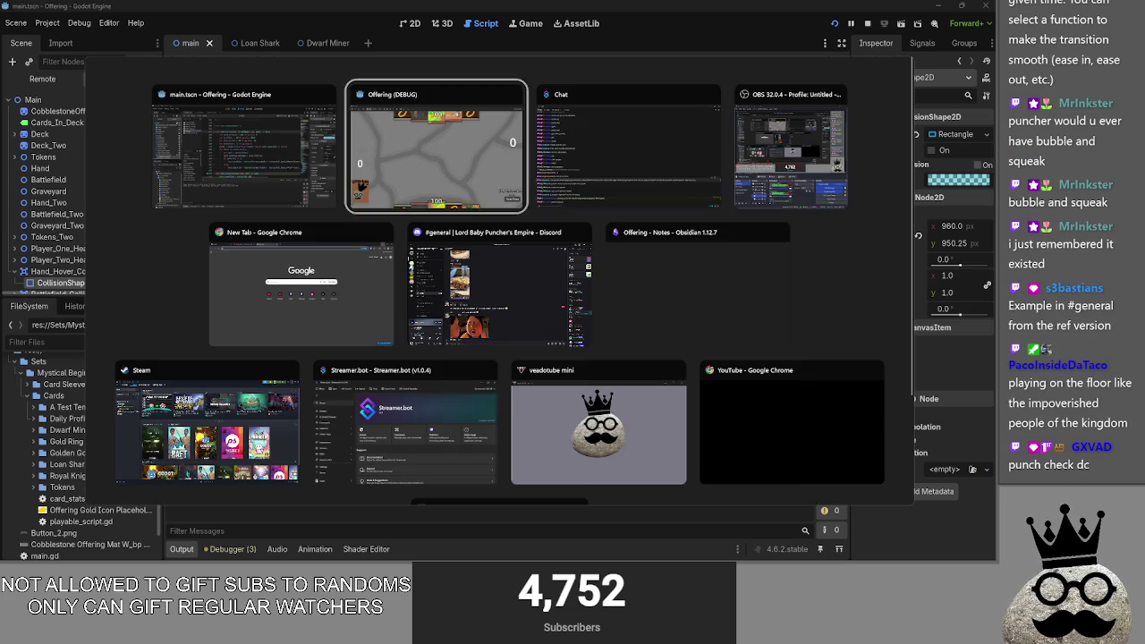
{"action": "key", "text": "Tab"}
{"action": "key", "text": "Tab"}
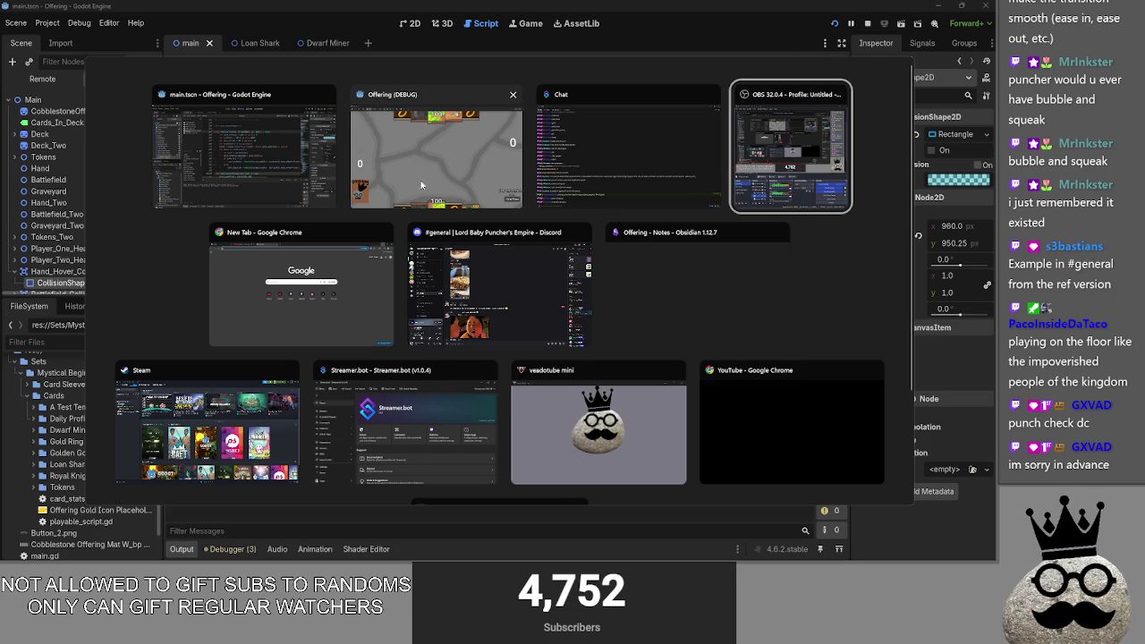
{"action": "key", "text": "Escape"}
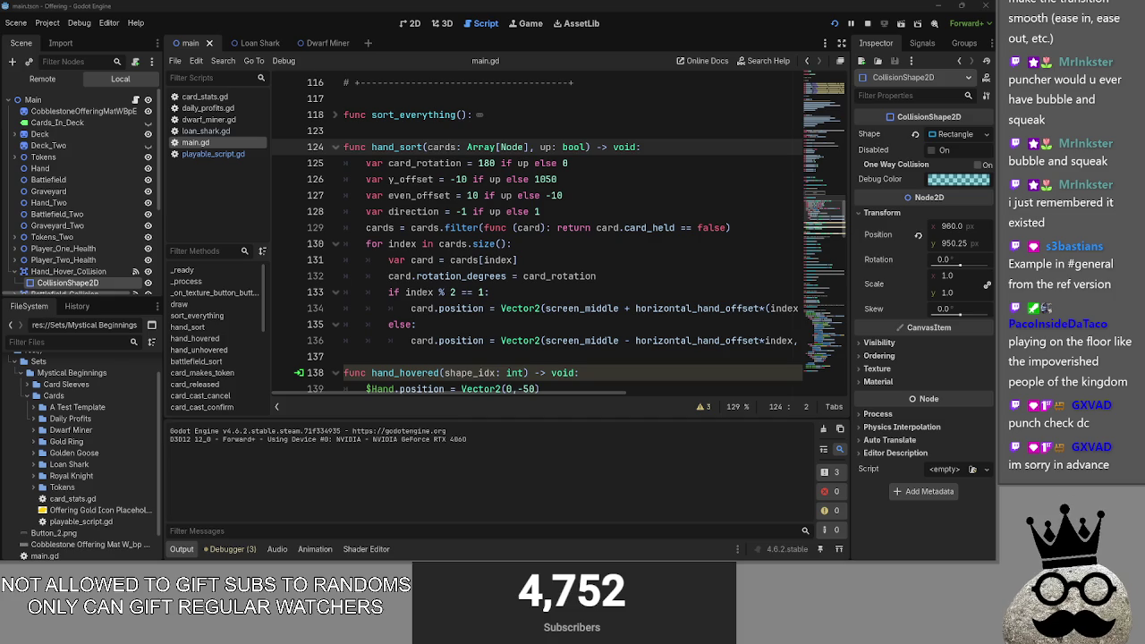
Step: Review the _tween code in Discord's #general, then minimize Discord and run the game
{"action": "key", "text": "alt+Tab"}
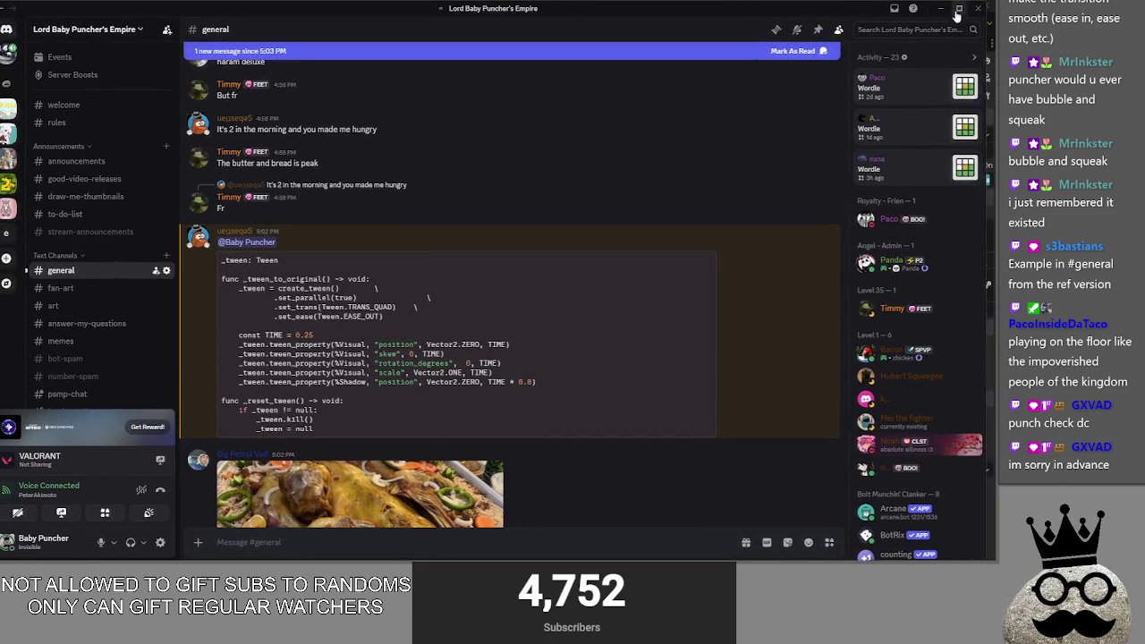
{"action": "left_click_drag", "start_coordinate": [229, 259], "coordinate": [404, 273]}
{"action": "left_click", "coordinate": [403, 274]}
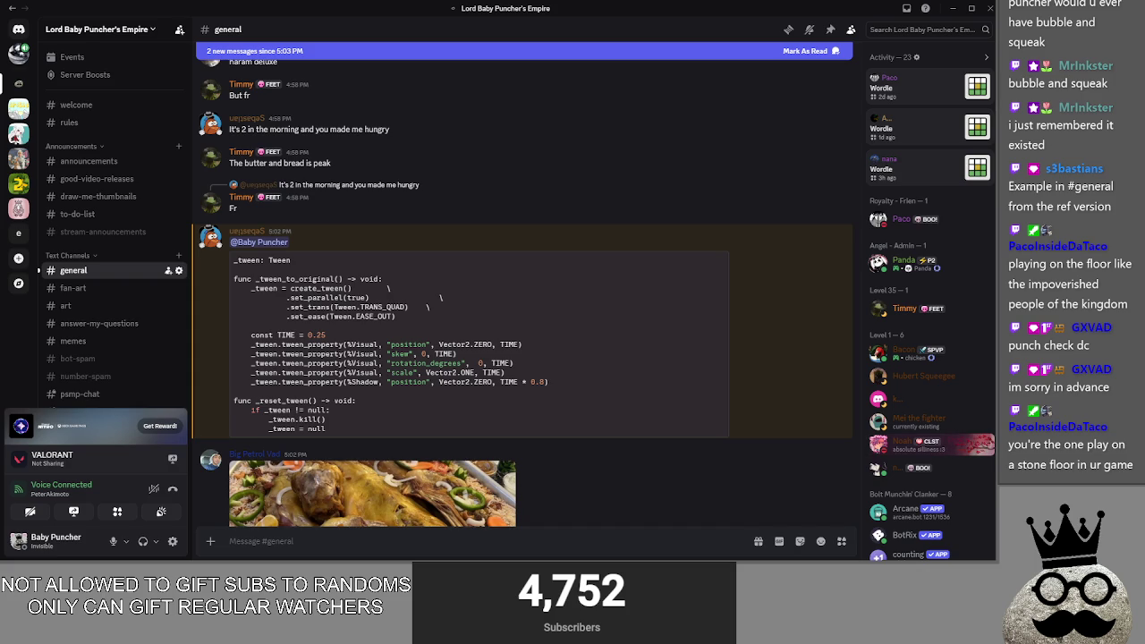
{"action": "left_click", "coordinate": [953, 8]}
{"action": "left_click", "coordinate": [877, 16]}
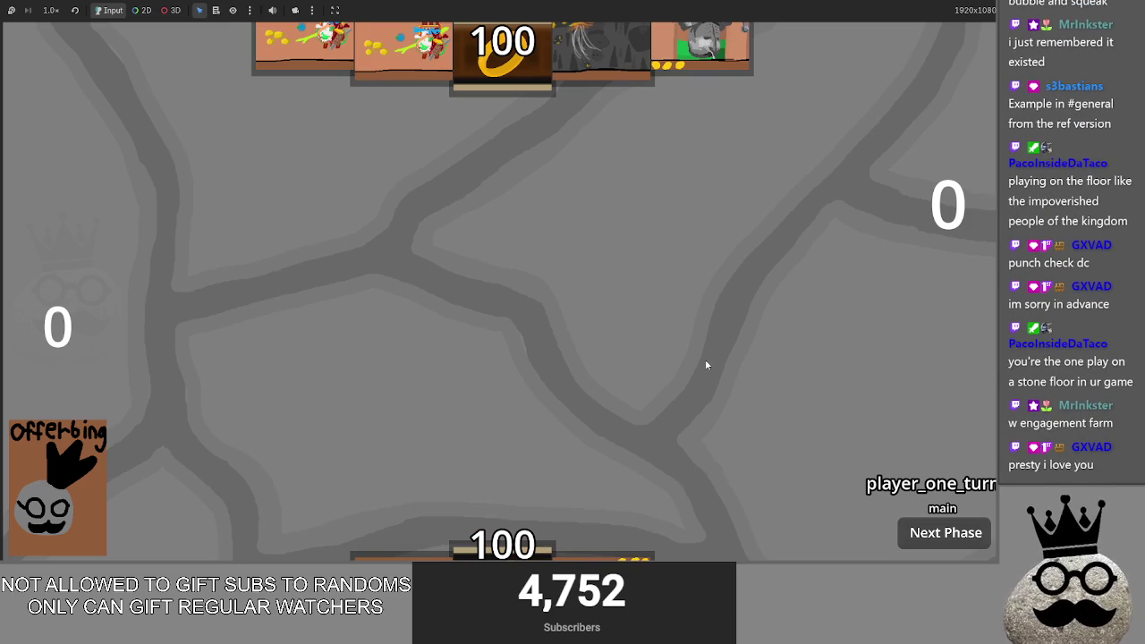
Step: Check the hand offsets in main.gd (-50 in hand_hovered, 100 in hand_unhovered) and rerun the game
{"action": "key", "text": "alt+Tab"}
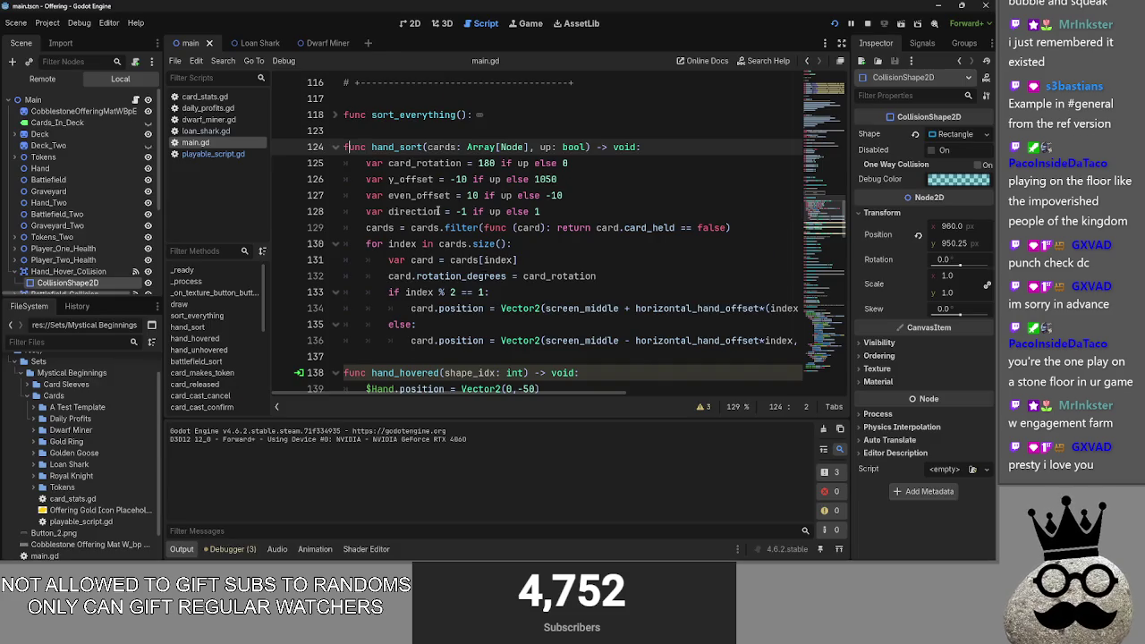
{"action": "scroll", "coordinate": [412, 163], "scroll_direction": "up", "scroll_amount": 4}
{"action": "scroll", "coordinate": [390, 231], "scroll_direction": "down", "scroll_amount": 3}
{"action": "scroll", "coordinate": [391, 231], "scroll_direction": "down", "scroll_amount": 4}
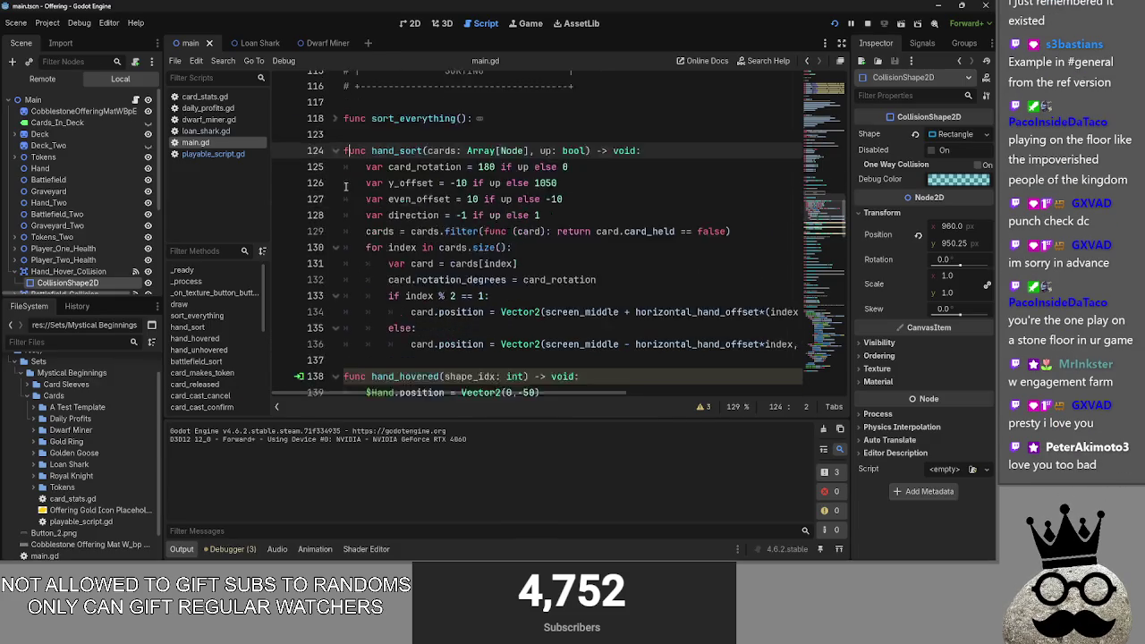
{"action": "double_click", "coordinate": [528, 244]}
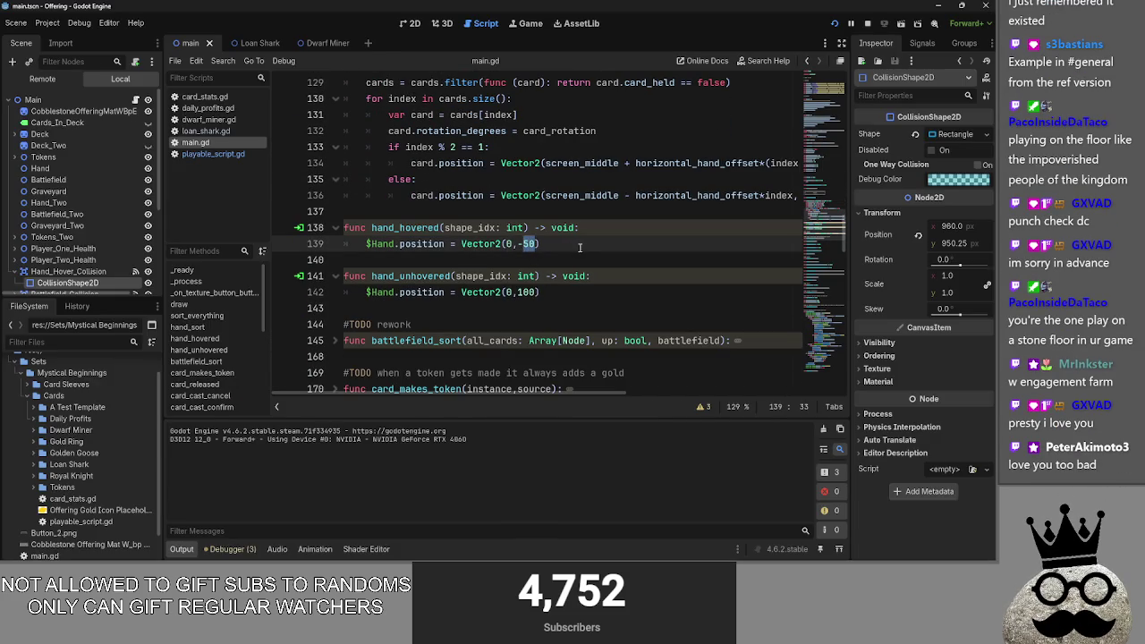
{"action": "left_click", "coordinate": [534, 299]}
{"action": "double_click", "coordinate": [520, 293]}
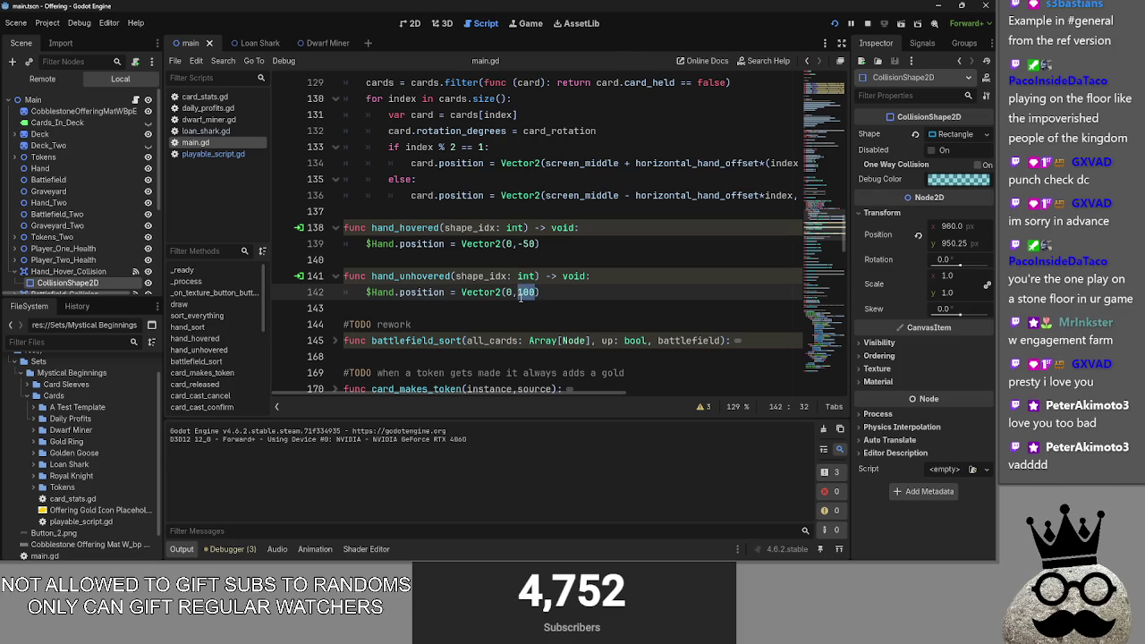
{"action": "left_click", "coordinate": [833, 23]}
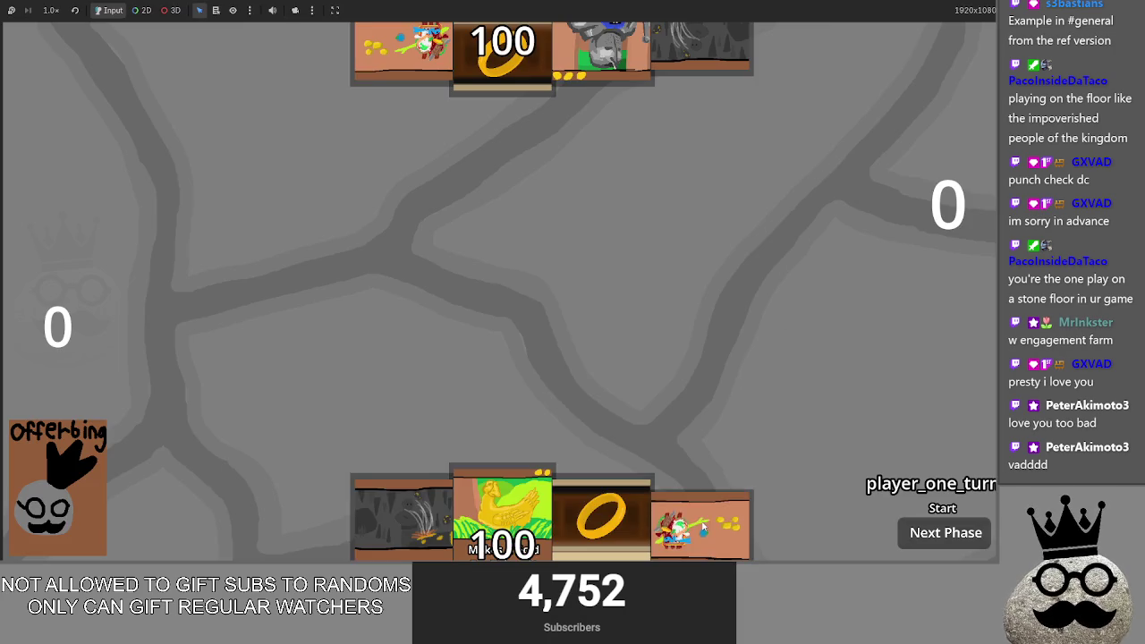
Step: Cast the rightmost hand card onto the board, then cancel casting the gold-egg chicken card
{"action": "mouse_move", "coordinate": [714, 512]}
{"action": "left_mouse_down"}
{"action": "mouse_move", "coordinate": [691, 324]}
{"action": "mouse_move", "coordinate": [583, 268]}
{"action": "mouse_move", "coordinate": [587, 305]}
{"action": "left_mouse_up"}
{"action": "left_click", "coordinate": [844, 465]}
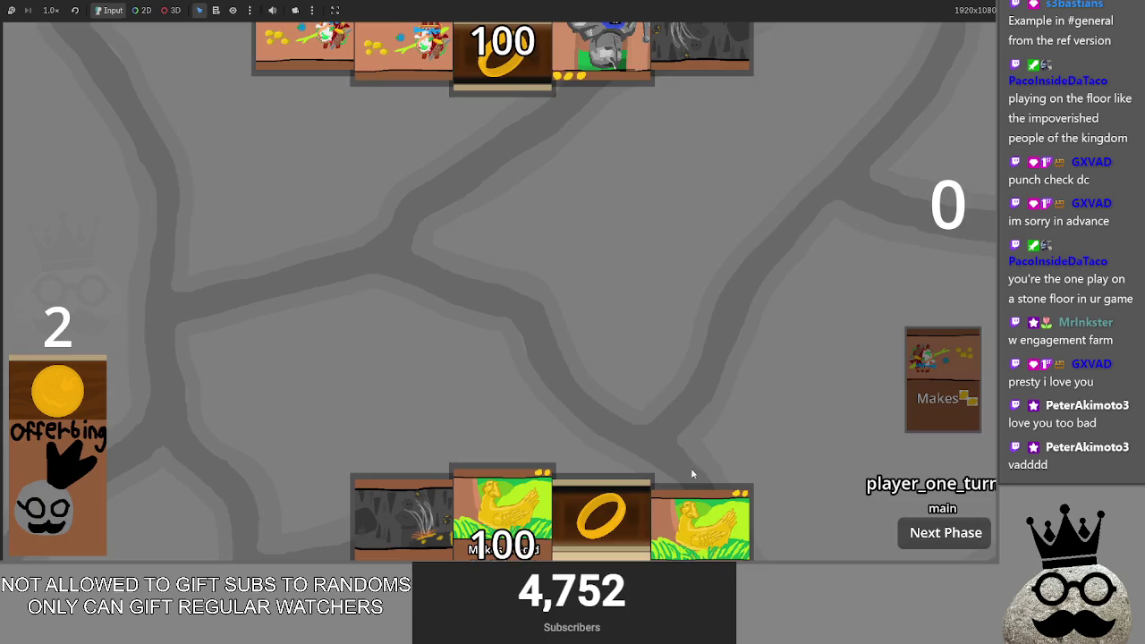
{"action": "left_click_drag", "start_coordinate": [701, 514], "coordinate": [707, 286]}
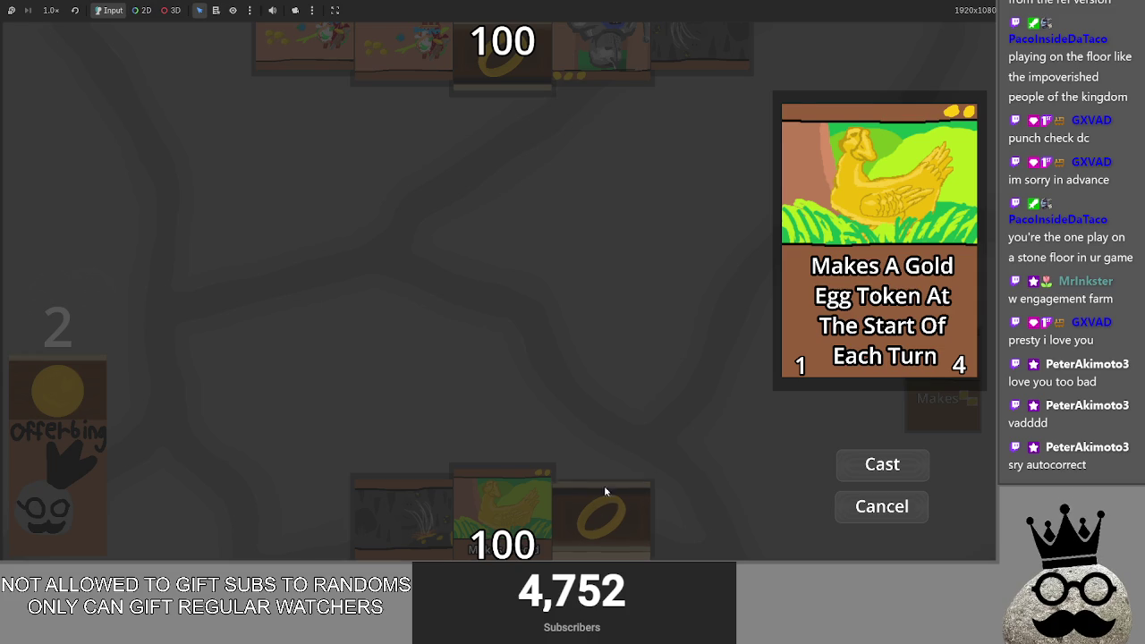
{"action": "left_click", "coordinate": [895, 515]}
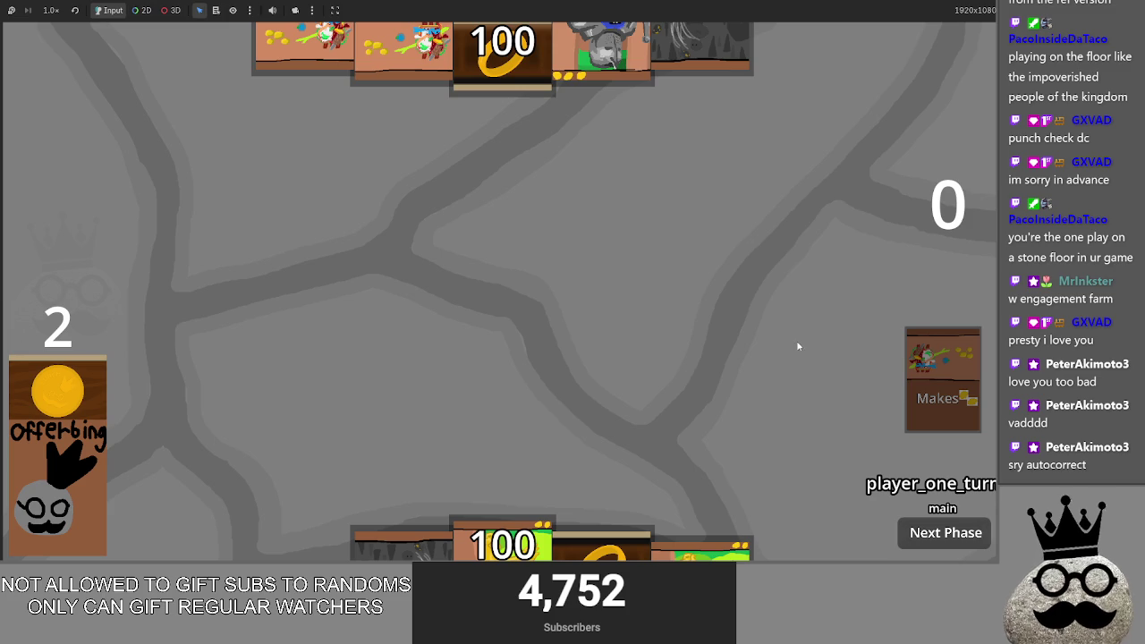
{"action": "key", "text": "alt+Tab"}
{"action": "key", "text": "alt+shift+Tab"}
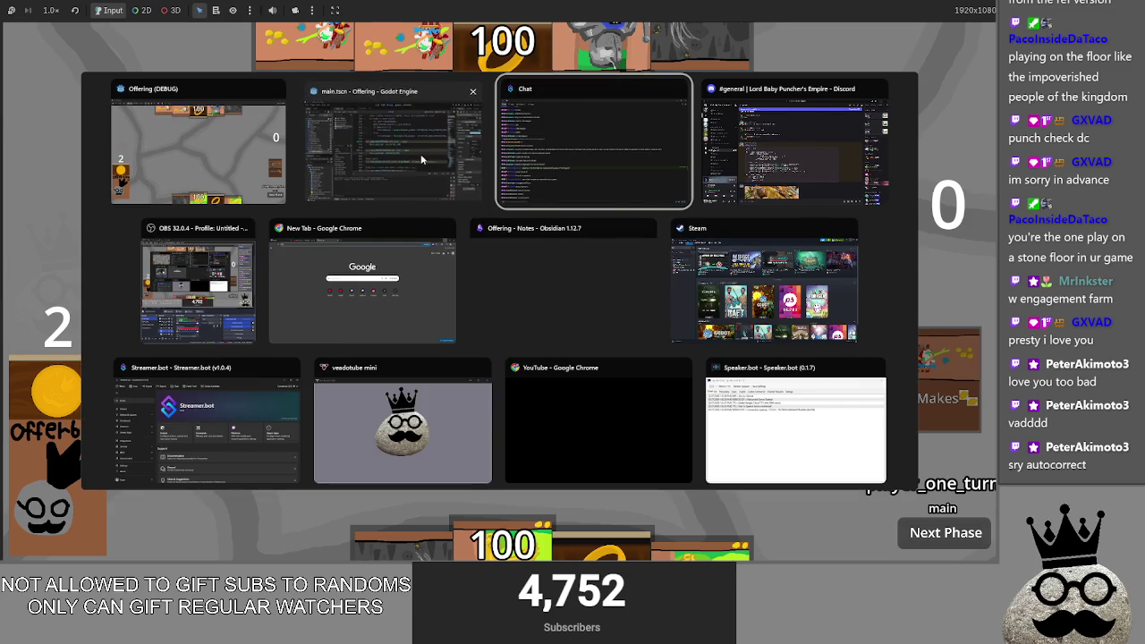
Step: In Discord, select and read the _tween_to_original function lines, including .set_parallel(true)
{"action": "key", "text": "alt+Tab"}
{"action": "key", "text": "alt+Tab"}
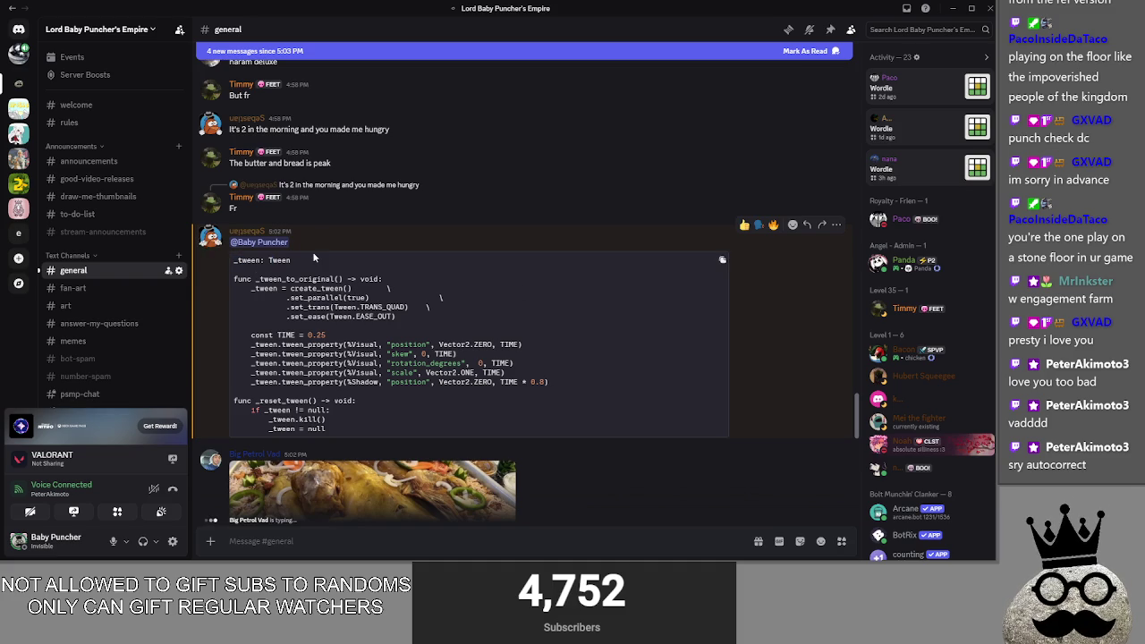
{"action": "left_click_drag", "start_coordinate": [234, 281], "coordinate": [401, 279]}
{"action": "left_click", "coordinate": [402, 279]}
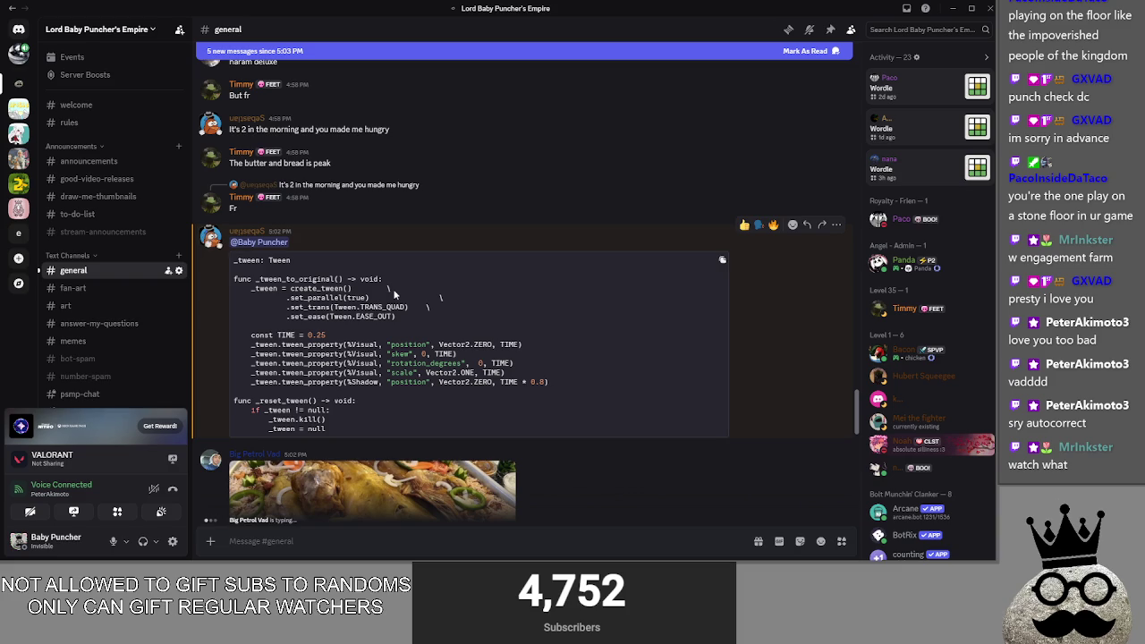
{"action": "left_click_drag", "start_coordinate": [252, 347], "coordinate": [528, 356]}
{"action": "left_click", "coordinate": [538, 346]}
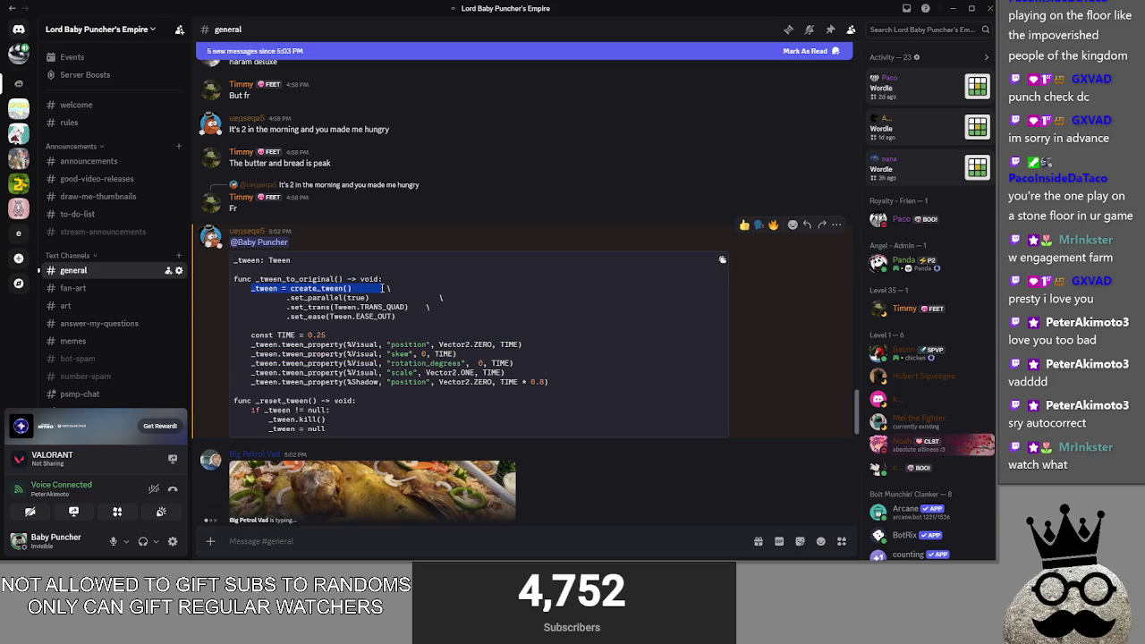
{"action": "left_click_drag", "start_coordinate": [294, 300], "coordinate": [410, 301]}
{"action": "left_click", "coordinate": [408, 302]}
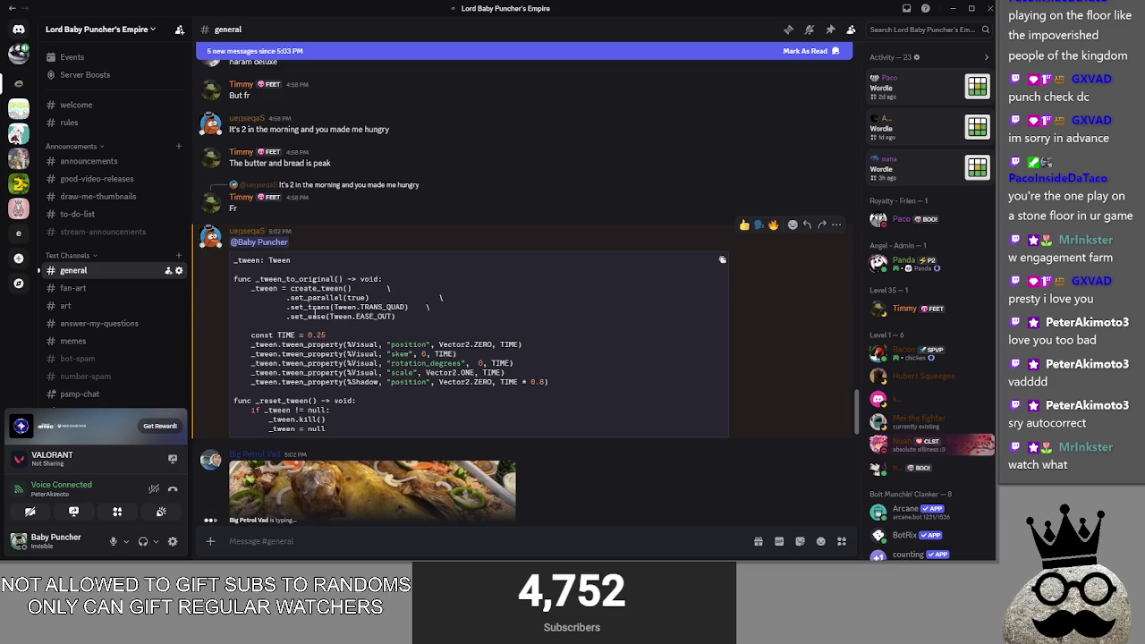
{"action": "left_click", "coordinate": [425, 329]}
Step: Inspect the _reset_tween function and the TIME, scale and position references in the code
{"action": "scroll", "coordinate": [424, 327], "scroll_direction": "down", "scroll_amount": 2}
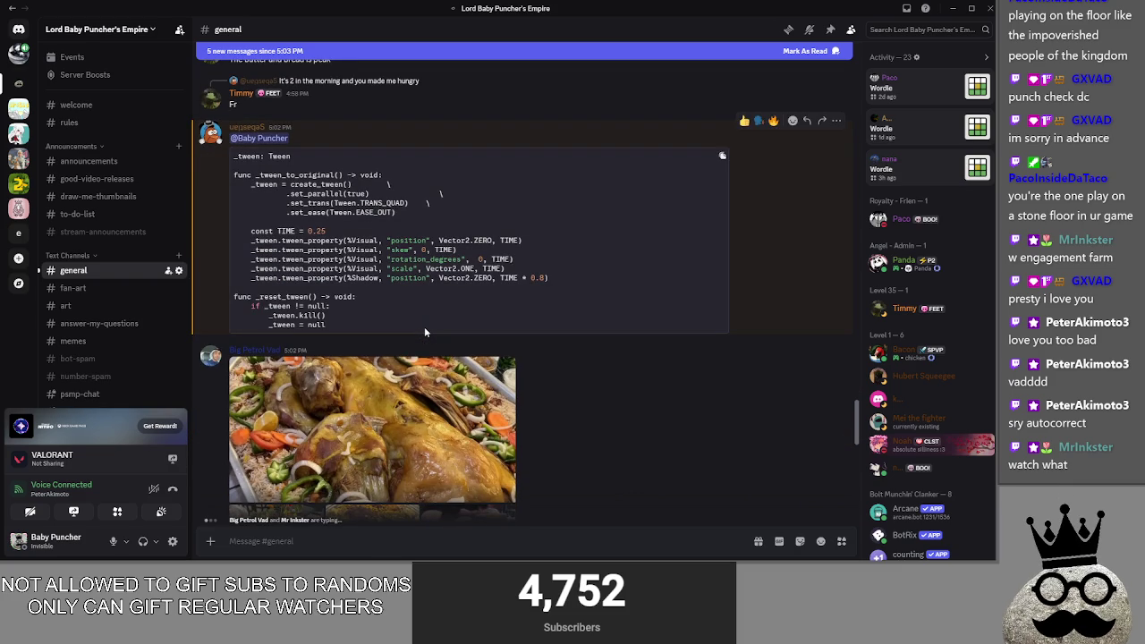
{"action": "left_click_drag", "start_coordinate": [234, 297], "coordinate": [374, 330]}
{"action": "left_click", "coordinate": [374, 330]}
{"action": "left_click", "coordinate": [403, 250]}
{"action": "double_click", "coordinate": [402, 268]}
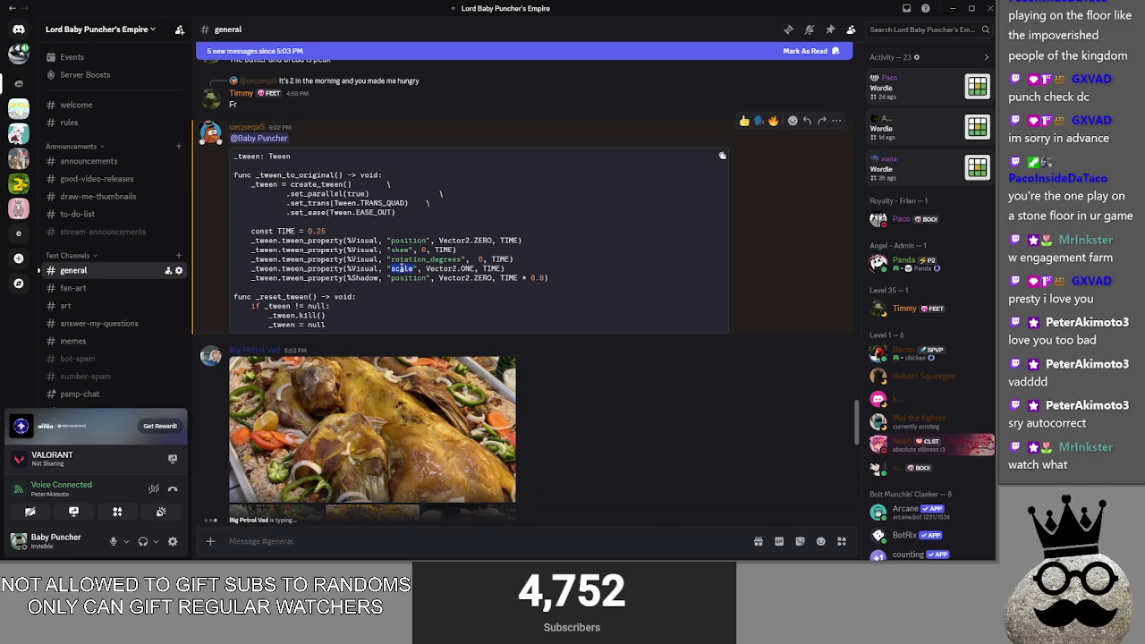
{"action": "double_click", "coordinate": [494, 269]}
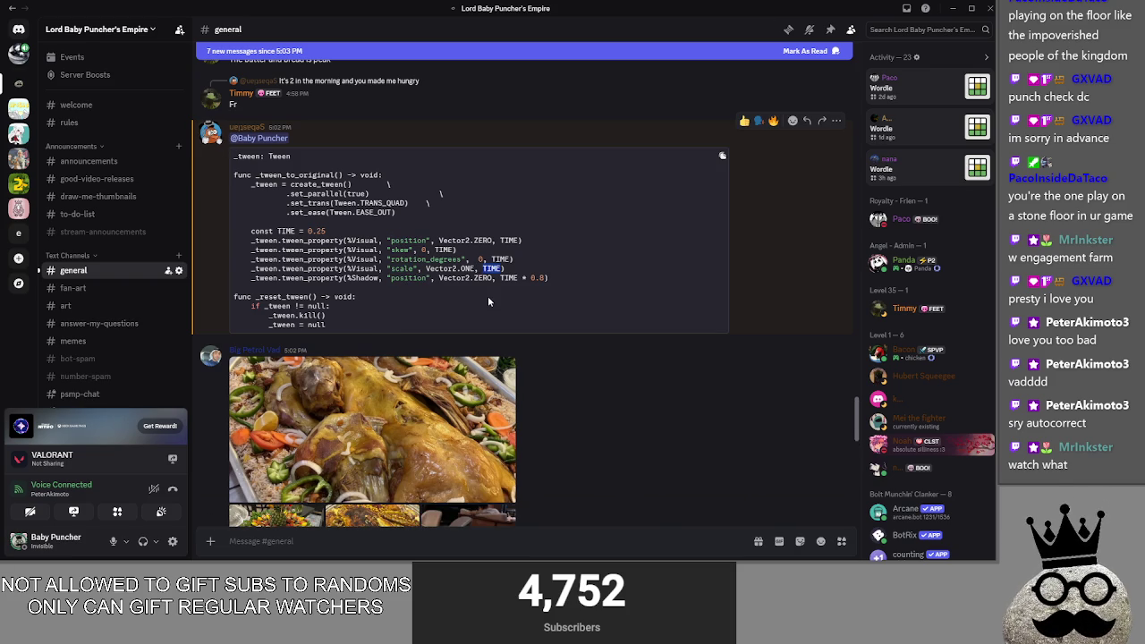
{"action": "left_click", "coordinate": [543, 278]}
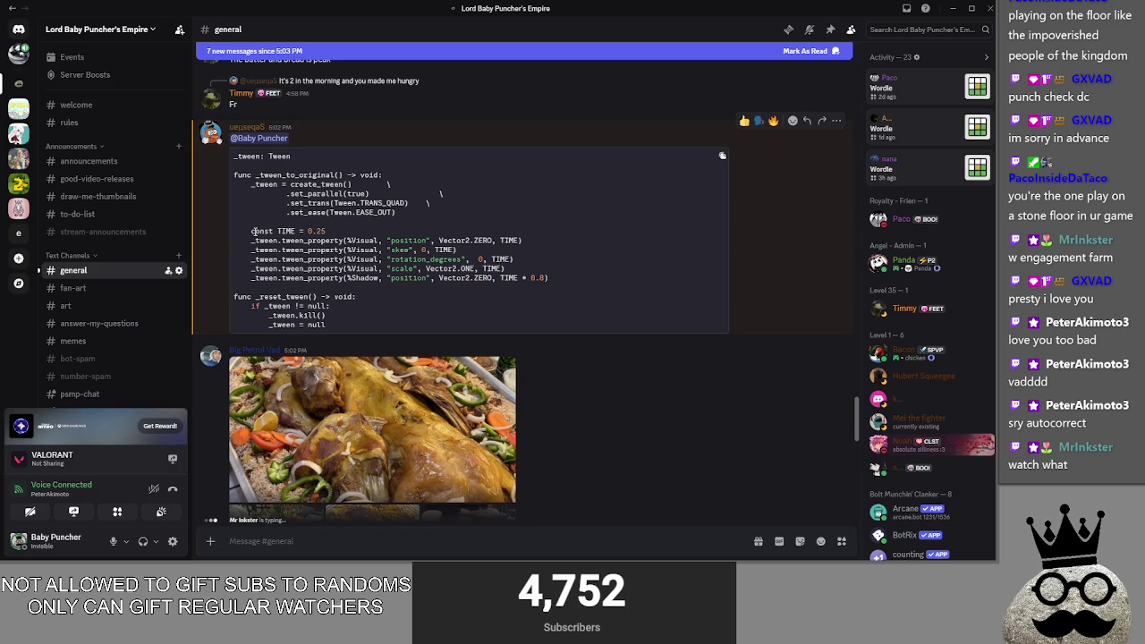
{"action": "double_click", "coordinate": [287, 231]}
{"action": "double_click", "coordinate": [409, 241]}
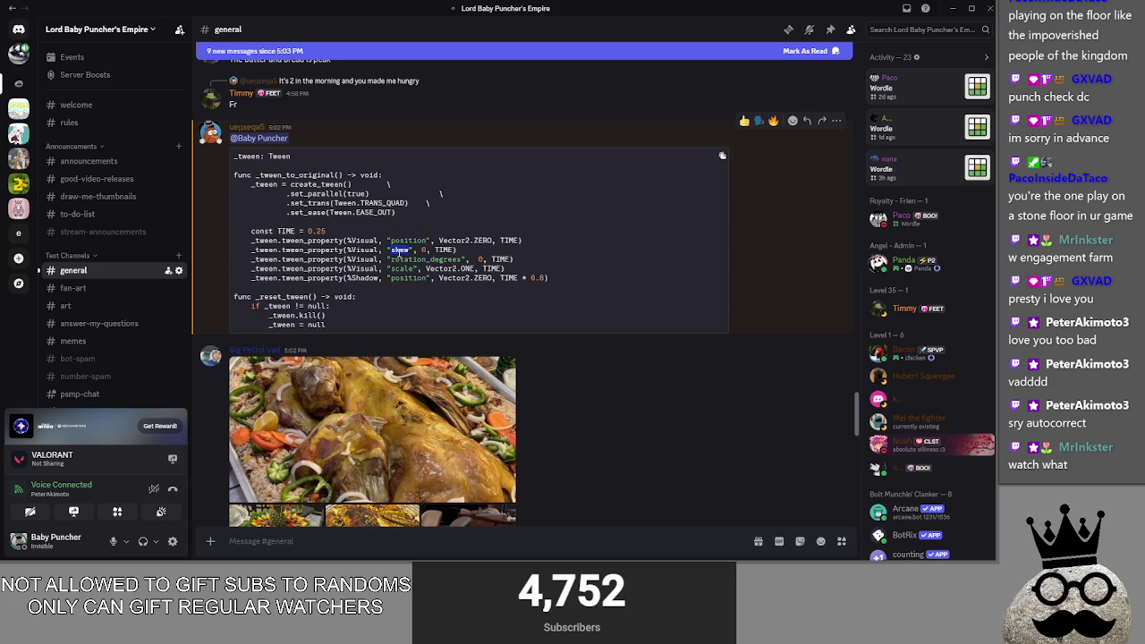
{"action": "left_click", "coordinate": [398, 260]}
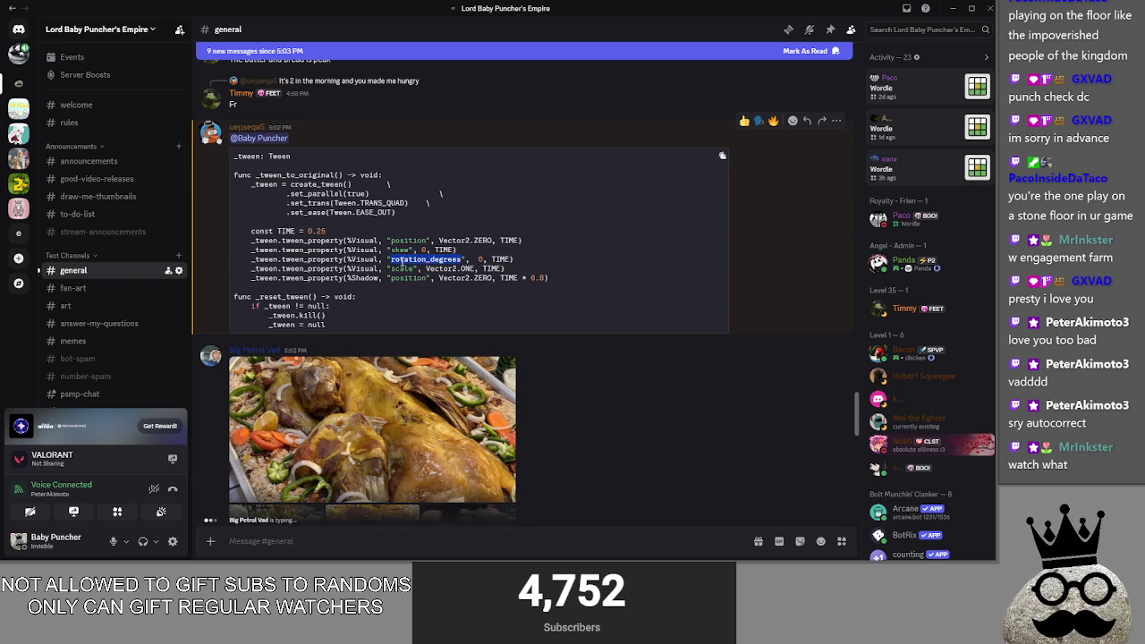
Step: Open the lamb-and-rice food photo full size and zoom in
{"action": "scroll", "coordinate": [536, 282], "scroll_direction": "down", "scroll_amount": 1}
{"action": "scroll", "coordinate": [536, 282], "scroll_direction": "down", "scroll_amount": 2}
{"action": "scroll", "coordinate": [564, 283], "scroll_direction": "up", "scroll_amount": 1}
{"action": "left_click", "coordinate": [501, 278]}
{"action": "left_click", "coordinate": [528, 285]}
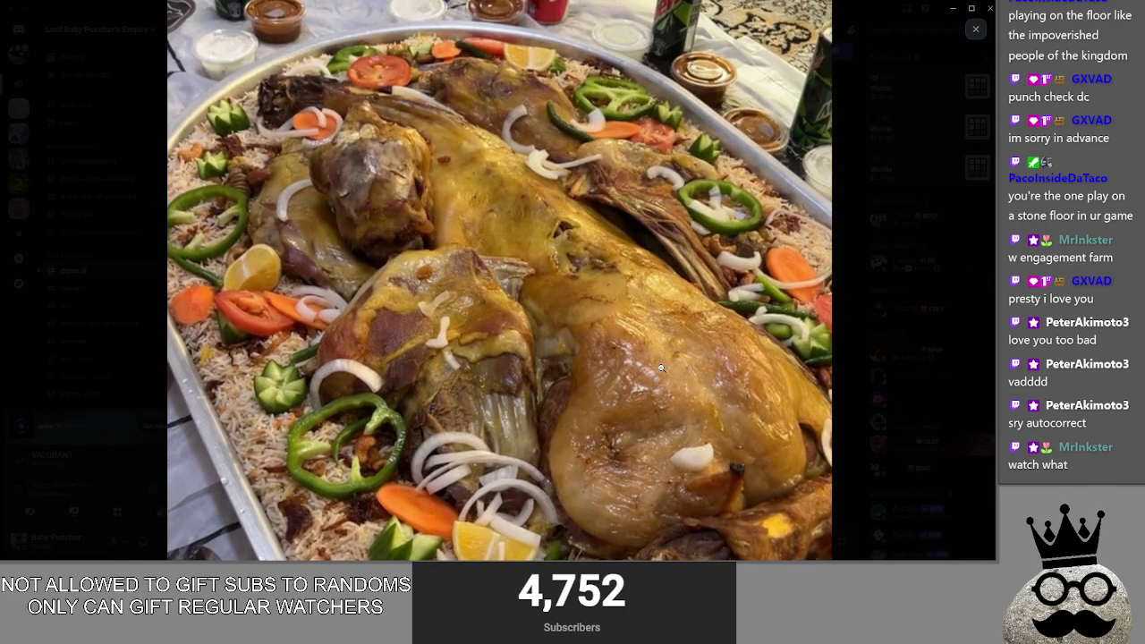
Step: Page through the lamb-and-rice and fruit platter photos in the image viewer
{"action": "left_click", "coordinate": [669, 355]}
{"action": "left_click", "coordinate": [669, 355]}
{"action": "left_click", "coordinate": [271, 337]}
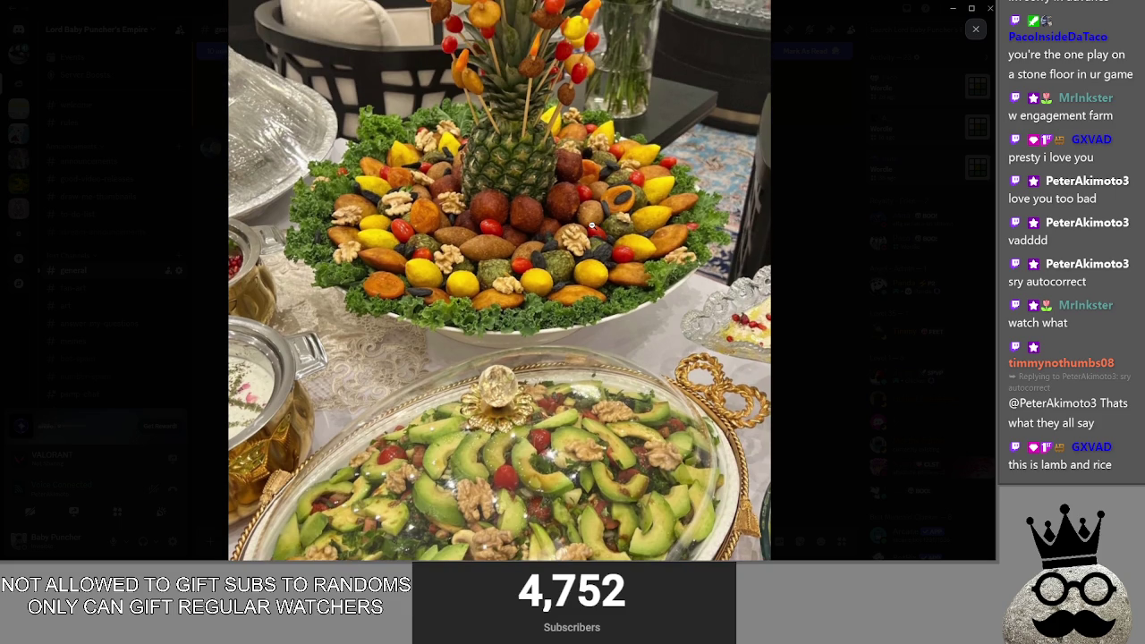
{"action": "left_click", "coordinate": [809, 271]}
{"action": "left_click", "coordinate": [376, 224]}
{"action": "scroll", "coordinate": [696, 297], "scroll_direction": "up", "scroll_amount": 3}
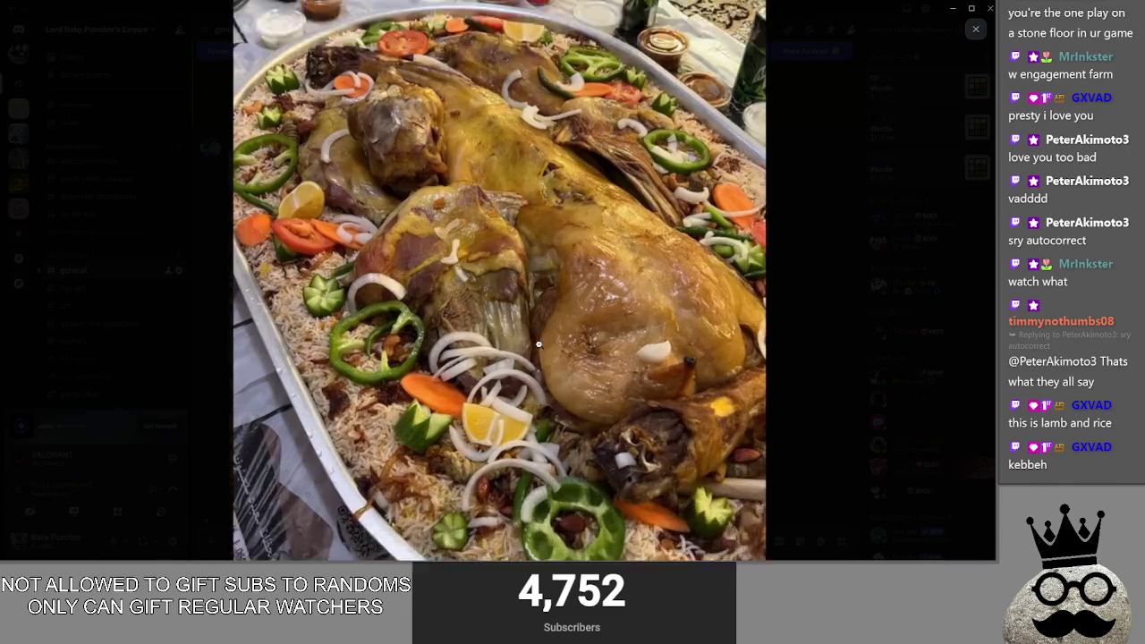
{"action": "scroll", "coordinate": [724, 329], "scroll_direction": "down", "scroll_amount": 3}
{"action": "scroll", "coordinate": [570, 292], "scroll_direction": "up", "scroll_amount": 3}
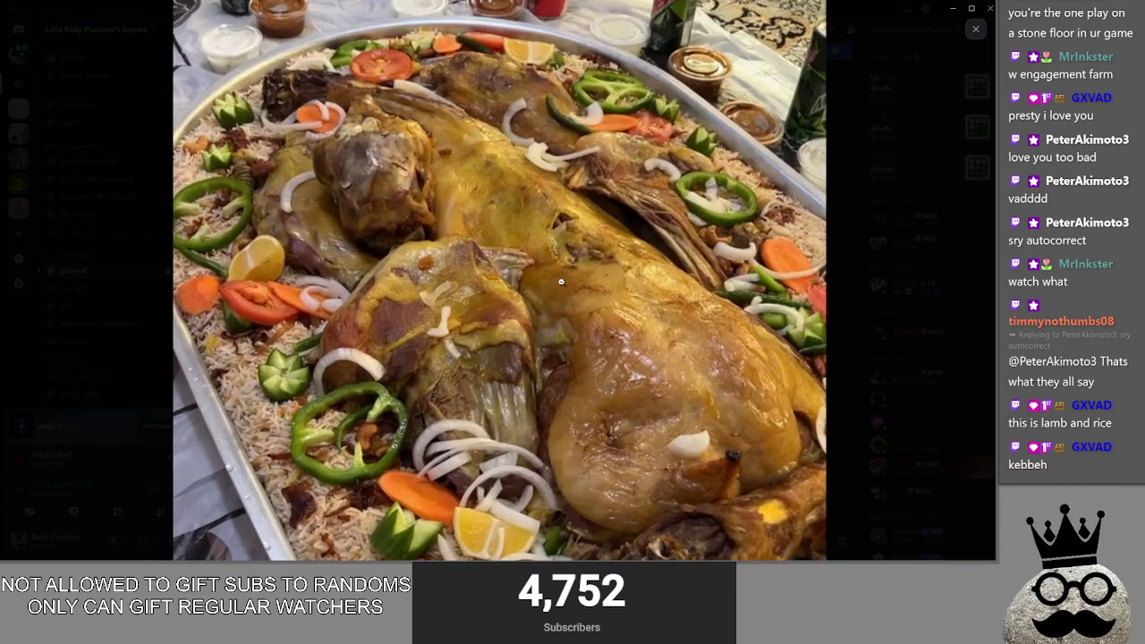
{"action": "scroll", "coordinate": [556, 282], "scroll_direction": "down", "scroll_amount": 3}
{"action": "left_click", "coordinate": [797, 298]}
{"action": "left_click", "coordinate": [456, 402]}
{"action": "scroll", "coordinate": [624, 273], "scroll_direction": "up", "scroll_amount": 3}
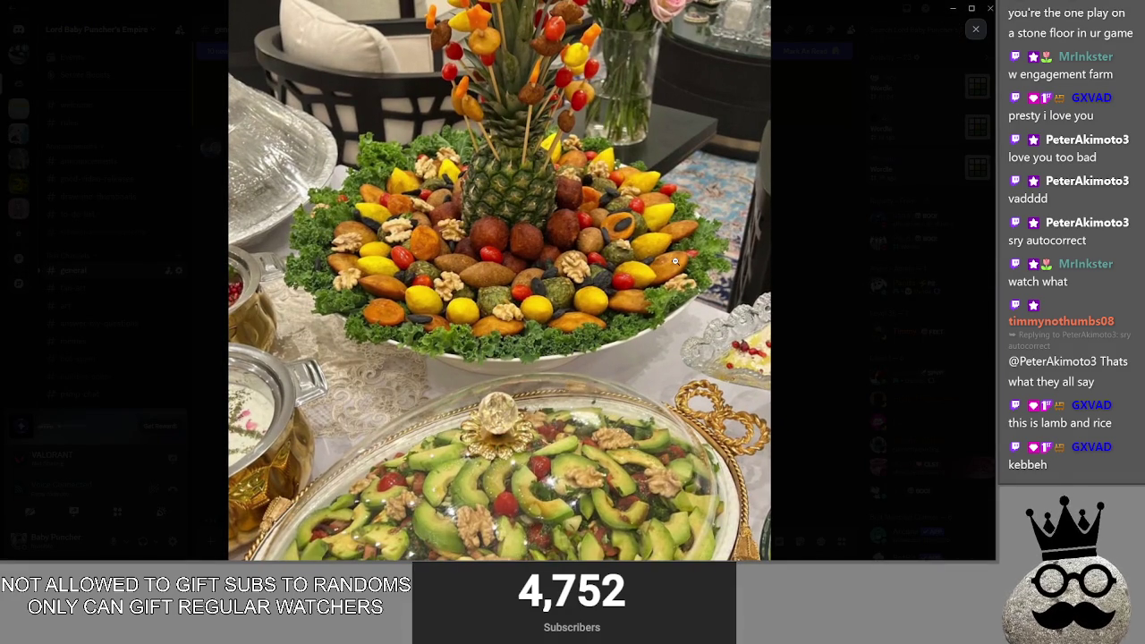
{"action": "left_click", "coordinate": [832, 287]}
Step: View the lamb-and-rice, short rib risotto and chicken-and-fries photos zoomed, then close the viewer
{"action": "left_click", "coordinate": [400, 348]}
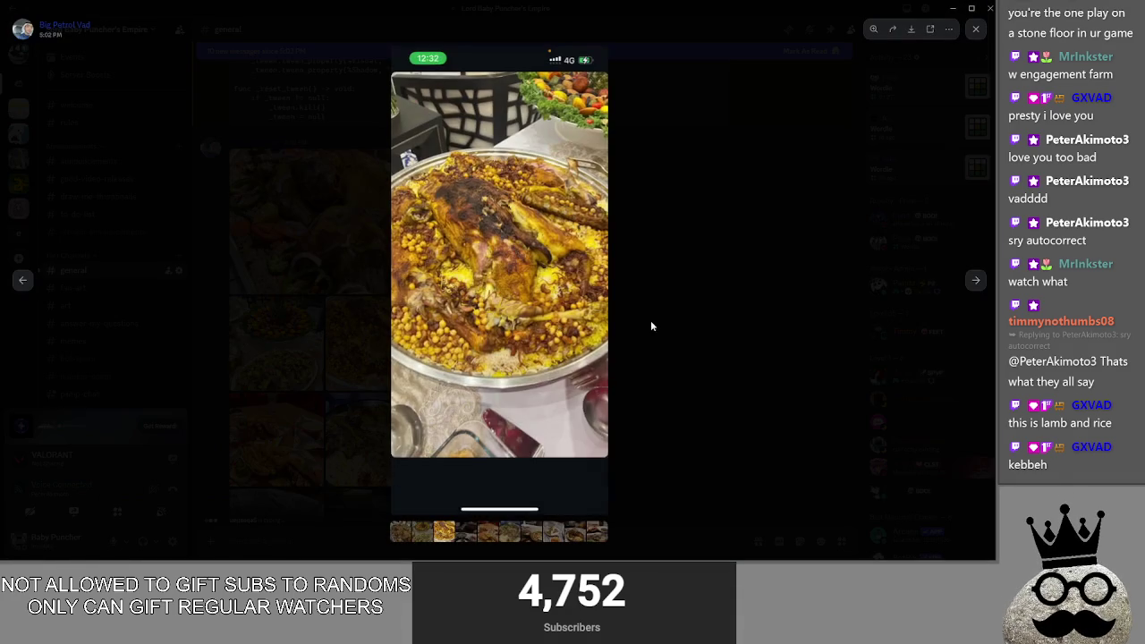
{"action": "left_click", "coordinate": [546, 280]}
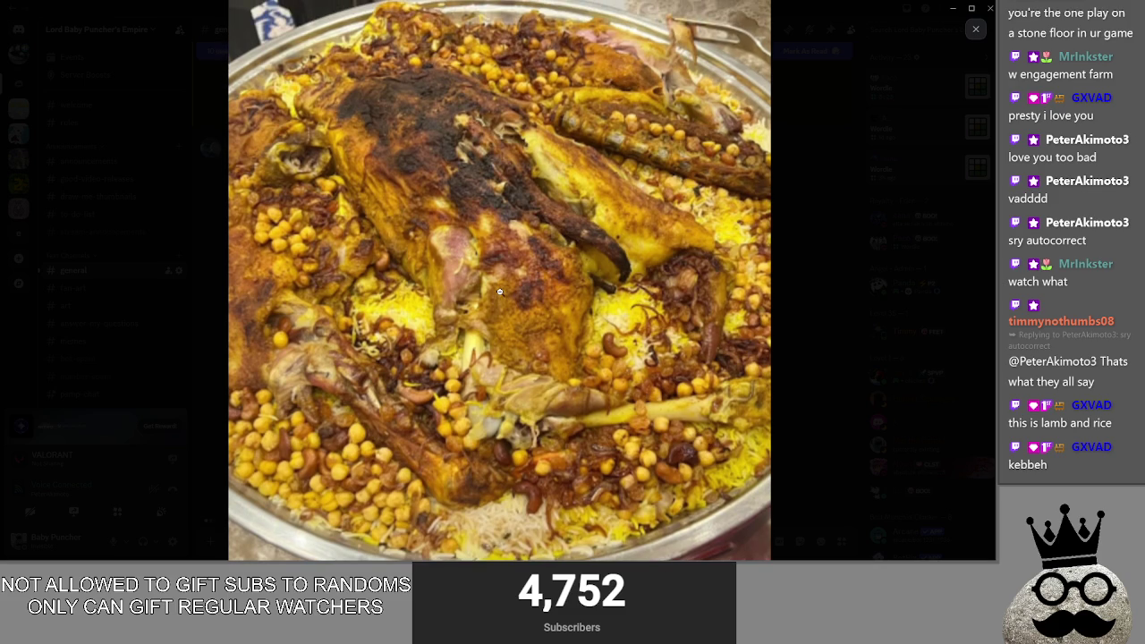
{"action": "key", "text": "Escape"}
{"action": "left_click", "coordinate": [443, 338]}
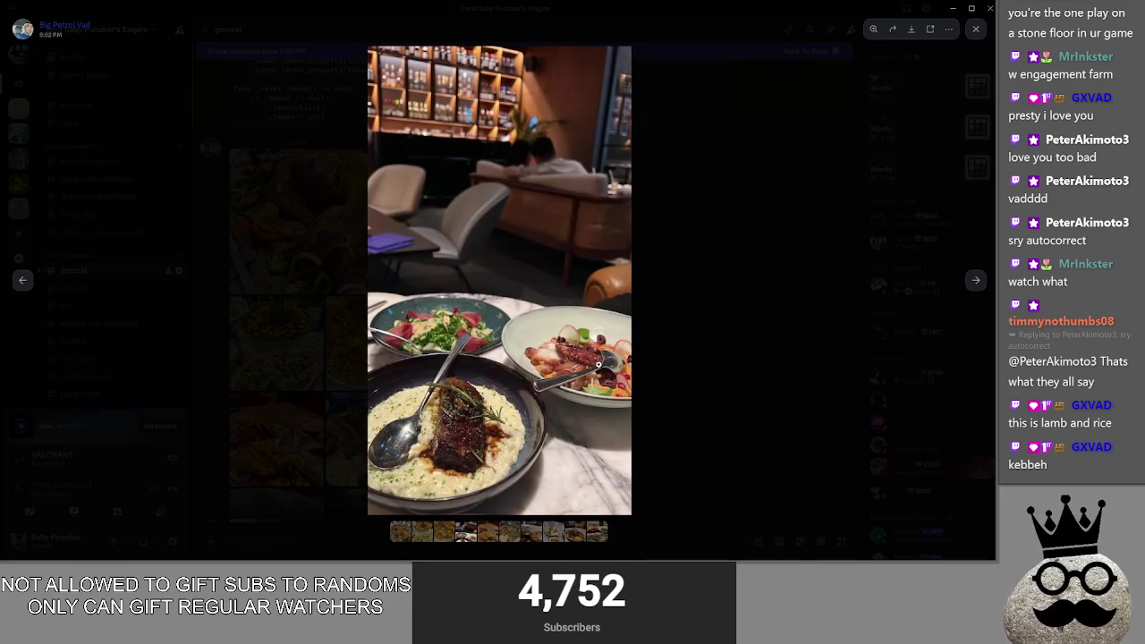
{"action": "left_click", "coordinate": [443, 339]}
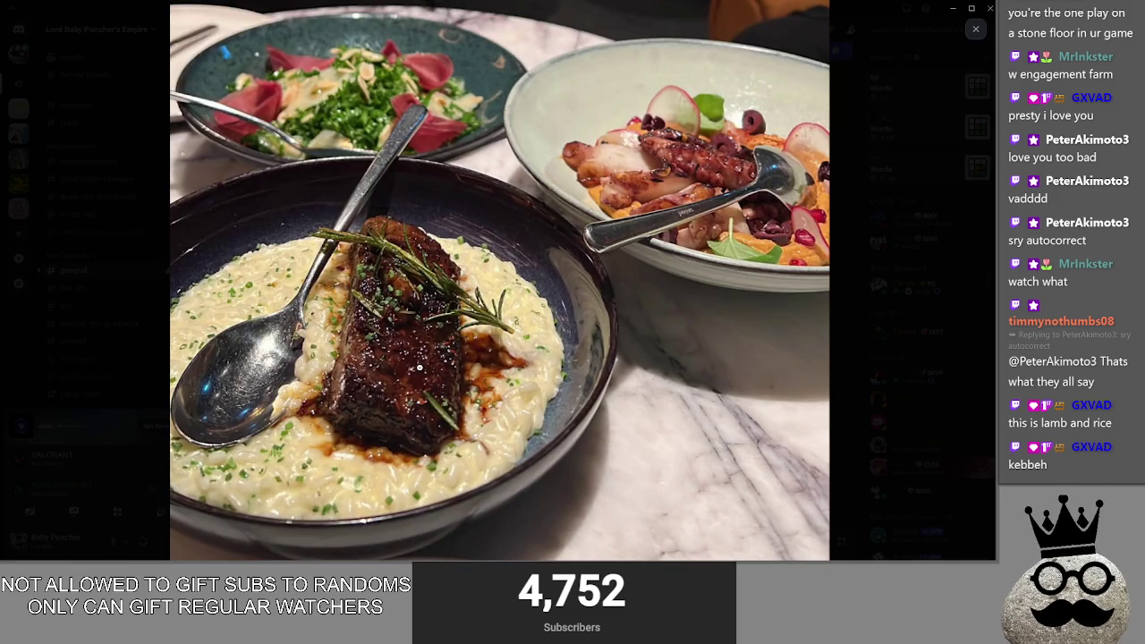
{"action": "key", "text": "Escape"}
{"action": "left_click", "coordinate": [590, 393]}
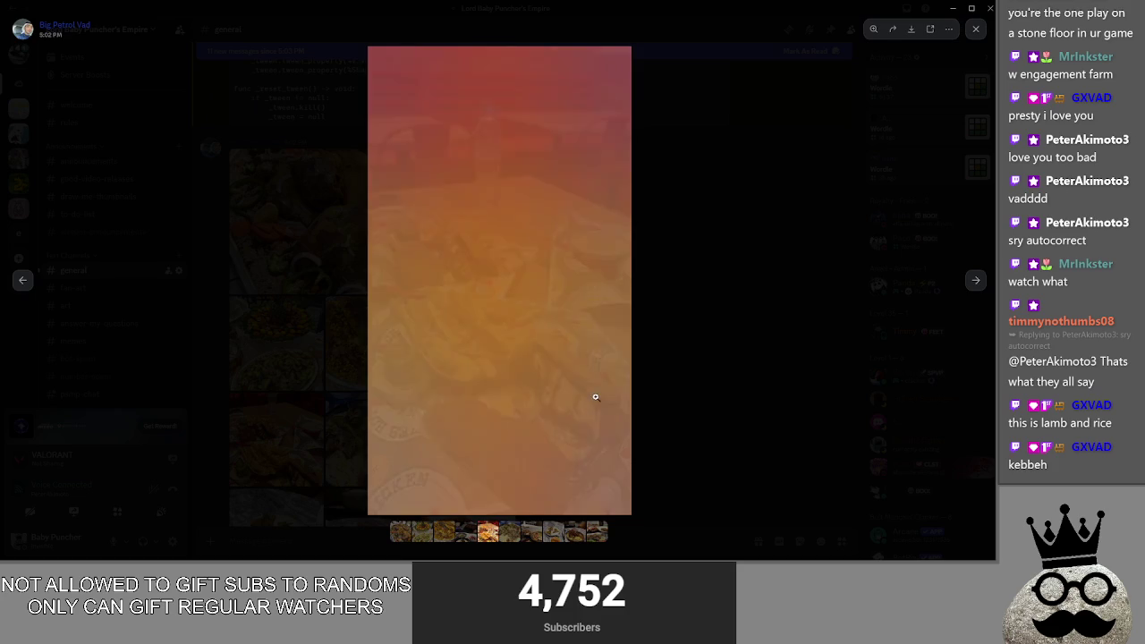
{"action": "left_click", "coordinate": [472, 332]}
{"action": "left_click", "coordinate": [555, 345]}
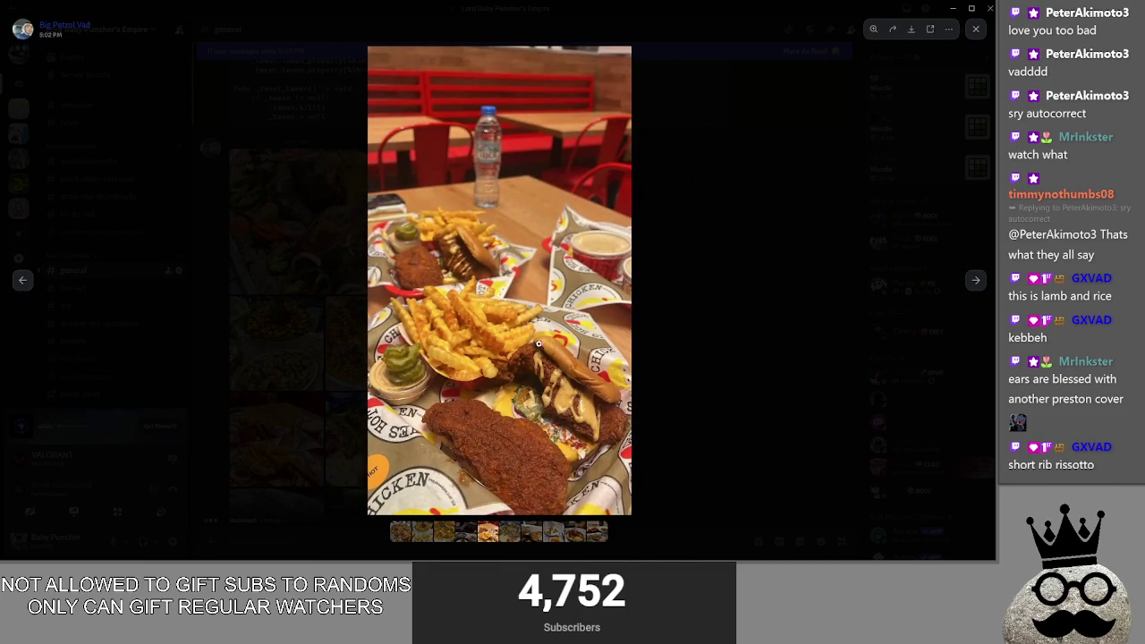
{"action": "left_click", "coordinate": [806, 406]}
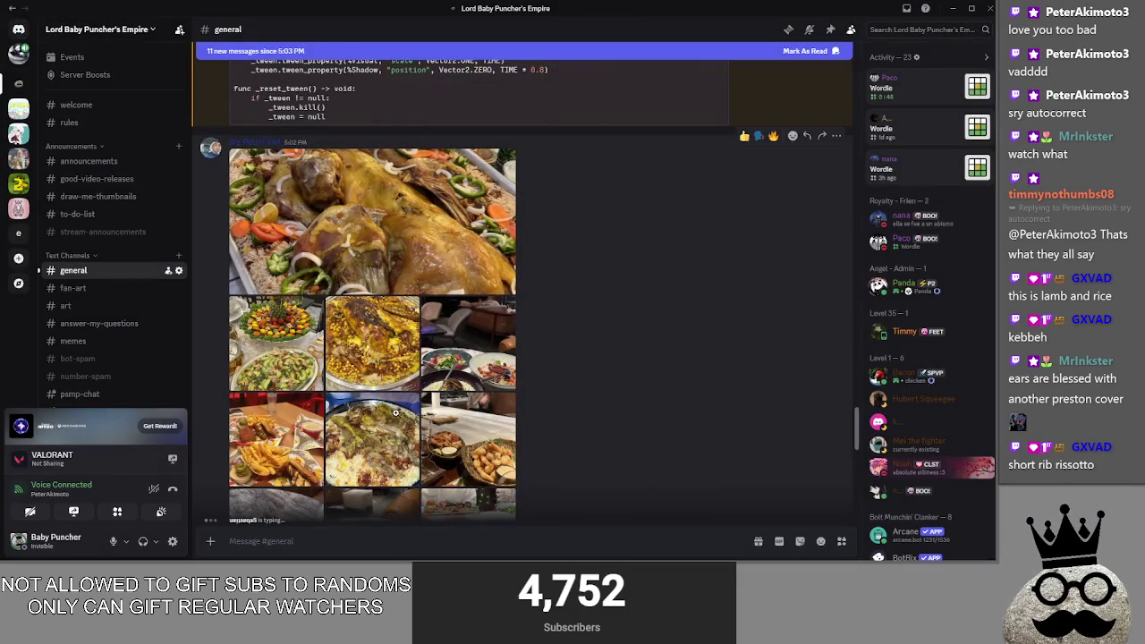
Step: Open the lamb-and-rice photo and zoom in and out on the dish
{"action": "left_click", "coordinate": [385, 215]}
{"action": "left_click", "coordinate": [479, 310]}
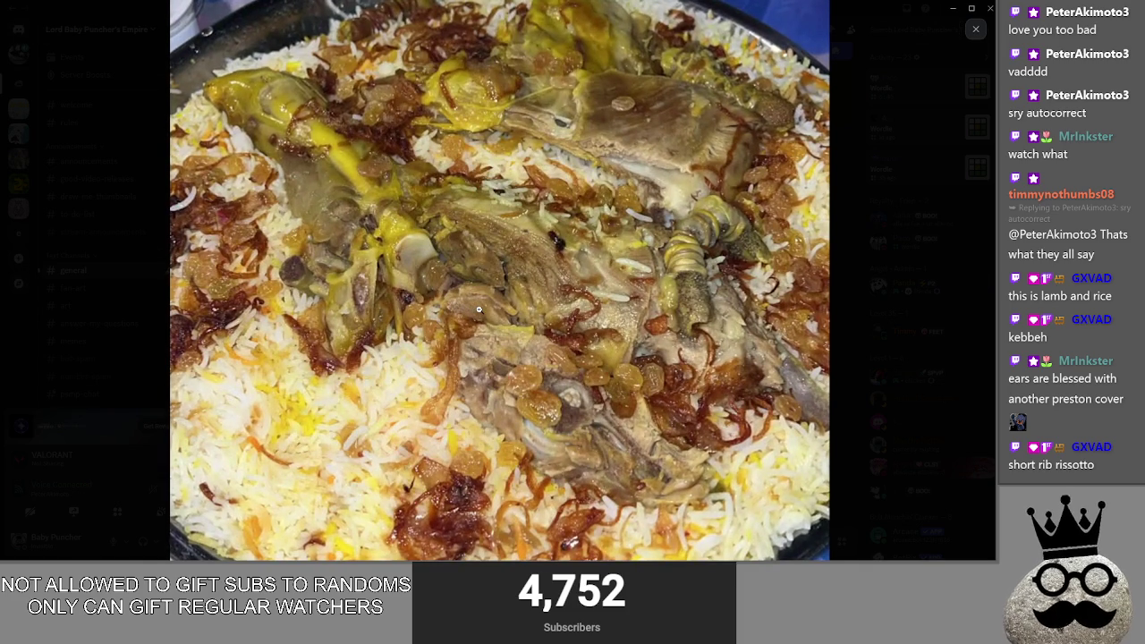
{"action": "left_click", "coordinate": [479, 310]}
{"action": "left_click", "coordinate": [479, 309]}
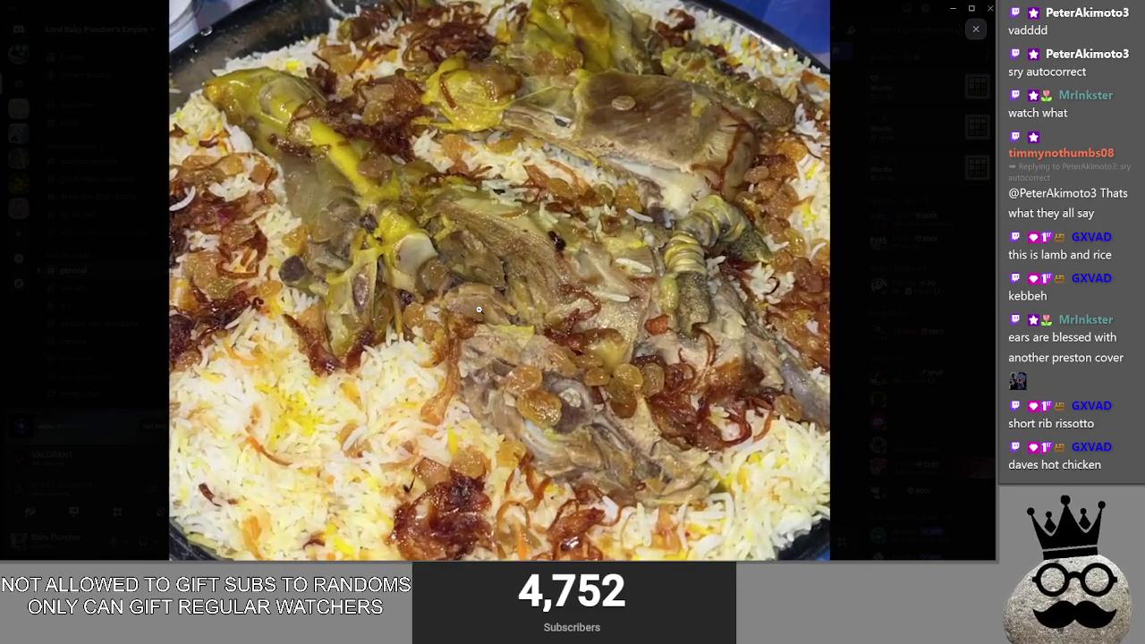
{"action": "left_click", "coordinate": [479, 309]}
{"action": "left_click", "coordinate": [761, 361]}
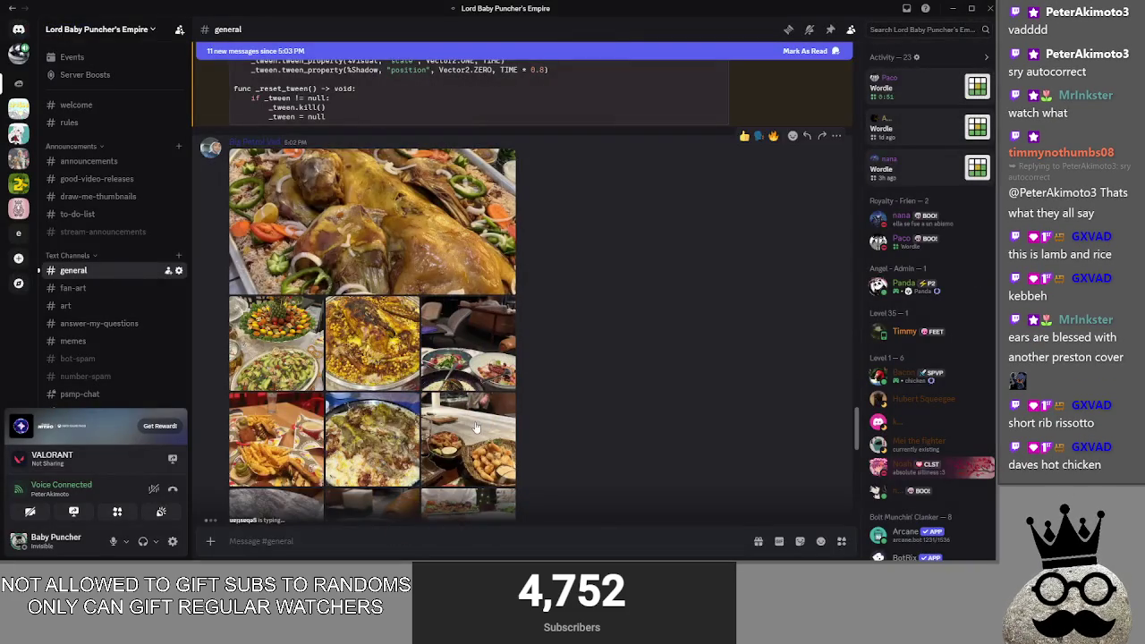
Step: View the shrimp and sushi photo, zooming in and out twice
{"action": "left_click", "coordinate": [465, 432]}
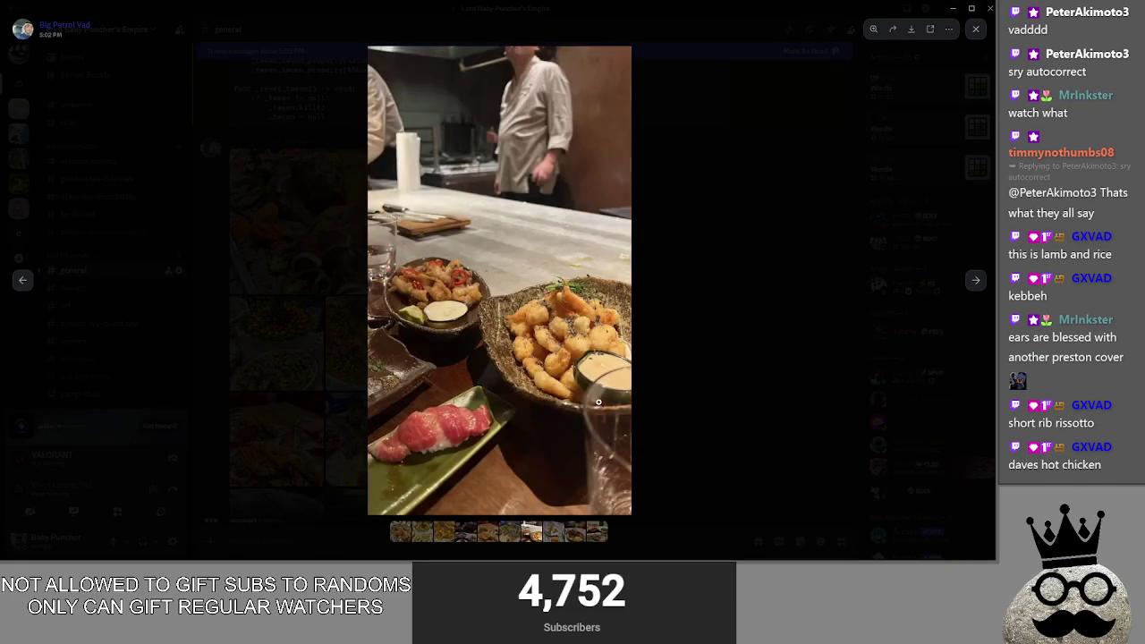
{"action": "left_click", "coordinate": [558, 341]}
{"action": "left_click", "coordinate": [535, 241]}
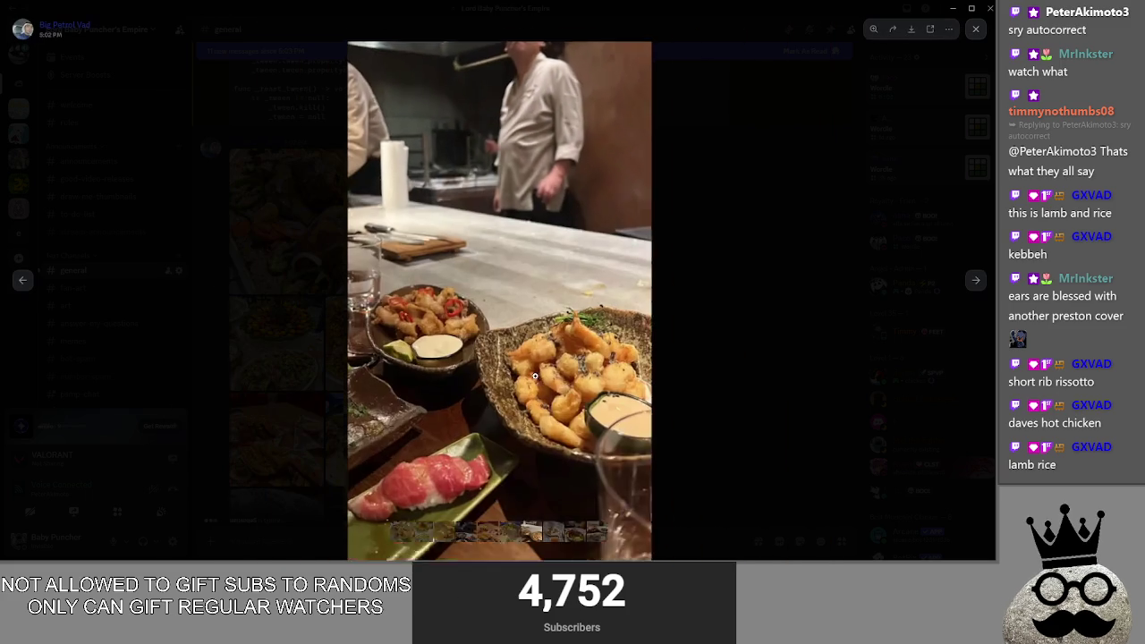
{"action": "left_click", "coordinate": [542, 349]}
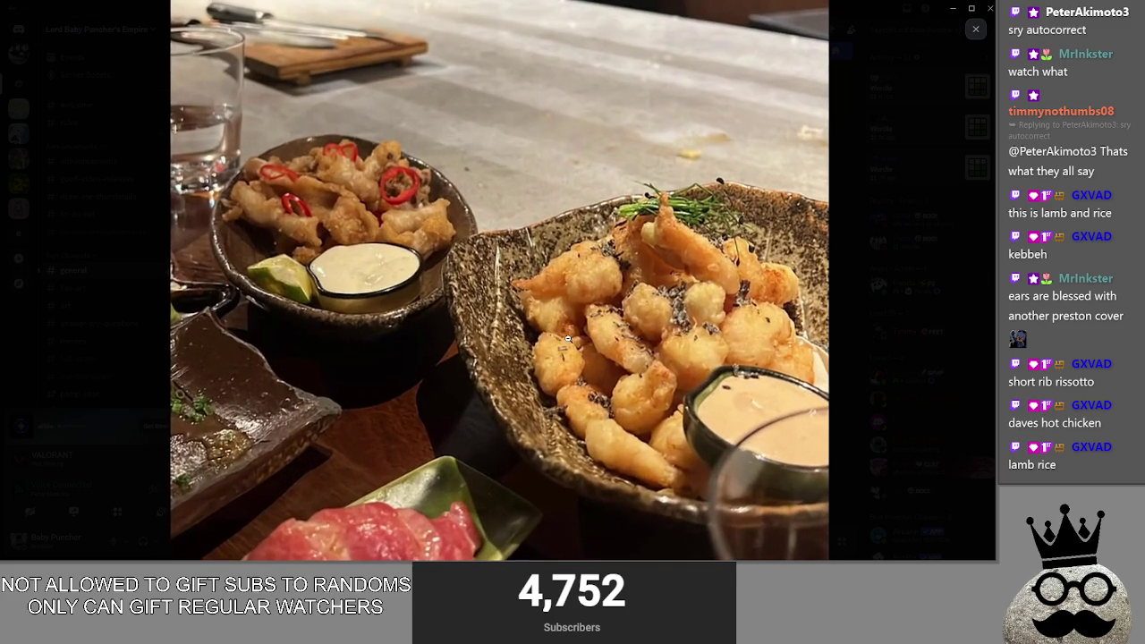
{"action": "left_click", "coordinate": [638, 340]}
{"action": "left_click", "coordinate": [718, 342]}
{"action": "scroll", "coordinate": [451, 448], "scroll_direction": "down", "scroll_amount": 5}
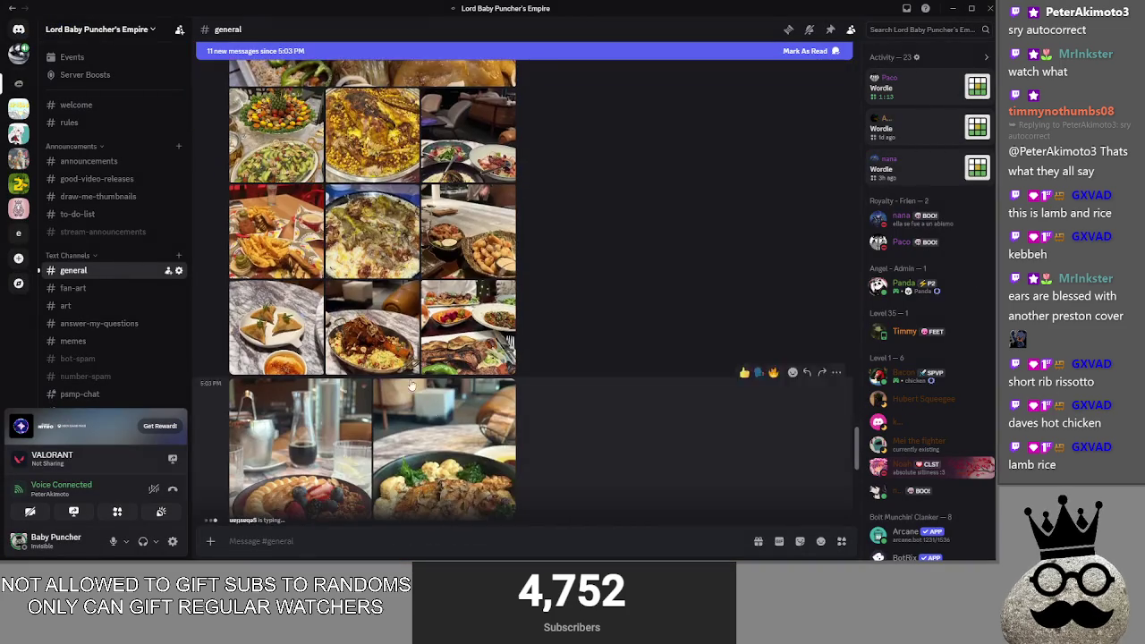
Step: Open the samosa and acai bowl photos, zooming into the acai bowl
{"action": "left_click", "coordinate": [452, 430]}
{"action": "left_click", "coordinate": [685, 329]}
{"action": "scroll", "coordinate": [252, 443], "scroll_direction": "down", "scroll_amount": 2}
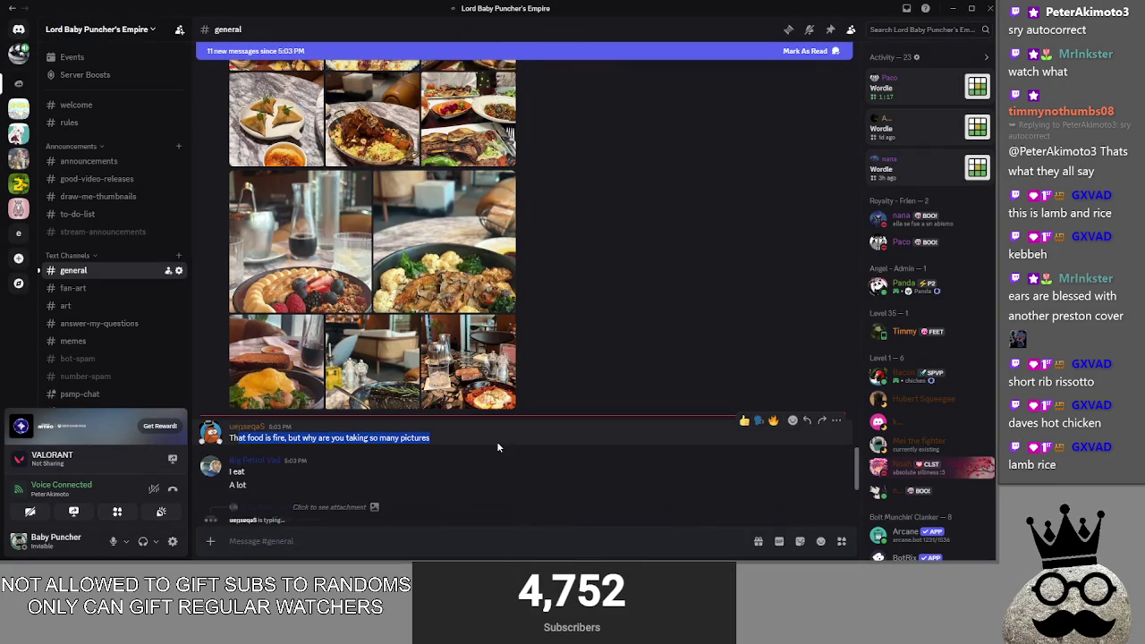
{"action": "left_click", "coordinate": [300, 246]}
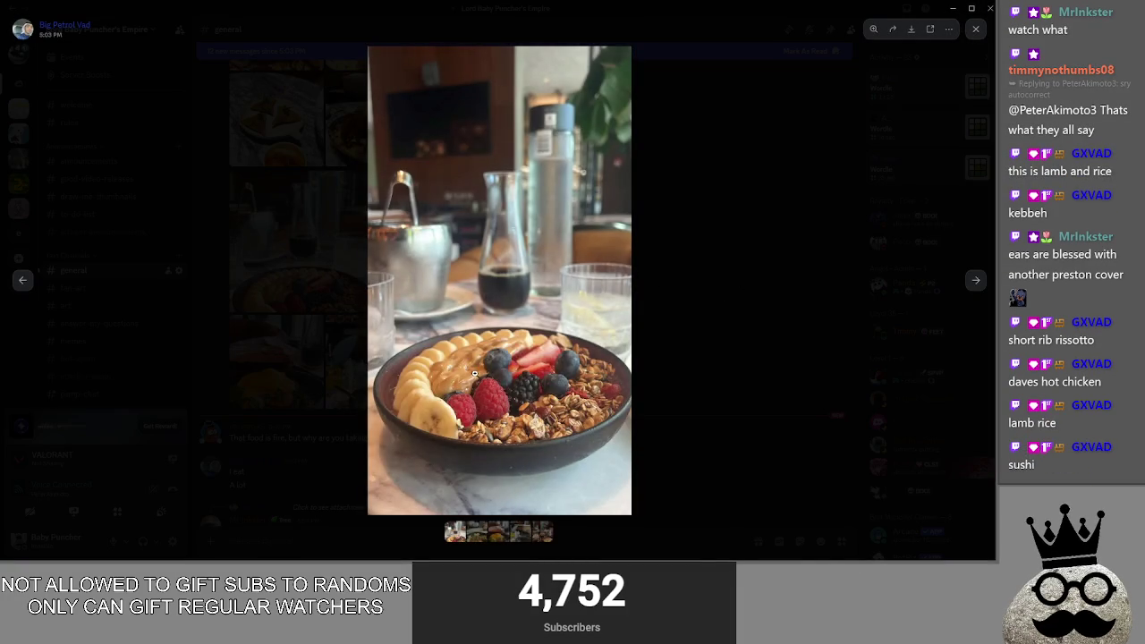
{"action": "left_click", "coordinate": [476, 374]}
{"action": "left_click", "coordinate": [754, 351]}
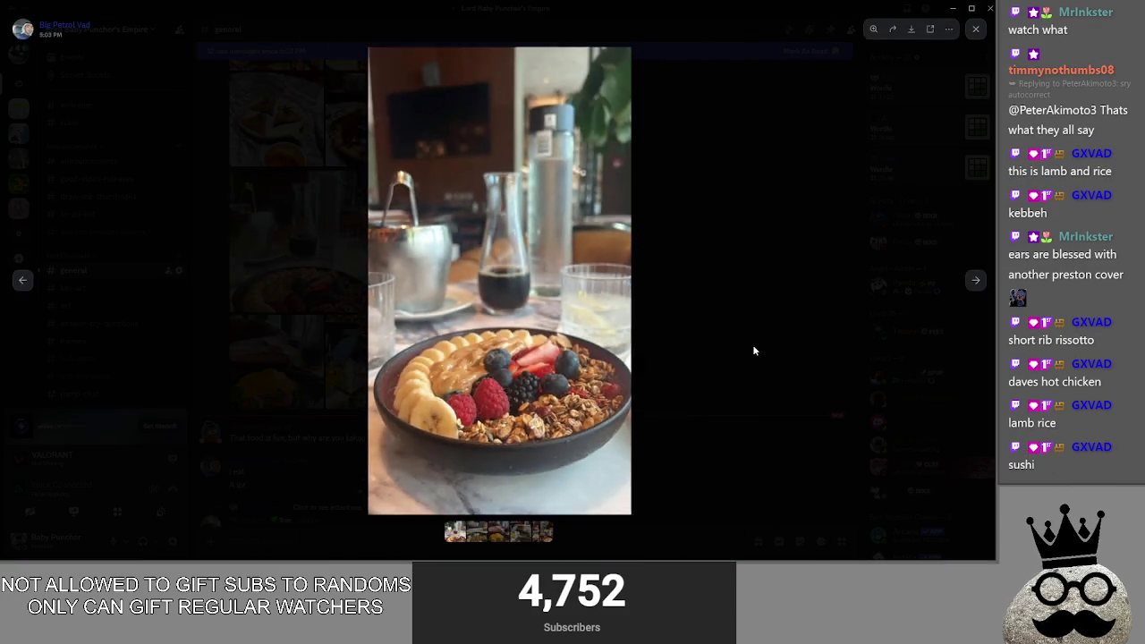
{"action": "left_click", "coordinate": [753, 350]}
{"action": "scroll", "coordinate": [727, 351], "scroll_direction": "up", "scroll_amount": 5}
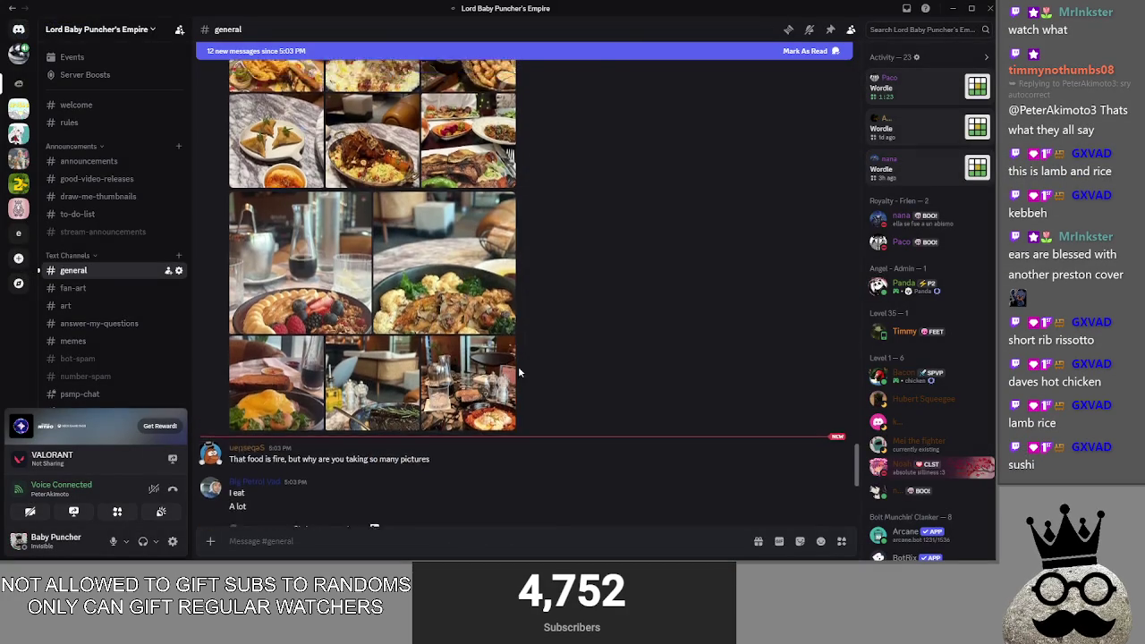
{"action": "scroll", "coordinate": [382, 328], "scroll_direction": "down", "scroll_amount": 1}
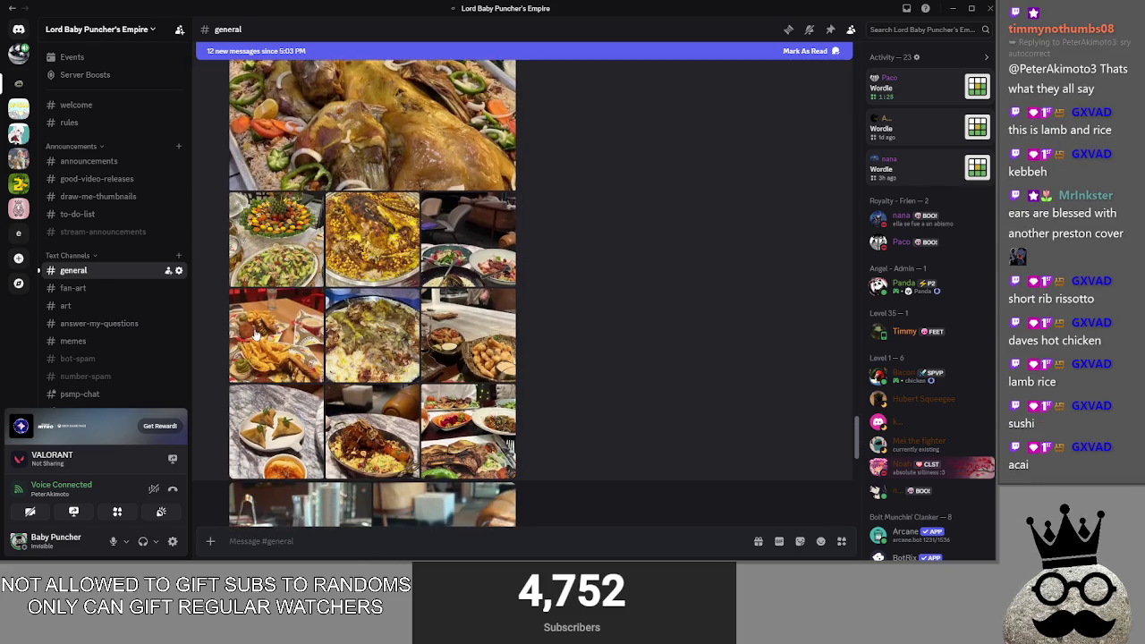
Step: Open the hot chicken photo and another grid photo, then scroll through the gallery
{"action": "left_click", "coordinate": [276, 351]}
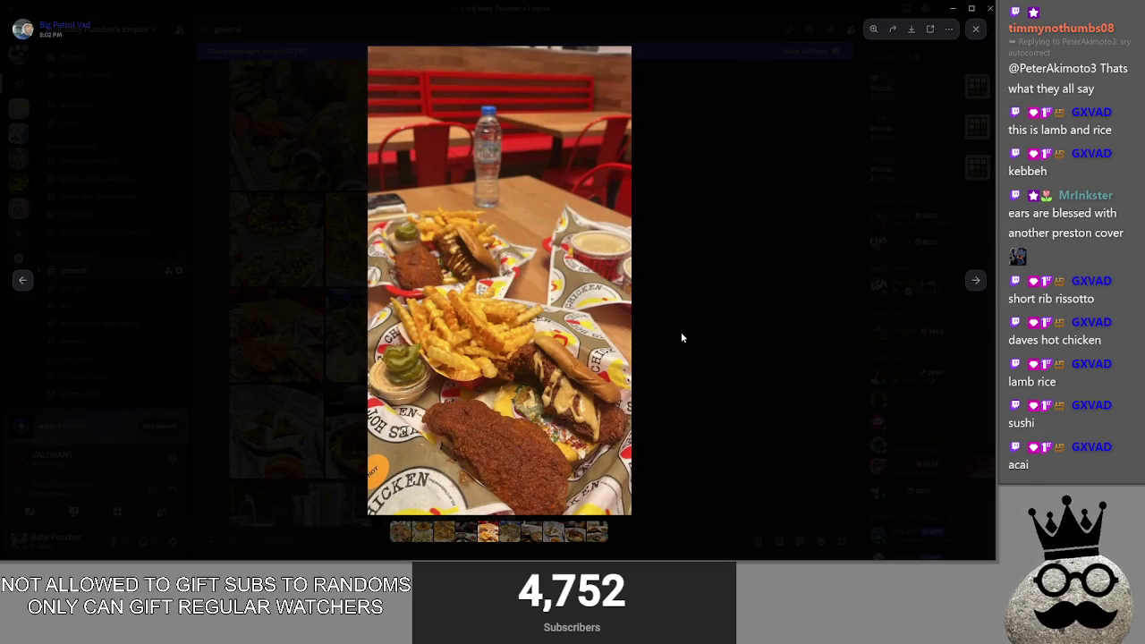
{"action": "left_click", "coordinate": [730, 323]}
{"action": "scroll", "coordinate": [410, 355], "scroll_direction": "down", "scroll_amount": 3}
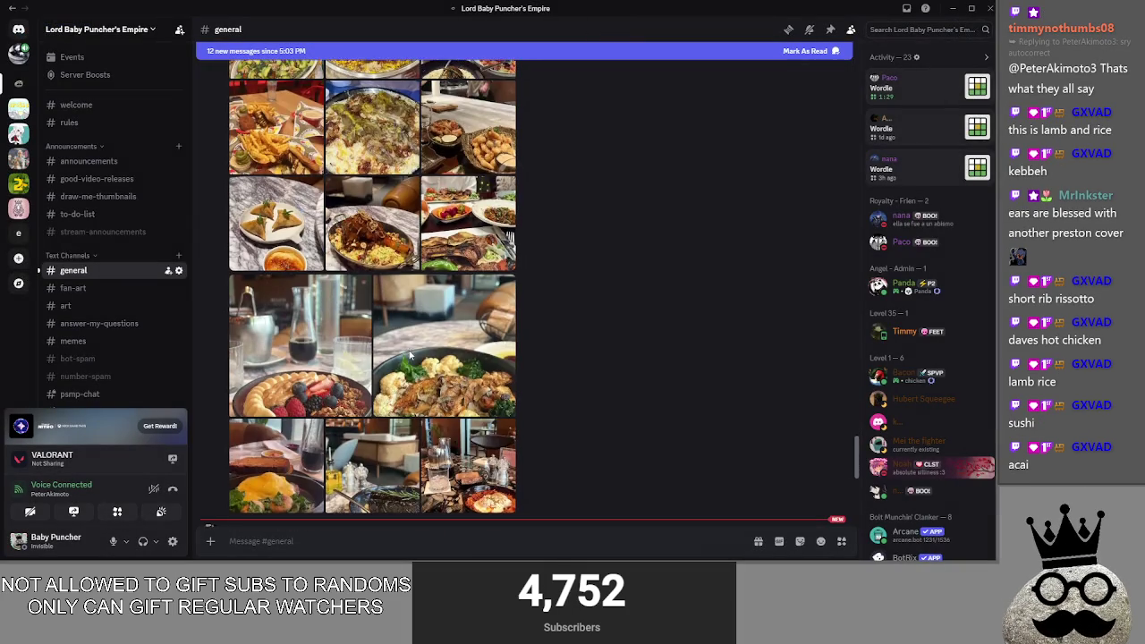
{"action": "left_click", "coordinate": [409, 355]}
{"action": "left_click", "coordinate": [770, 286]}
{"action": "scroll", "coordinate": [589, 357], "scroll_direction": "down", "scroll_amount": 1}
{"action": "scroll", "coordinate": [590, 357], "scroll_direction": "down", "scroll_amount": 2}
{"action": "scroll", "coordinate": [590, 357], "scroll_direction": "up", "scroll_amount": 10}
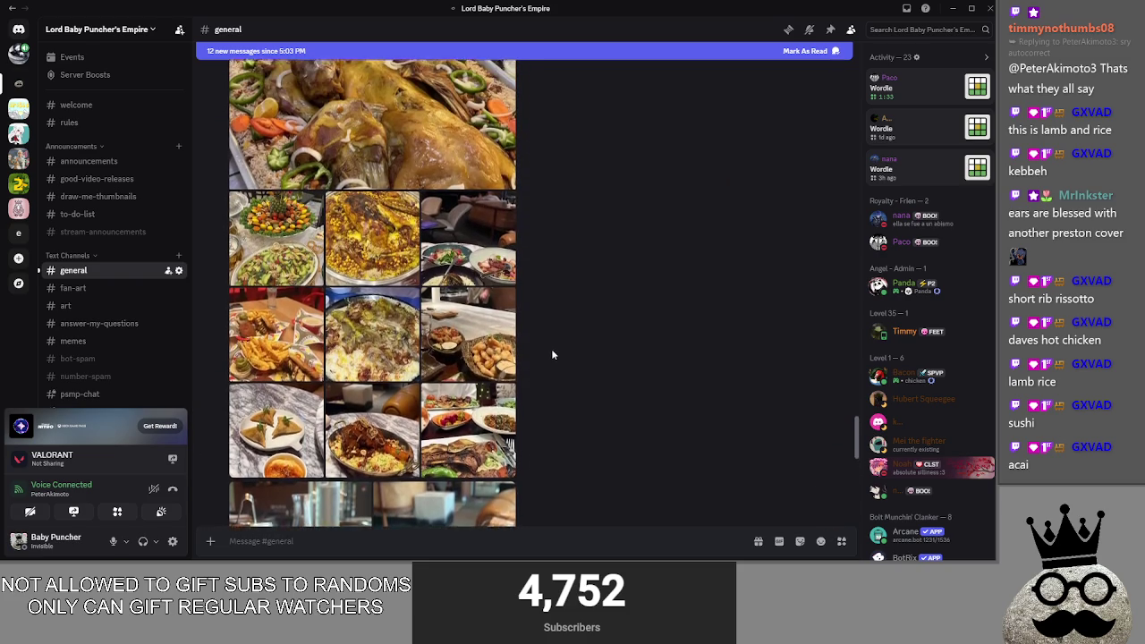
{"action": "scroll", "coordinate": [283, 324], "scroll_direction": "down", "scroll_amount": 3}
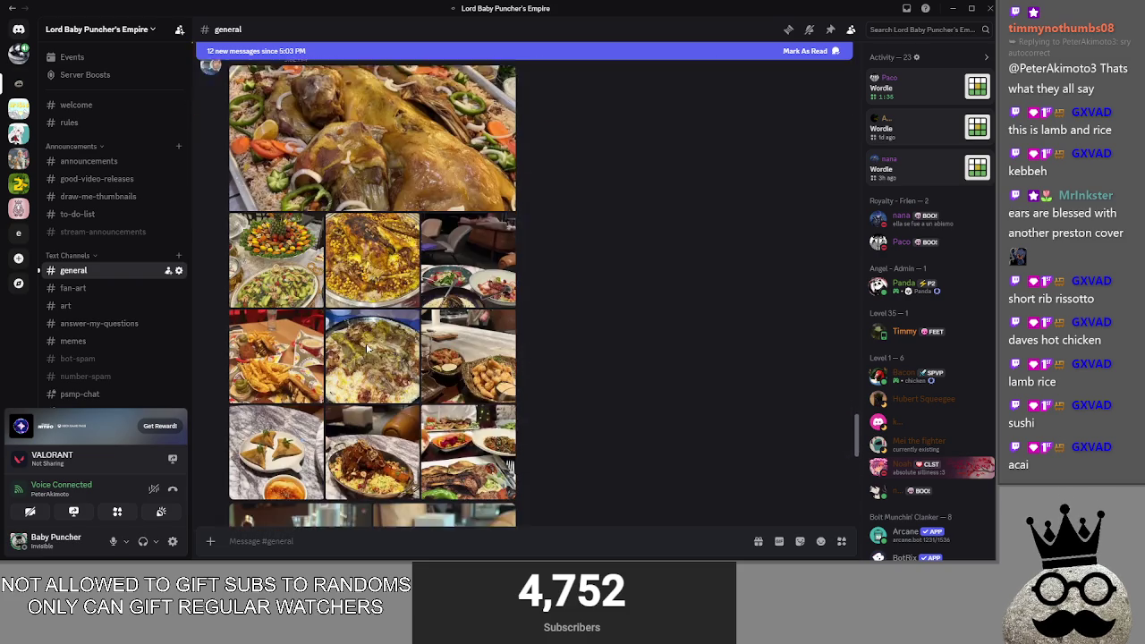
{"action": "scroll", "coordinate": [352, 347], "scroll_direction": "up", "scroll_amount": 3}
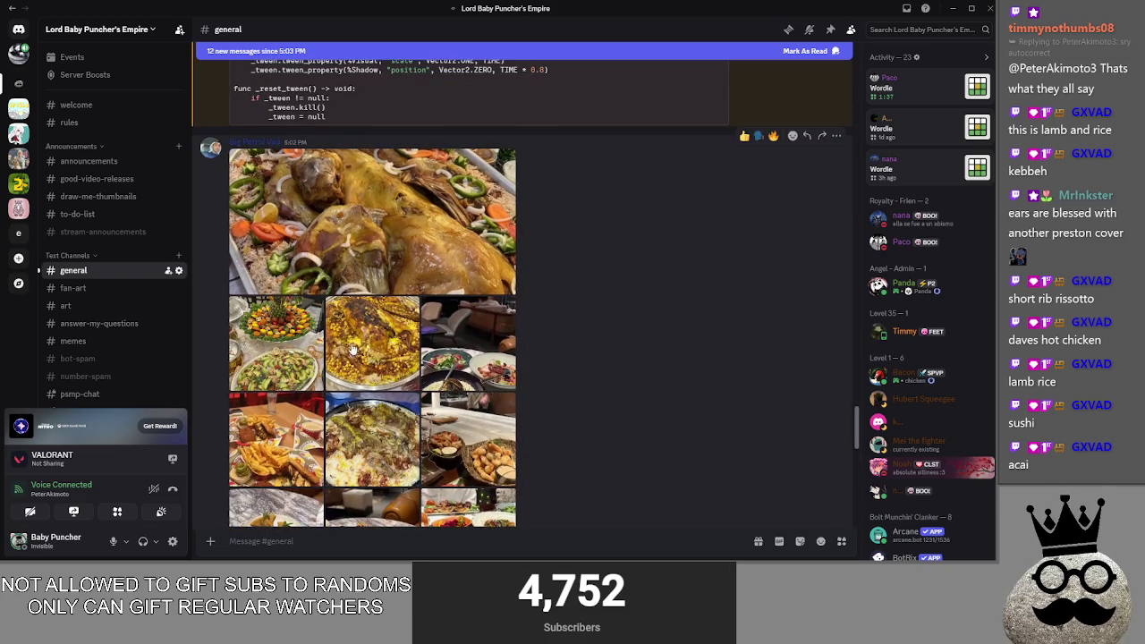
{"action": "scroll", "coordinate": [352, 347], "scroll_direction": "down", "scroll_amount": 2}
Step: End on the fries-and-chicken photo, zooming in and out before closing it
{"action": "left_click", "coordinate": [277, 394]}
{"action": "left_click", "coordinate": [411, 381]}
{"action": "left_click", "coordinate": [537, 383]}
{"action": "left_click", "coordinate": [726, 384]}
{"action": "scroll", "coordinate": [556, 332], "scroll_direction": "down", "scroll_amount": 10}
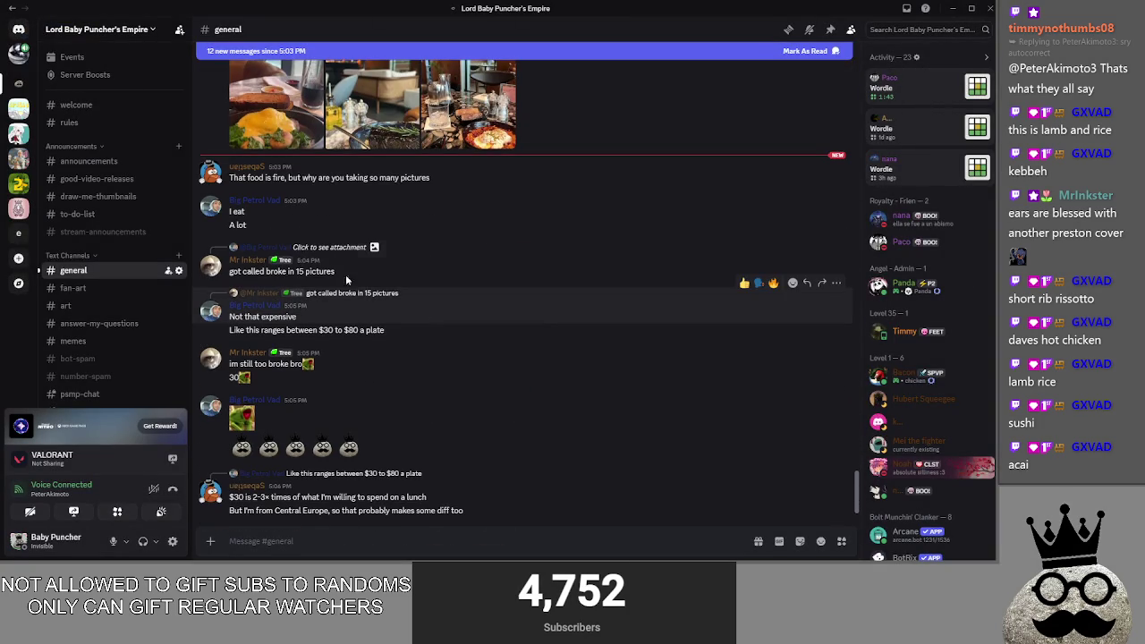
Step: Read the newest #general messages about plate prices and lunch, then minimize Discord
{"action": "scroll", "coordinate": [430, 276], "scroll_direction": "down", "scroll_amount": 1}
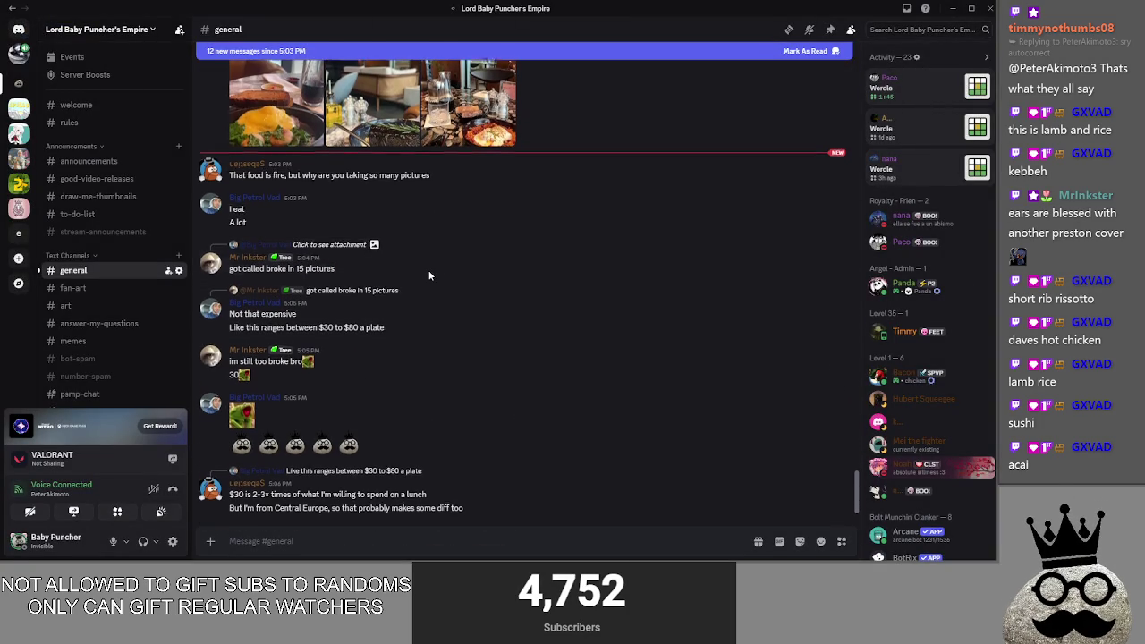
{"action": "left_click", "coordinate": [438, 332]}
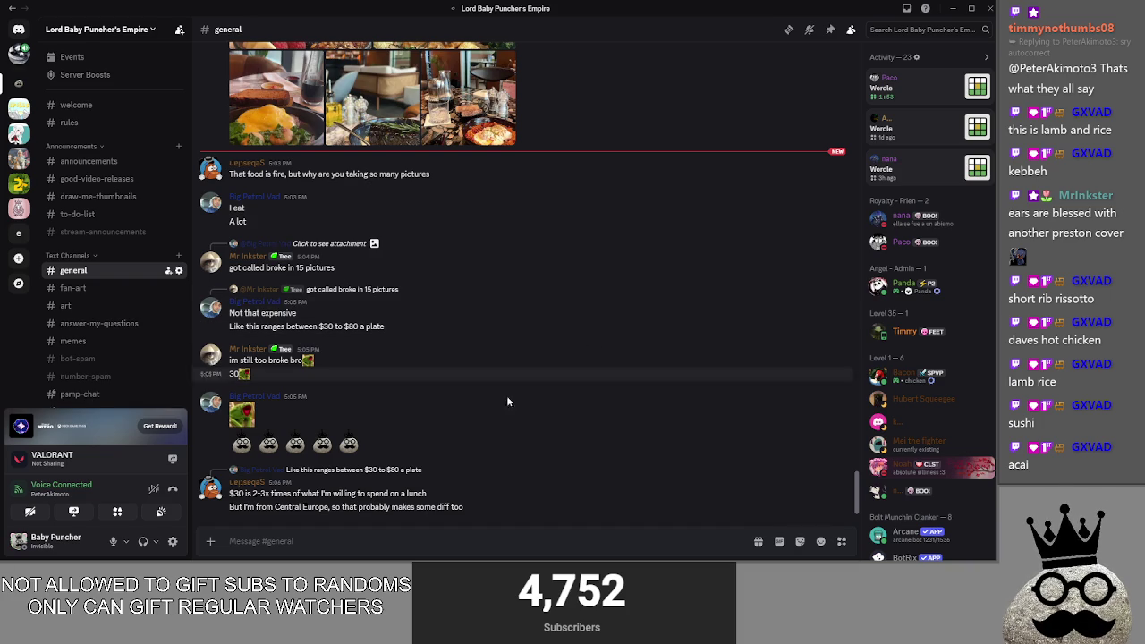
{"action": "left_click", "coordinate": [478, 487]}
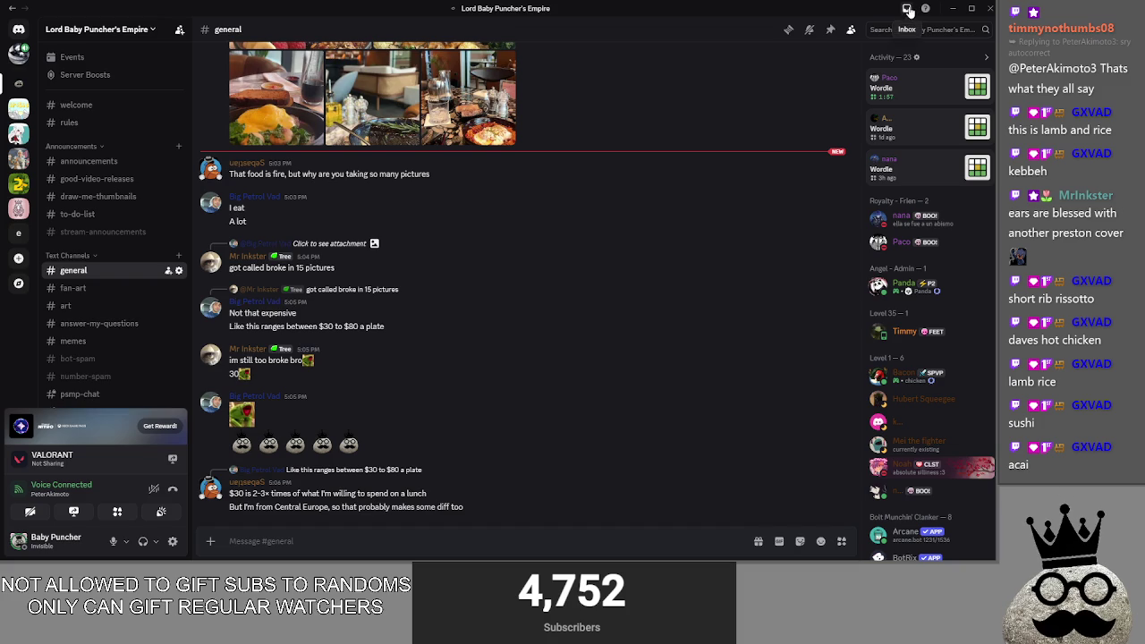
{"action": "left_click", "coordinate": [954, 9]}
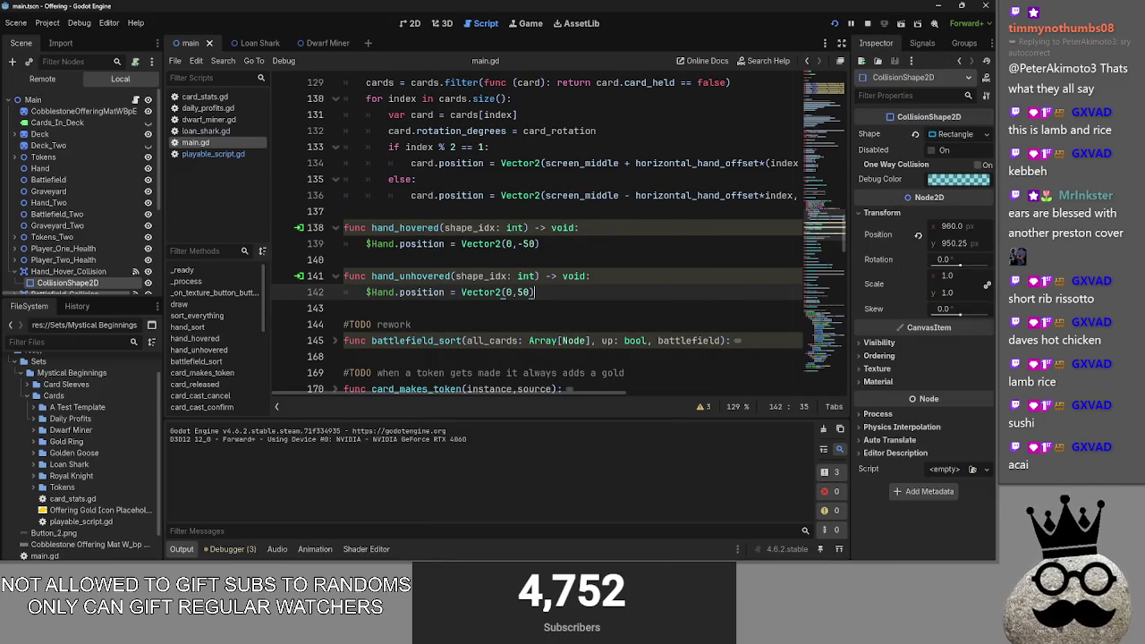
Step: Compare the hand position lines 139 and 142 in main.gd, then run the Offering project
{"action": "left_click", "coordinate": [554, 263]}
{"action": "left_click", "coordinate": [567, 243]}
{"action": "left_click", "coordinate": [547, 267]}
{"action": "left_click", "coordinate": [581, 247]}
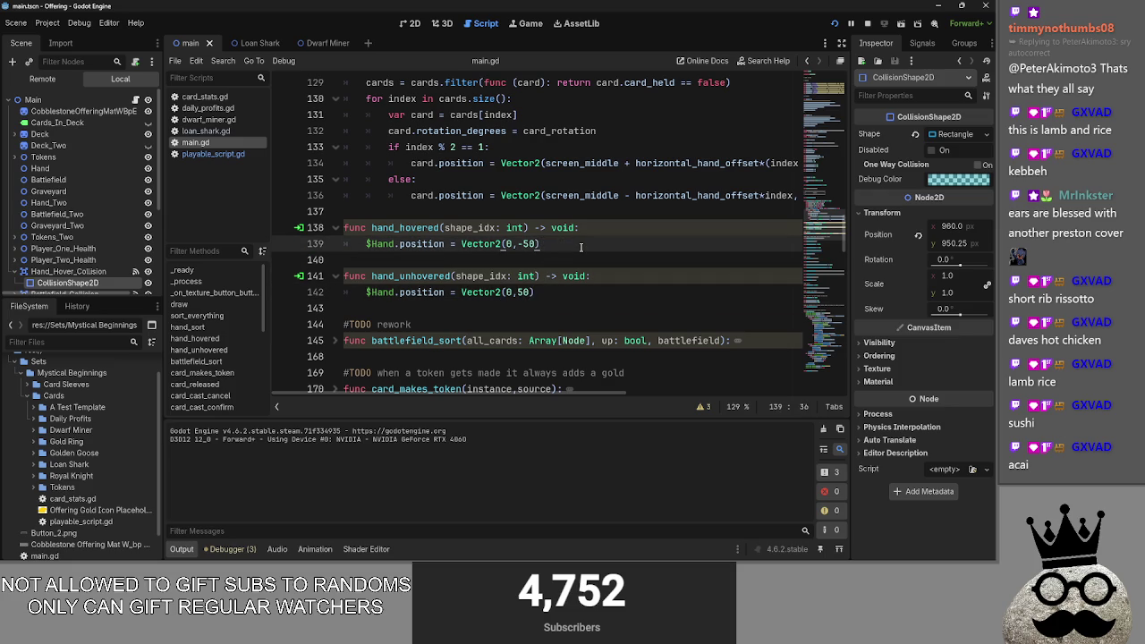
{"action": "left_click", "coordinate": [572, 258]}
{"action": "left_click", "coordinate": [575, 249]}
{"action": "left_click", "coordinate": [571, 285]}
{"action": "left_click", "coordinate": [575, 249]}
{"action": "left_click", "coordinate": [571, 292]}
{"action": "left_click", "coordinate": [575, 249]}
{"action": "left_click", "coordinate": [569, 291]}
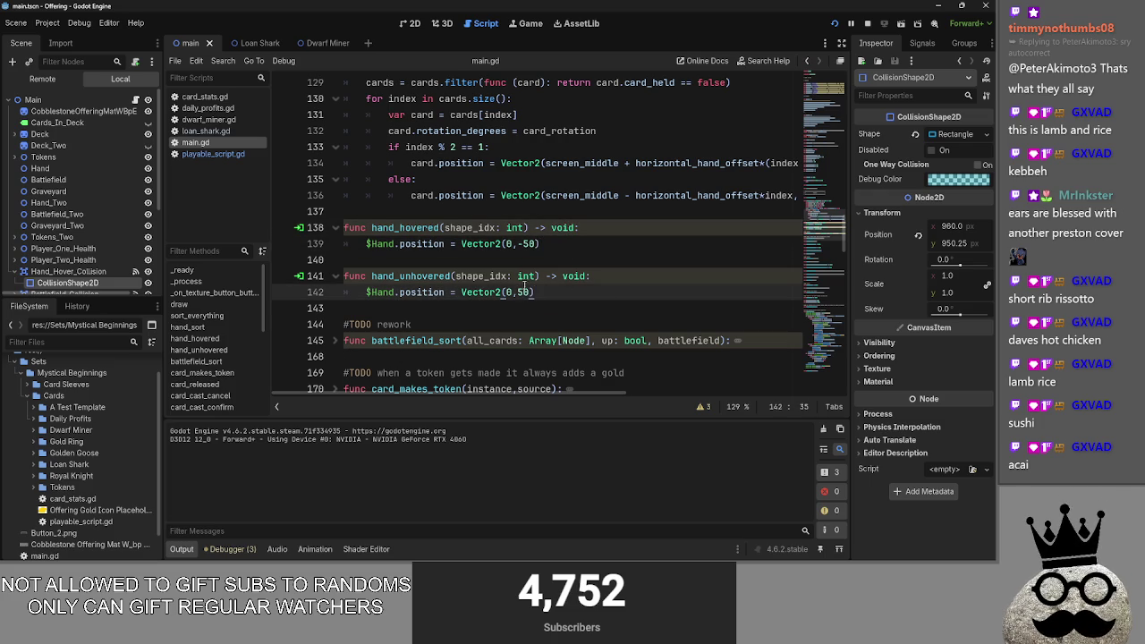
{"action": "left_click", "coordinate": [868, 24]}
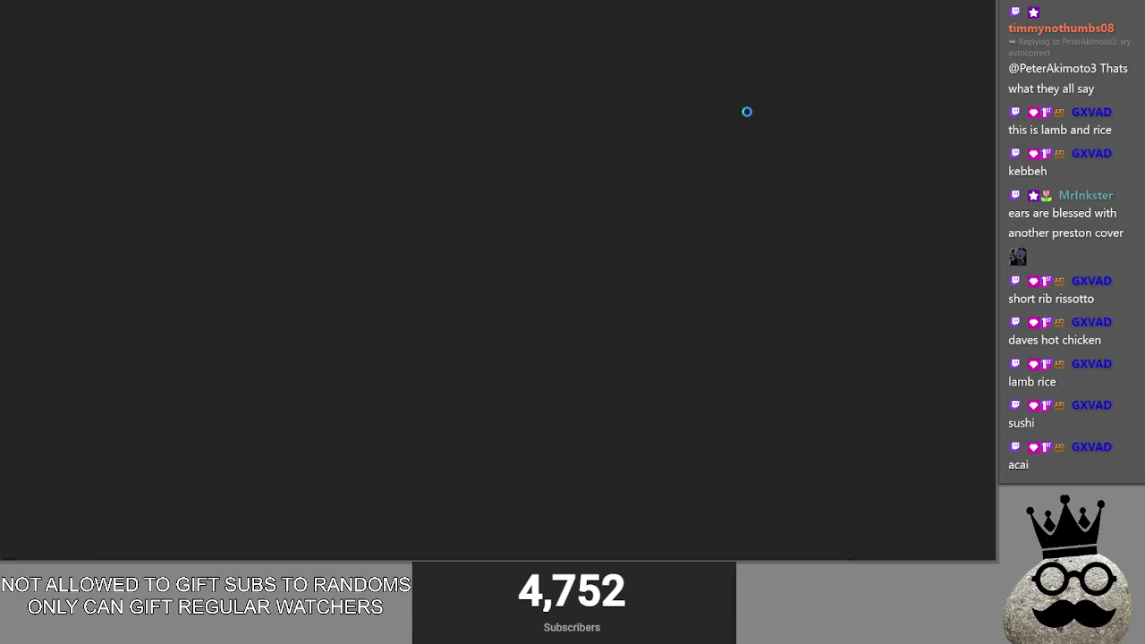
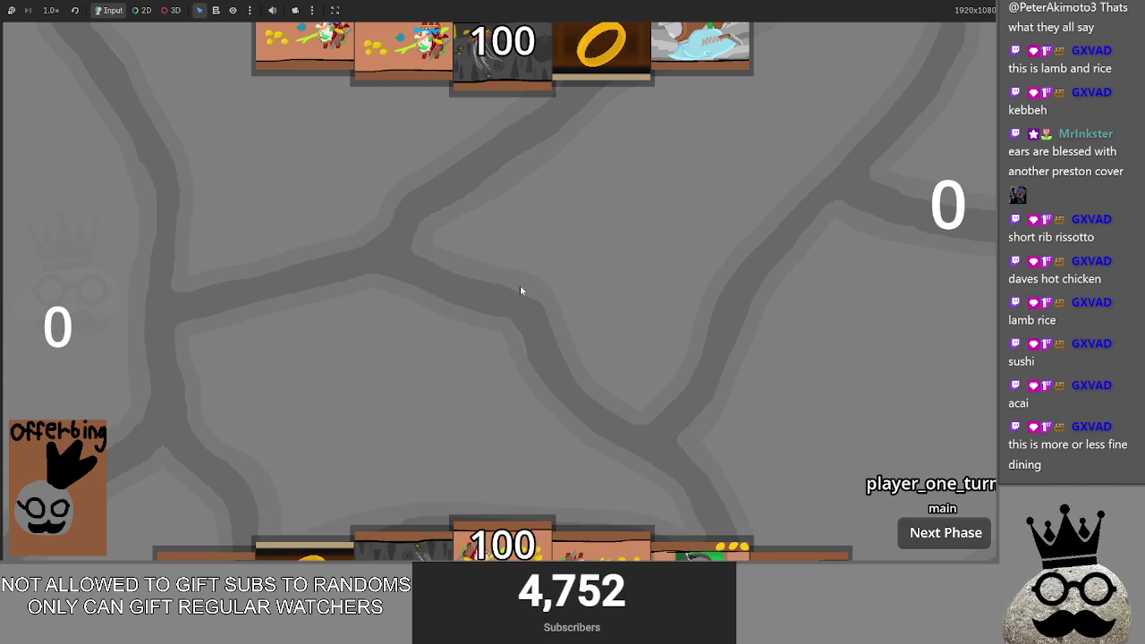
Step: Stop the playtest with F8, check the Offering to-do note in Obsidian, then head for Steam
{"action": "key", "text": "F8"}
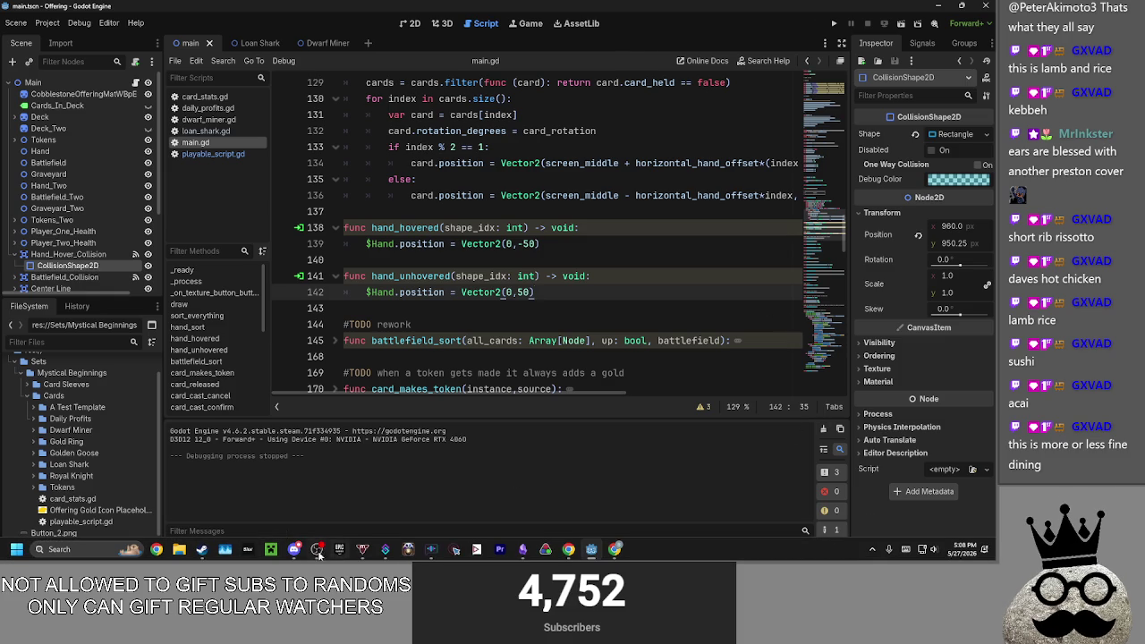
{"action": "left_click", "coordinate": [522, 551]}
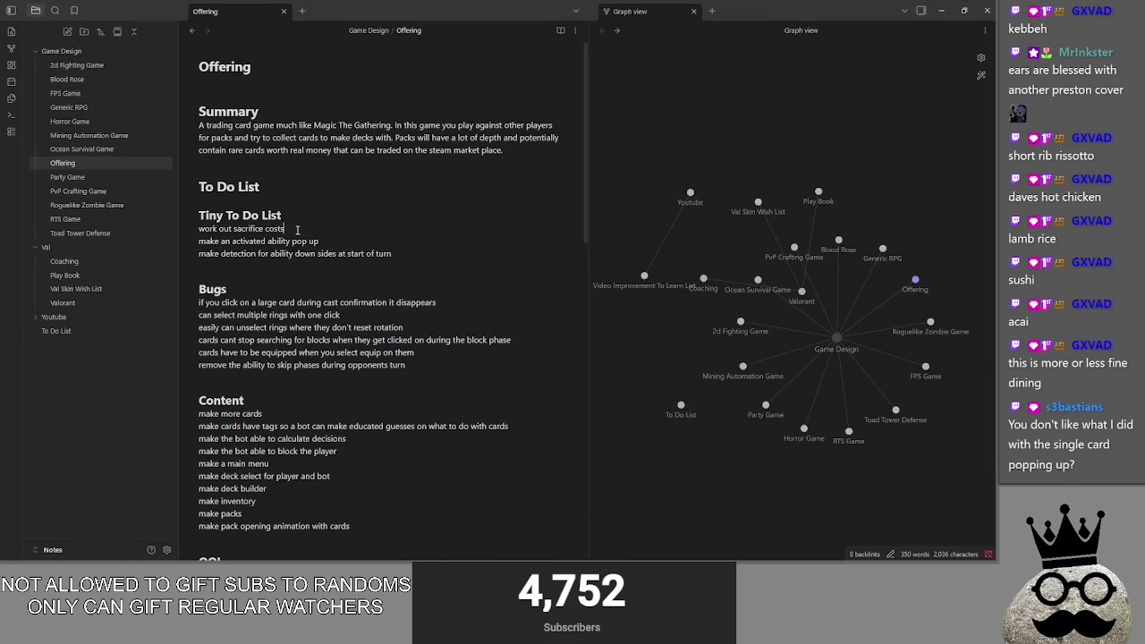
{"action": "left_click", "coordinate": [417, 254]}
{"action": "left_click", "coordinate": [939, 10]}
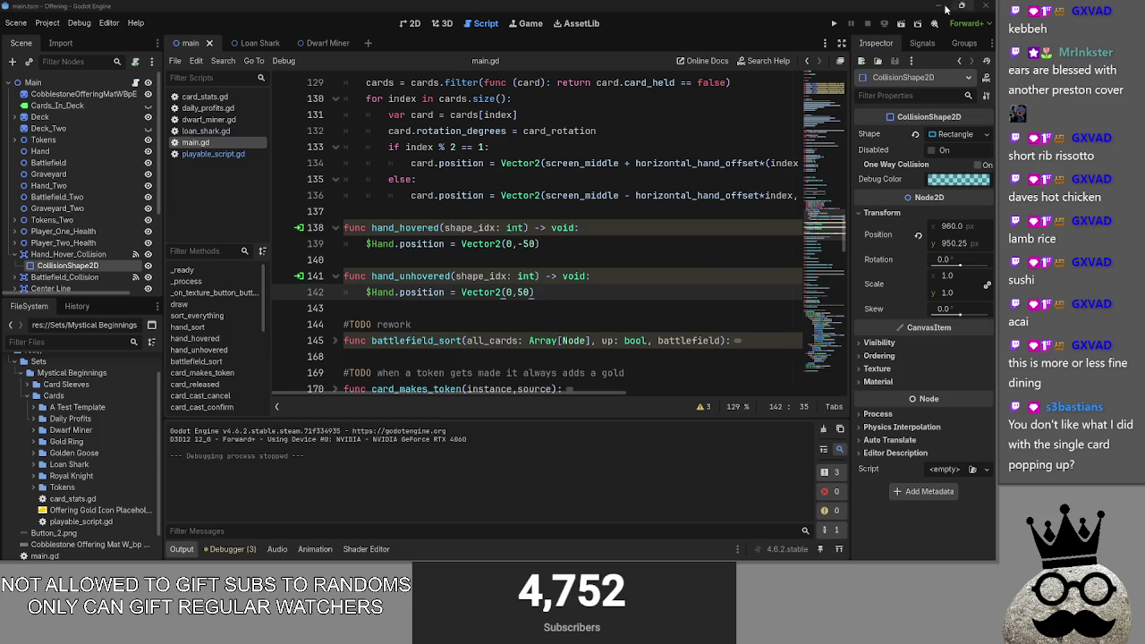
{"action": "key", "text": "alt+Tab"}
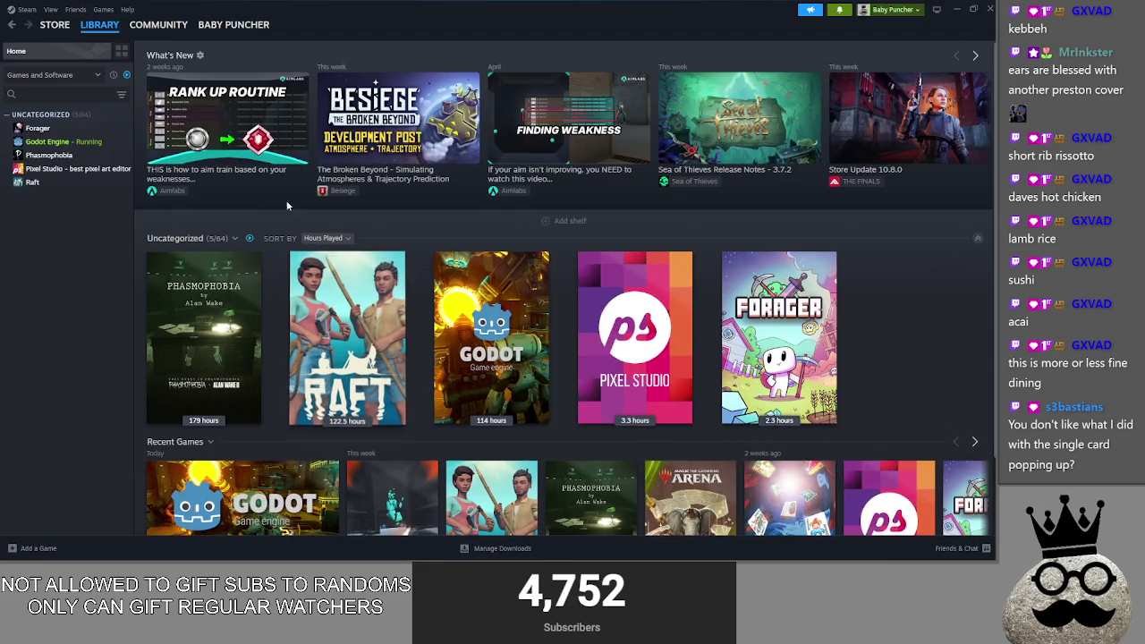
Step: Stop Godot from Steam, dismiss the exit prompt, and close the original Offering editor
{"action": "left_click", "coordinate": [54, 144]}
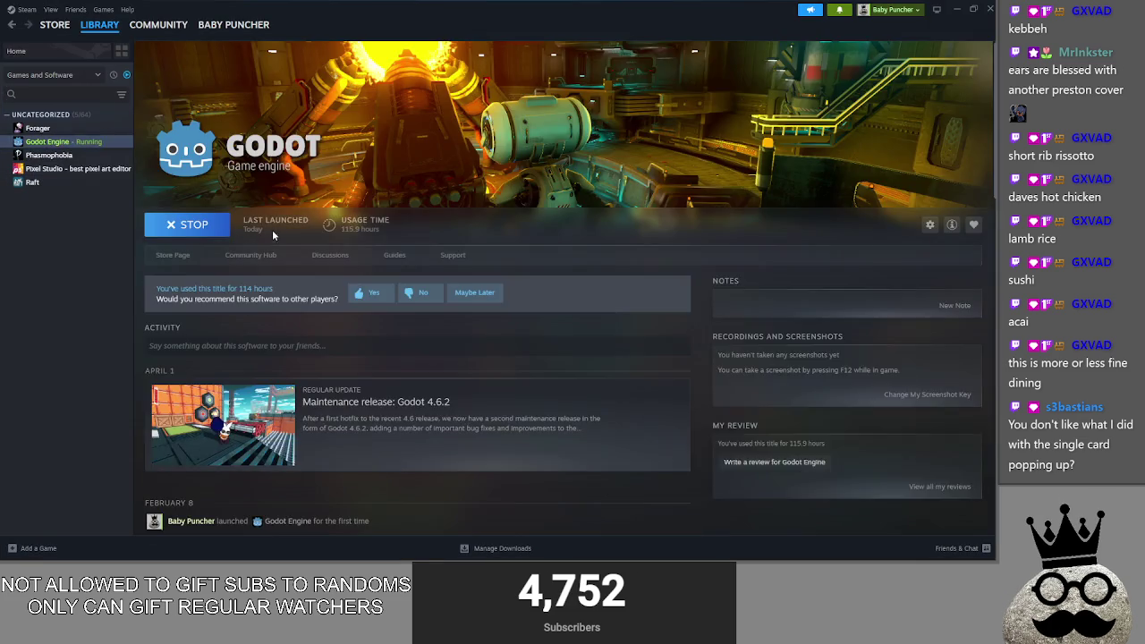
{"action": "left_click", "coordinate": [199, 231]}
{"action": "left_click", "coordinate": [501, 311]}
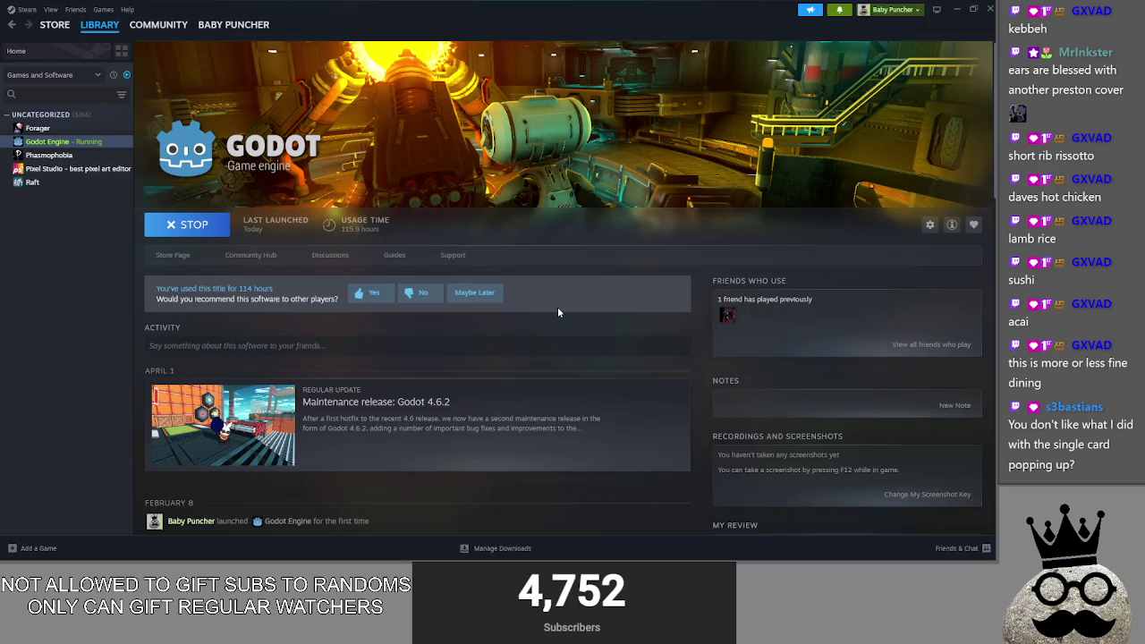
{"action": "key", "text": "alt+Tab"}
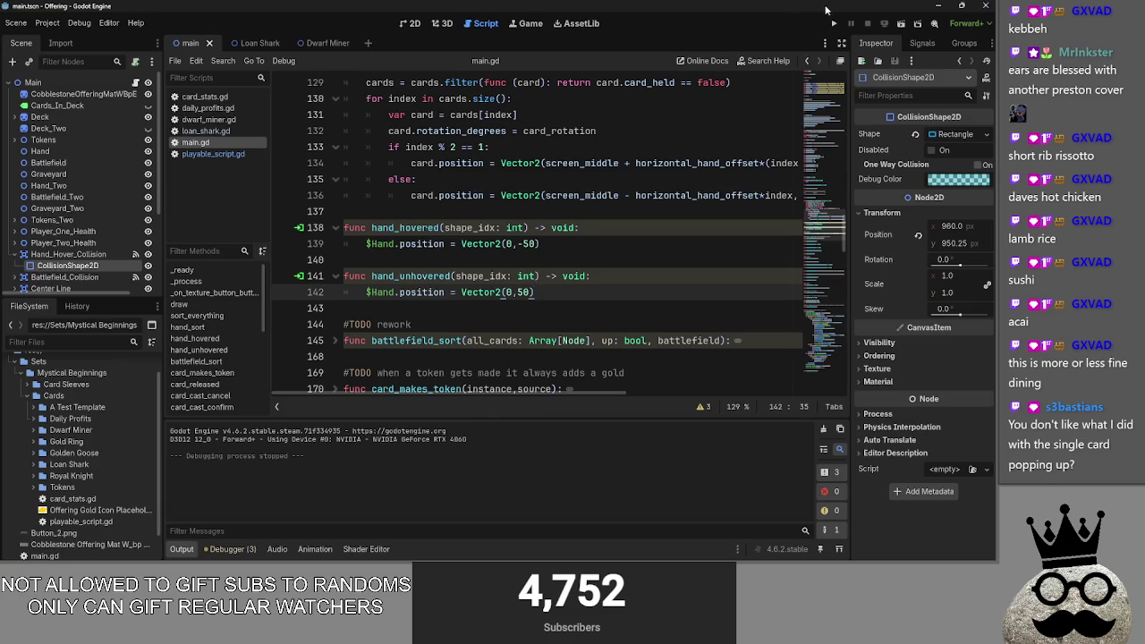
{"action": "left_click", "coordinate": [992, 8]}
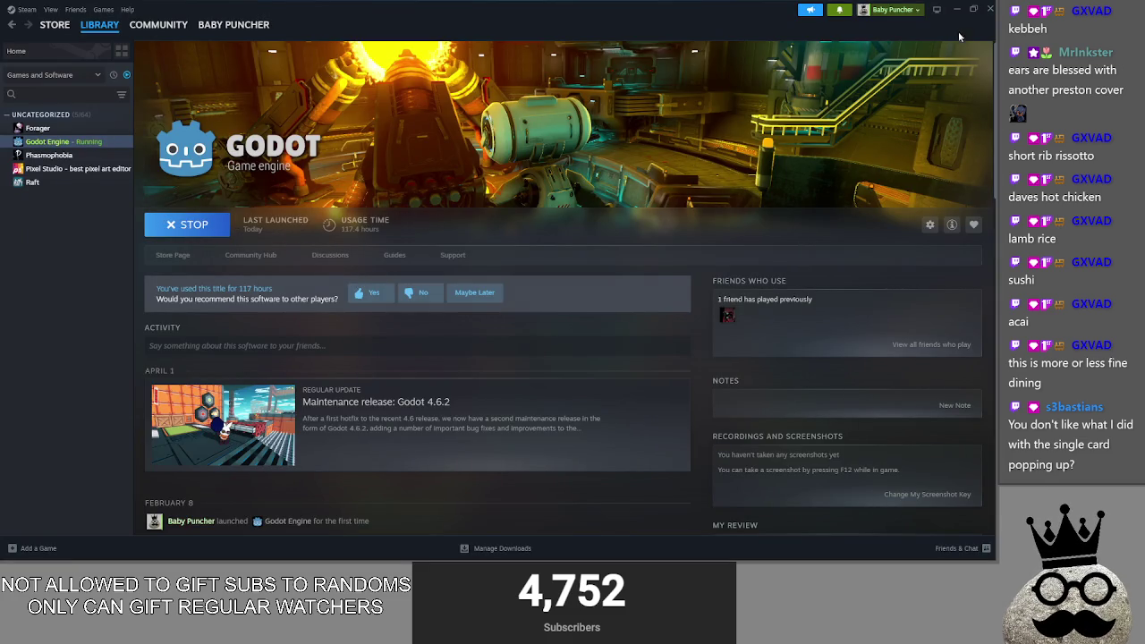
Step: Open the Offering_sebastion_edition project from the Project Manager and run it
{"action": "left_click", "coordinate": [957, 9]}
{"action": "double_click", "coordinate": [437, 190]}
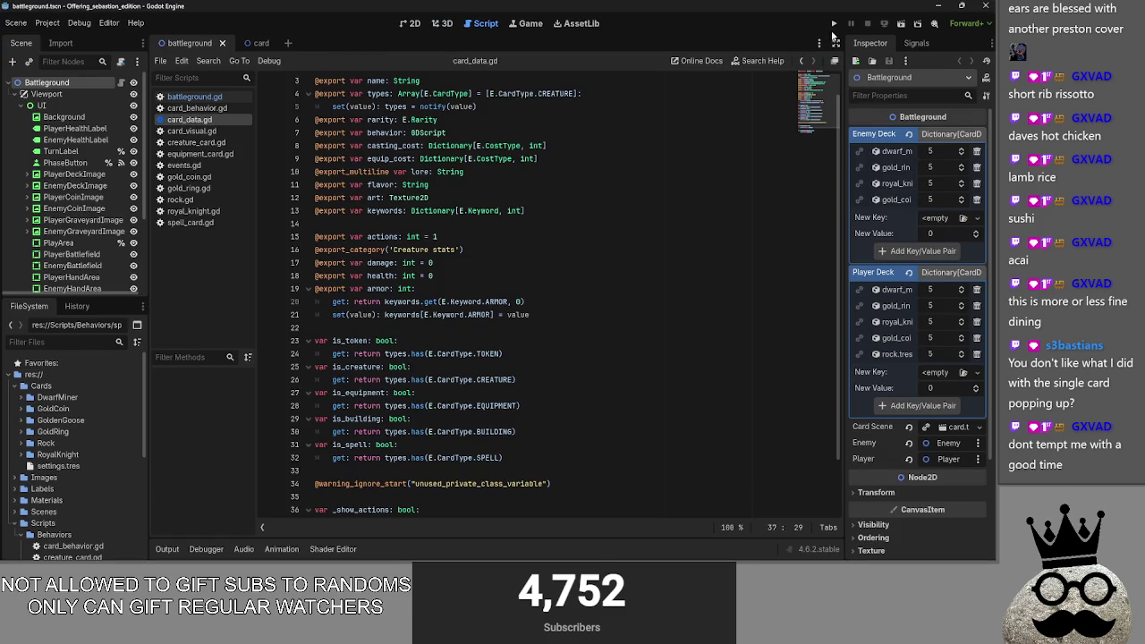
{"action": "left_click", "coordinate": [833, 23]}
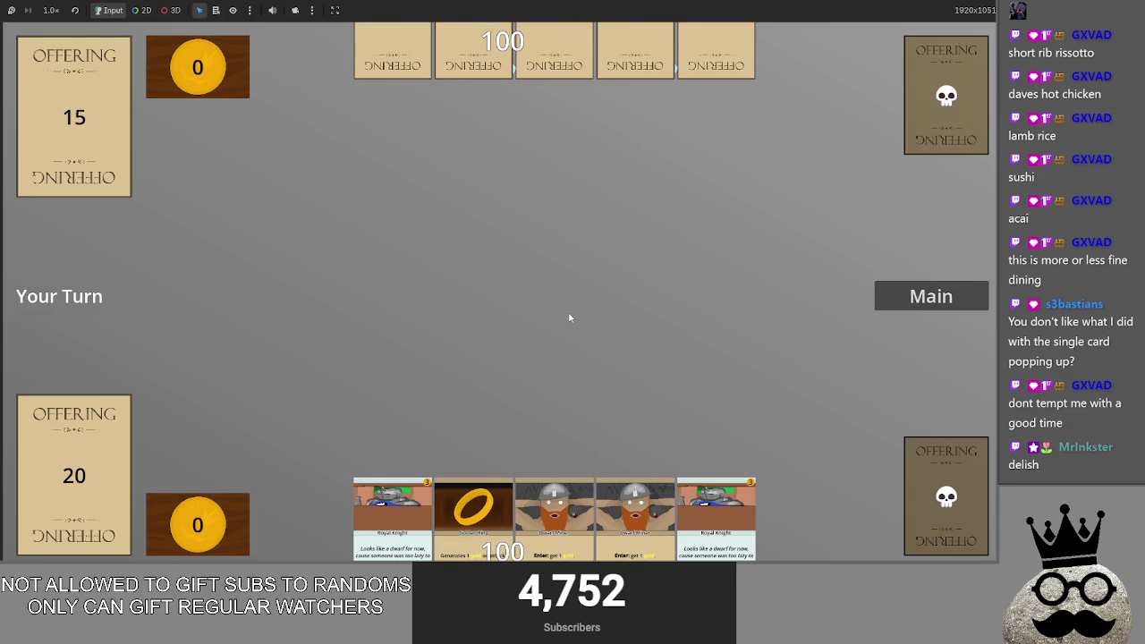
Step: Draw cards from the deck and play the Golden Ring and both Dwarf Miners
{"action": "mouse_move", "coordinate": [712, 509]}
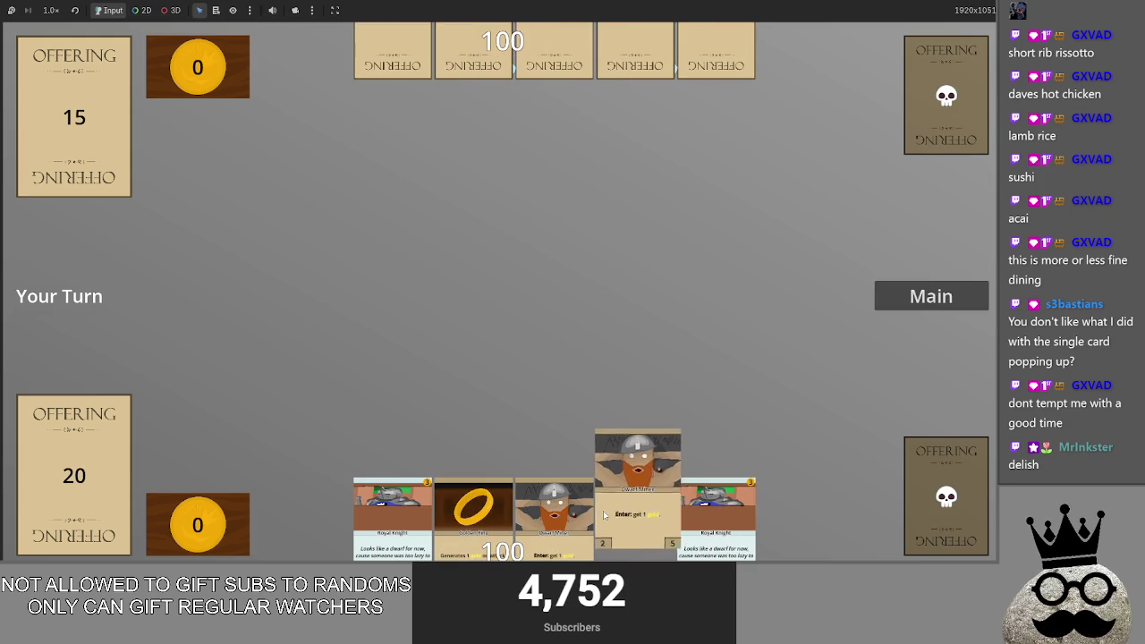
{"action": "left_click", "coordinate": [26, 459]}
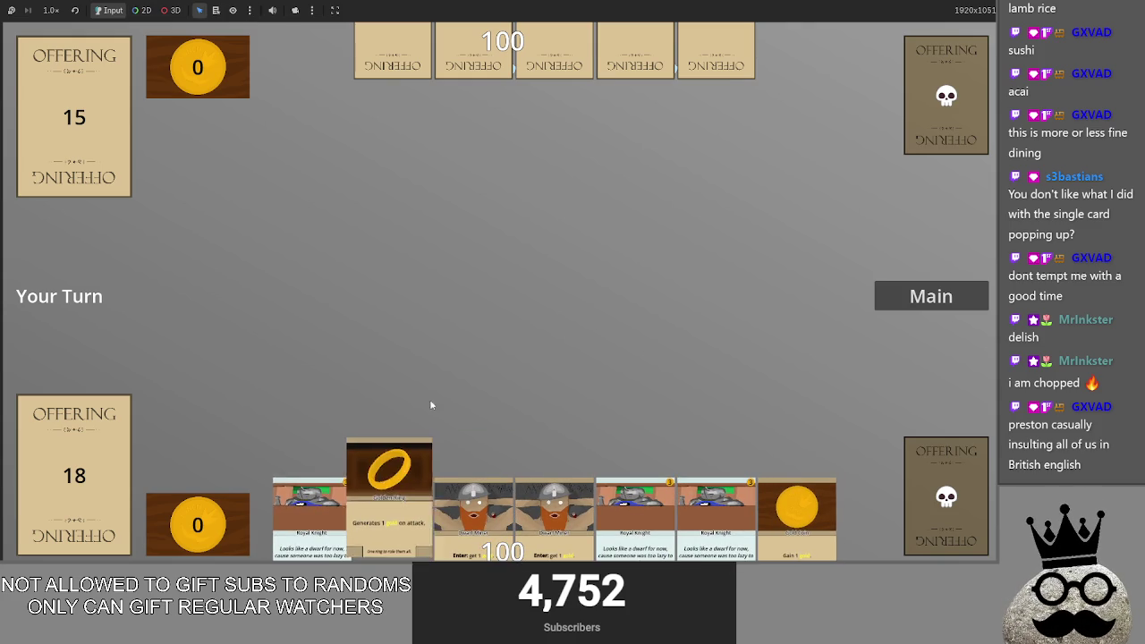
{"action": "left_click_drag", "start_coordinate": [387, 510], "coordinate": [502, 308]}
{"action": "left_click_drag", "start_coordinate": [424, 510], "coordinate": [450, 365]}
{"action": "mouse_move", "coordinate": [475, 510]}
{"action": "left_mouse_down"}
{"action": "mouse_move", "coordinate": [473, 322]}
{"action": "mouse_move", "coordinate": [479, 329]}
{"action": "left_mouse_up"}
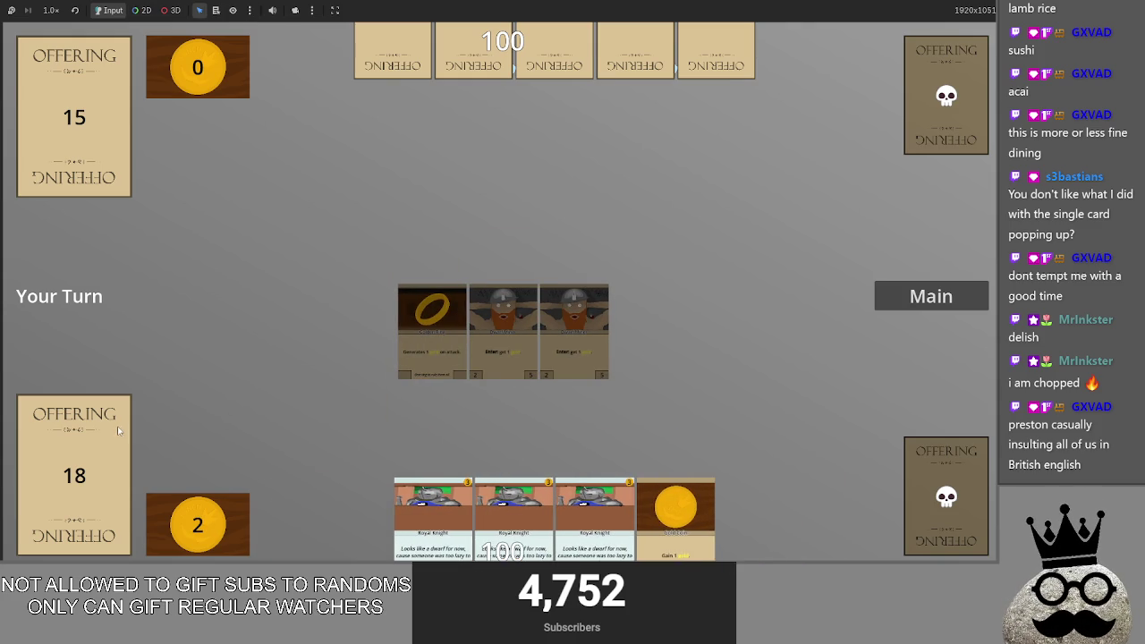
{"action": "left_click", "coordinate": [94, 431]}
Step: Play both Gold Coins and advance from Main to the Attack phase
{"action": "left_click_drag", "start_coordinate": [555, 510], "coordinate": [642, 329]}
{"action": "left_click_drag", "start_coordinate": [593, 501], "coordinate": [590, 331]}
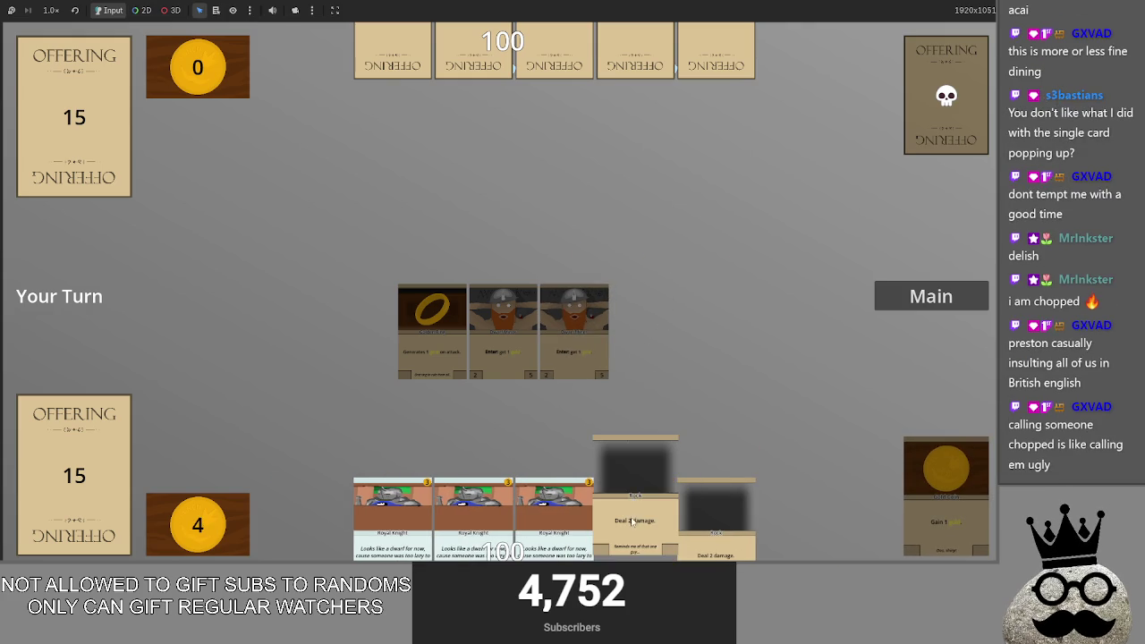
{"action": "left_click", "coordinate": [912, 301]}
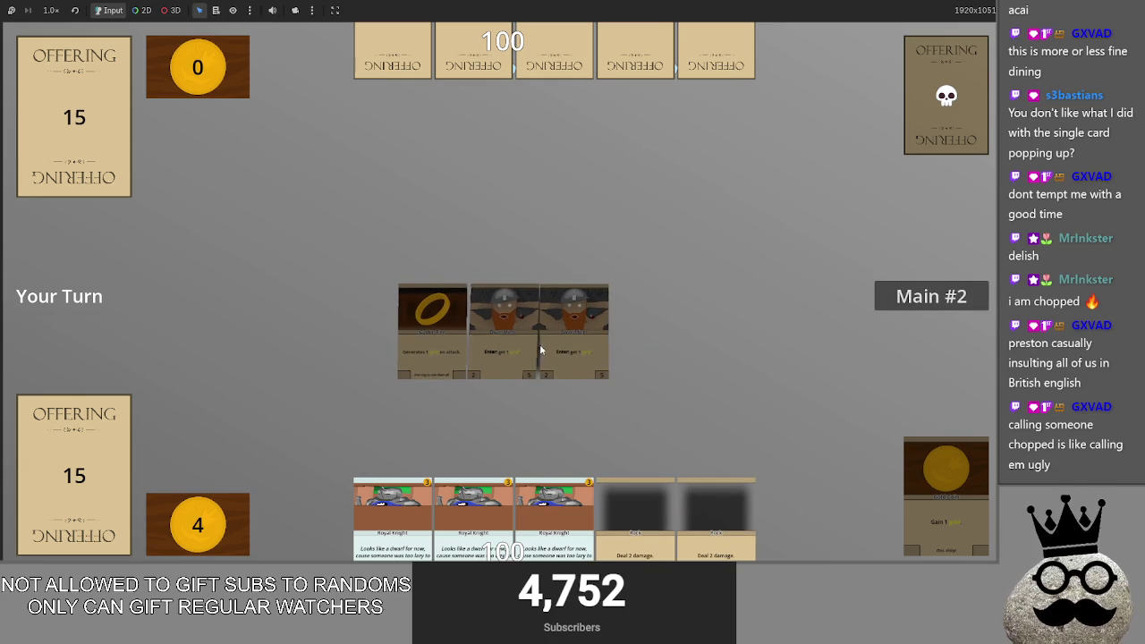
Step: End the turn, then play a Gold Coin and a Royal Knight onto the field
{"action": "left_click", "coordinate": [924, 311]}
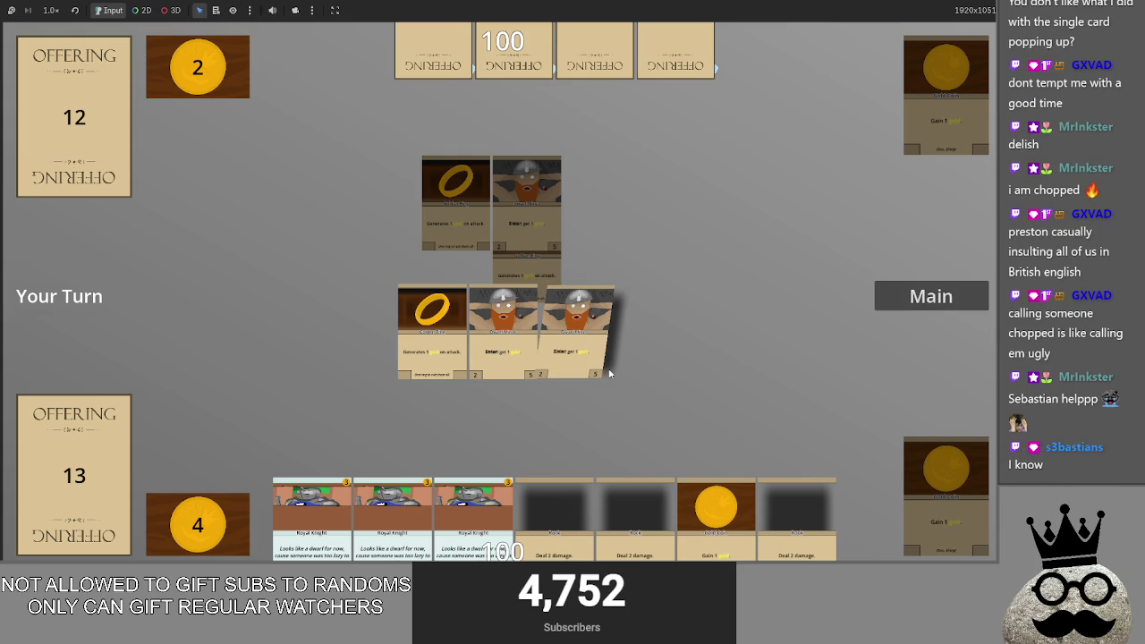
{"action": "mouse_move", "coordinate": [478, 501]}
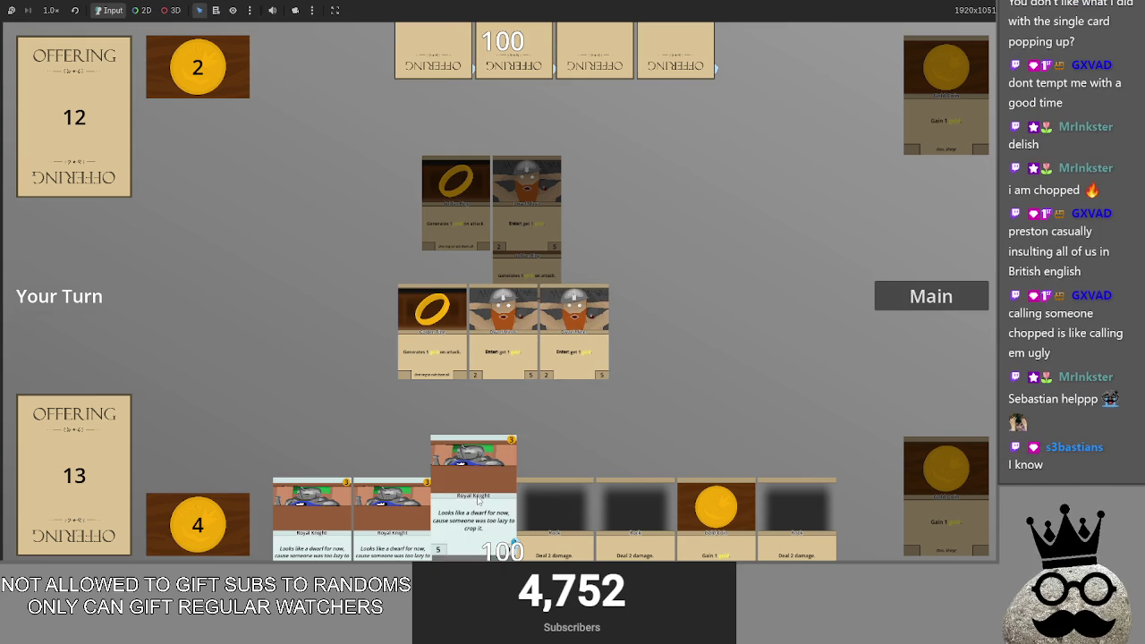
{"action": "mouse_move", "coordinate": [478, 501]}
{"action": "left_mouse_down"}
{"action": "mouse_move", "coordinate": [666, 367]}
{"action": "mouse_move", "coordinate": [677, 344]}
{"action": "mouse_move", "coordinate": [471, 509]}
{"action": "left_mouse_up"}
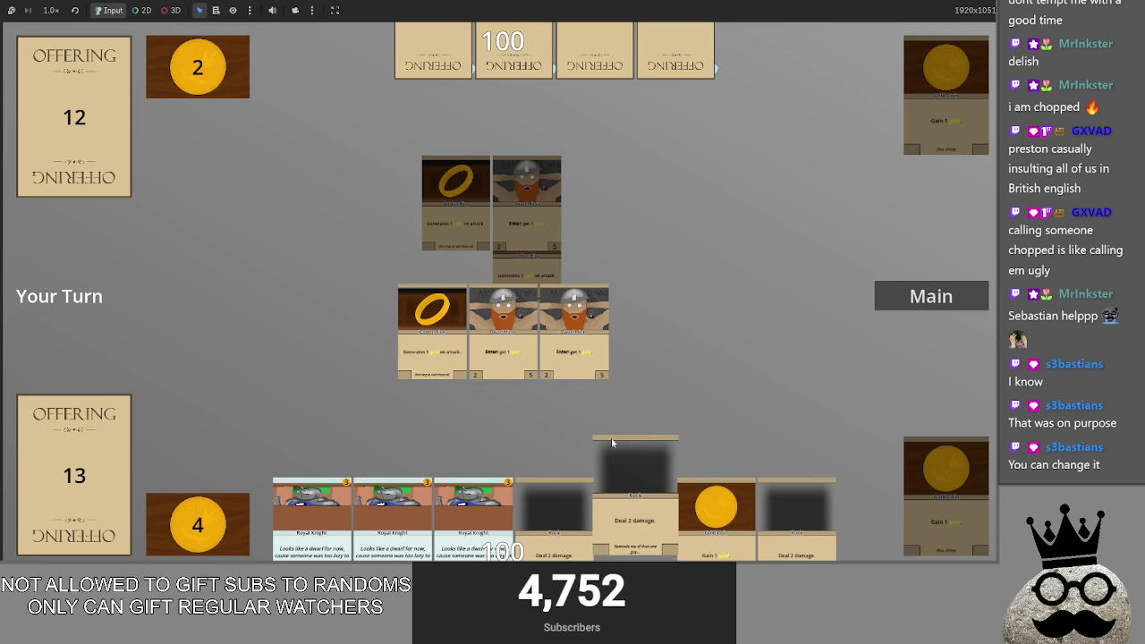
{"action": "left_click", "coordinate": [716, 488]}
{"action": "left_click", "coordinate": [529, 439]}
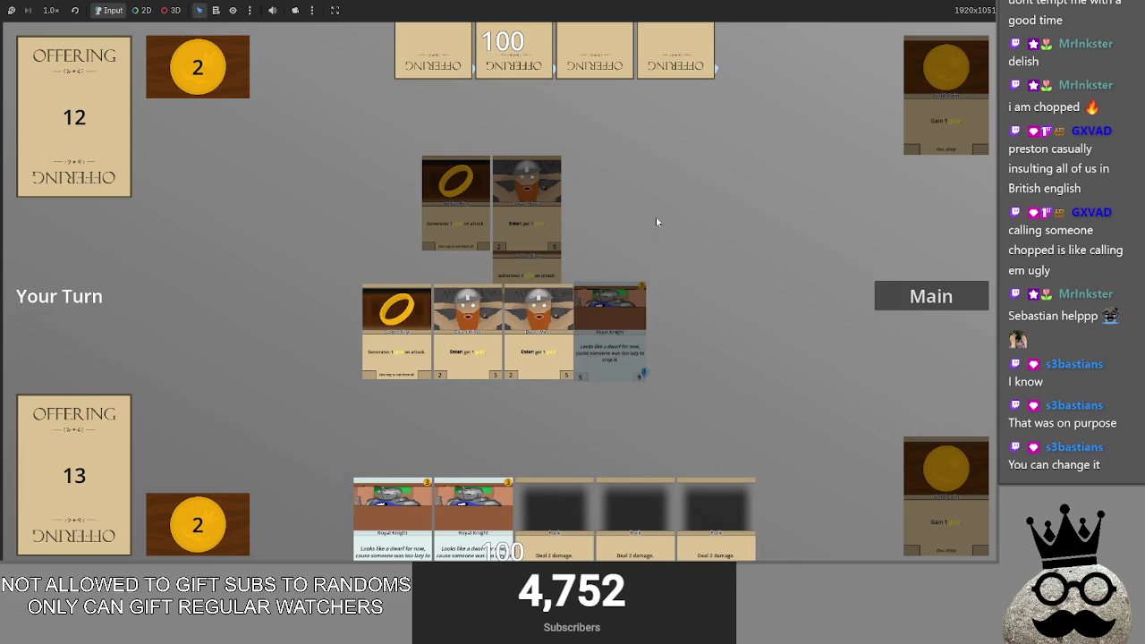
{"action": "left_click", "coordinate": [111, 462]}
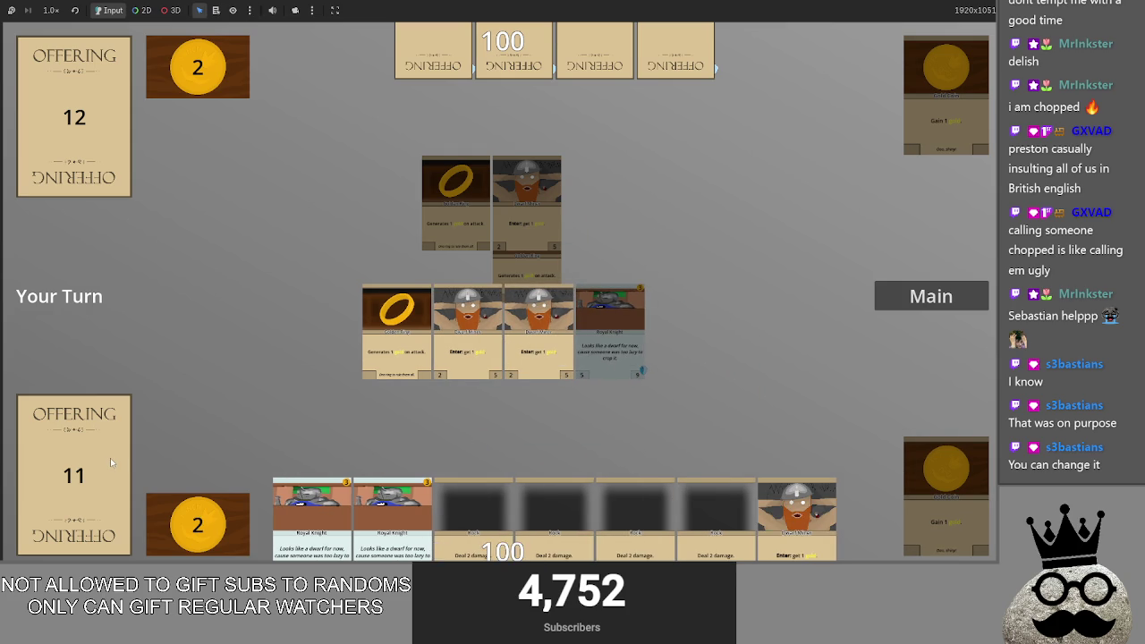
Step: Try repeatedly to play the Dwarf Miner onto the board
{"action": "left_click", "coordinate": [761, 524]}
{"action": "mouse_move", "coordinate": [794, 502]}
{"action": "left_mouse_down"}
{"action": "mouse_move", "coordinate": [820, 370]}
{"action": "mouse_move", "coordinate": [786, 259]}
{"action": "mouse_move", "coordinate": [823, 528]}
{"action": "left_mouse_up"}
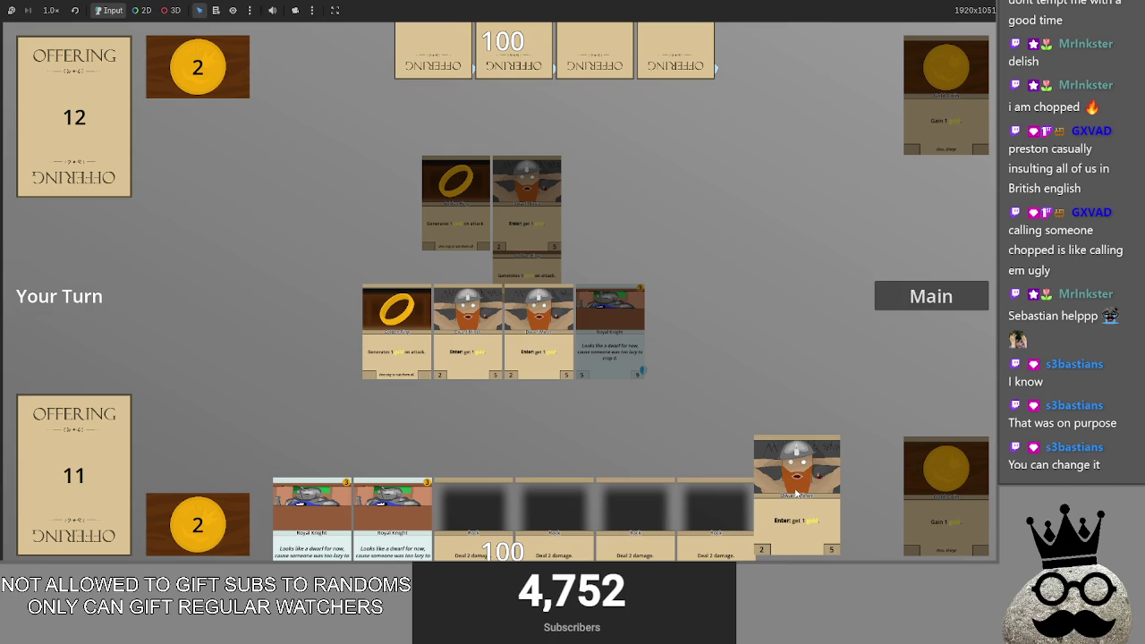
{"action": "mouse_move", "coordinate": [797, 489]}
{"action": "left_mouse_down"}
{"action": "mouse_move", "coordinate": [779, 297]}
{"action": "mouse_move", "coordinate": [702, 273]}
{"action": "mouse_move", "coordinate": [692, 198]}
{"action": "mouse_move", "coordinate": [777, 371]}
{"action": "mouse_move", "coordinate": [781, 508]}
{"action": "left_mouse_up"}
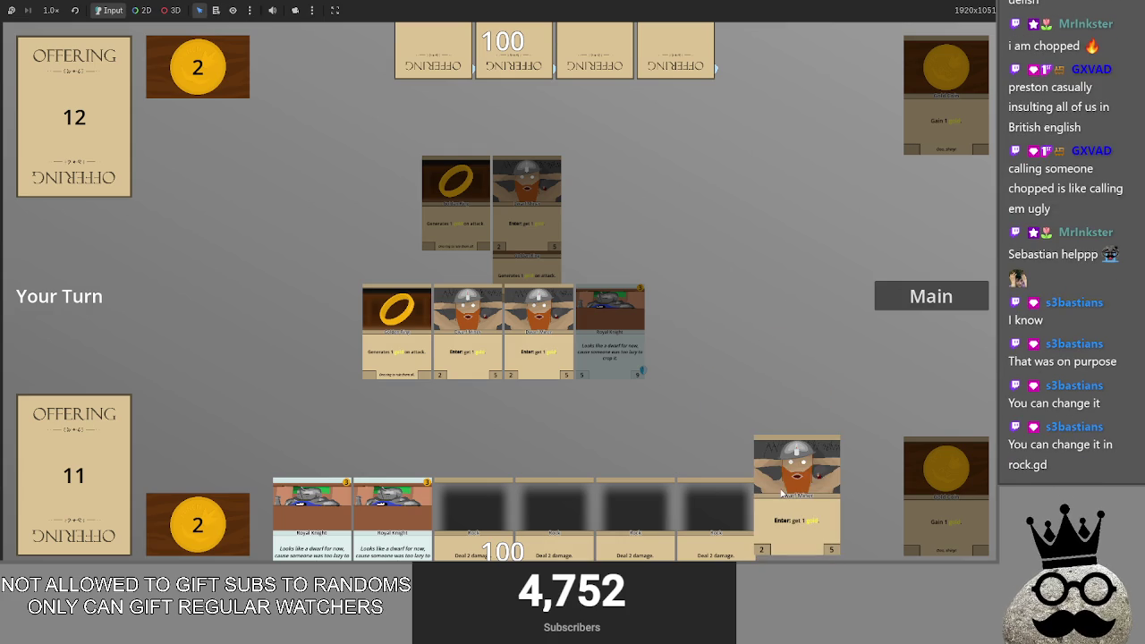
{"action": "mouse_move", "coordinate": [783, 487]}
{"action": "left_mouse_down"}
{"action": "mouse_move", "coordinate": [719, 304]}
{"action": "mouse_move", "coordinate": [711, 313]}
{"action": "left_mouse_up"}
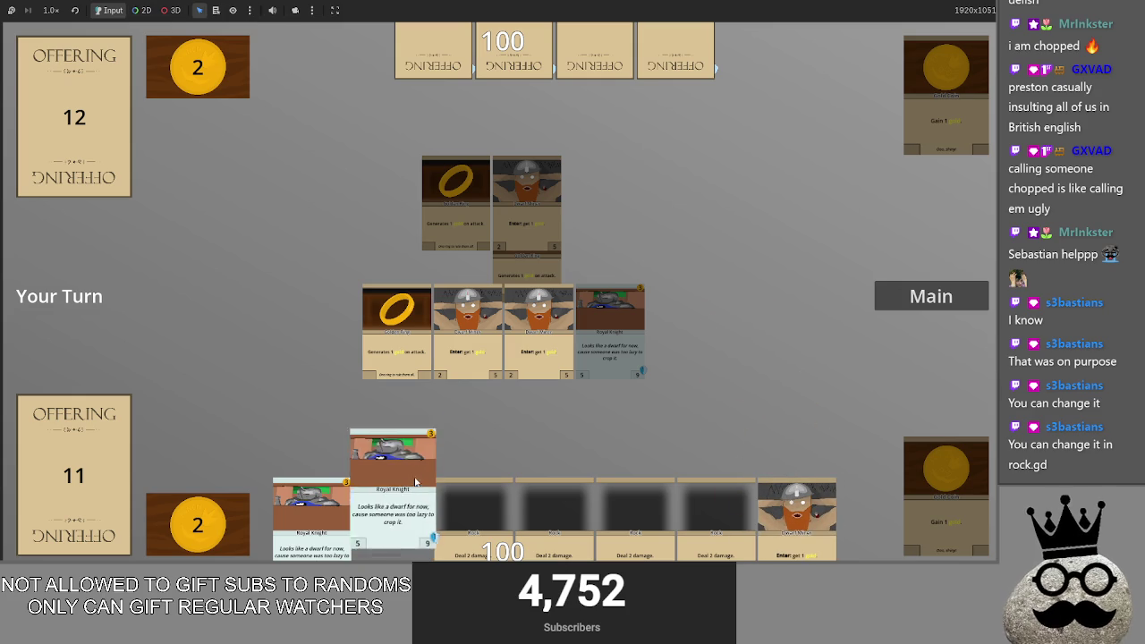
{"action": "key", "text": "alt+Tab"}
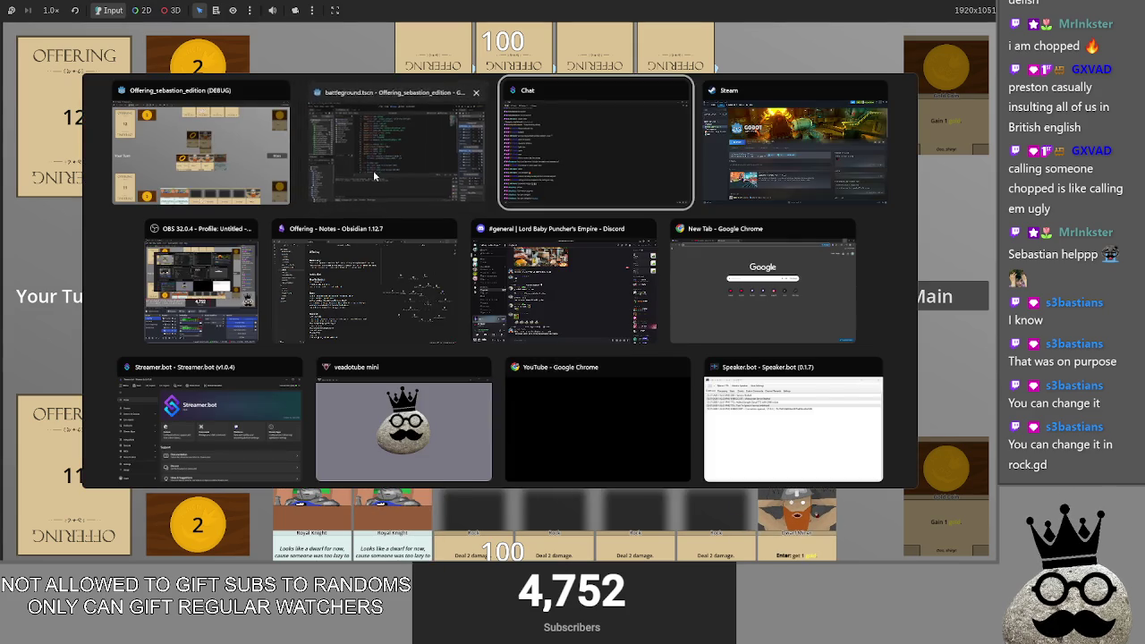
Step: In the collaborator's editor, inspect the Rock card's rock.gd script and rock.tres resource
{"action": "left_click", "coordinate": [374, 170]}
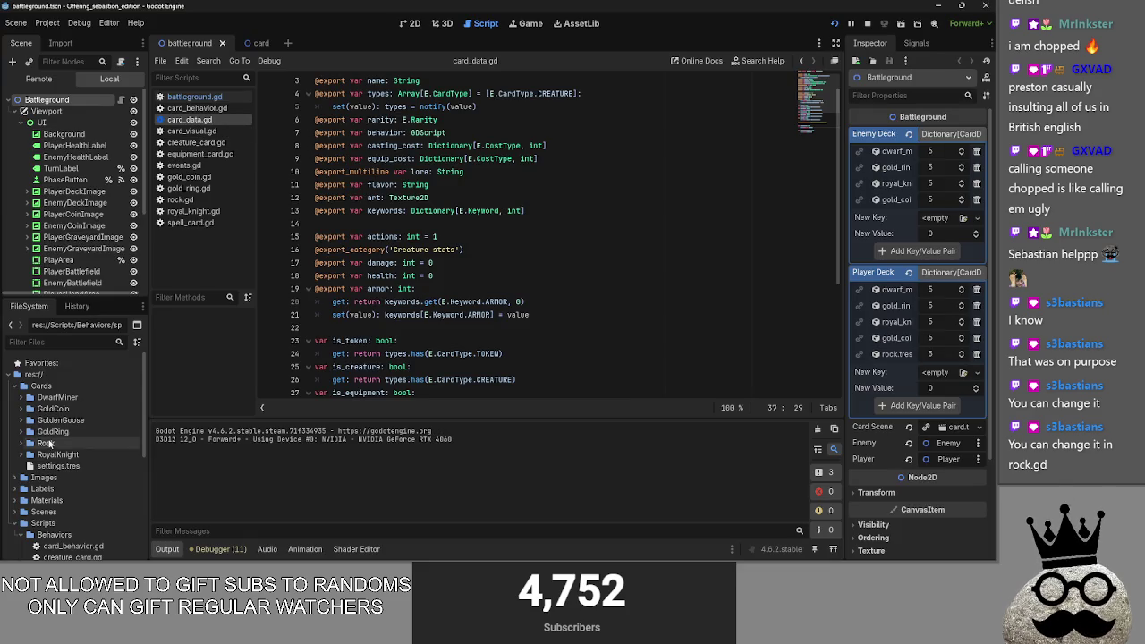
{"action": "left_click", "coordinate": [21, 443]}
{"action": "double_click", "coordinate": [58, 455]}
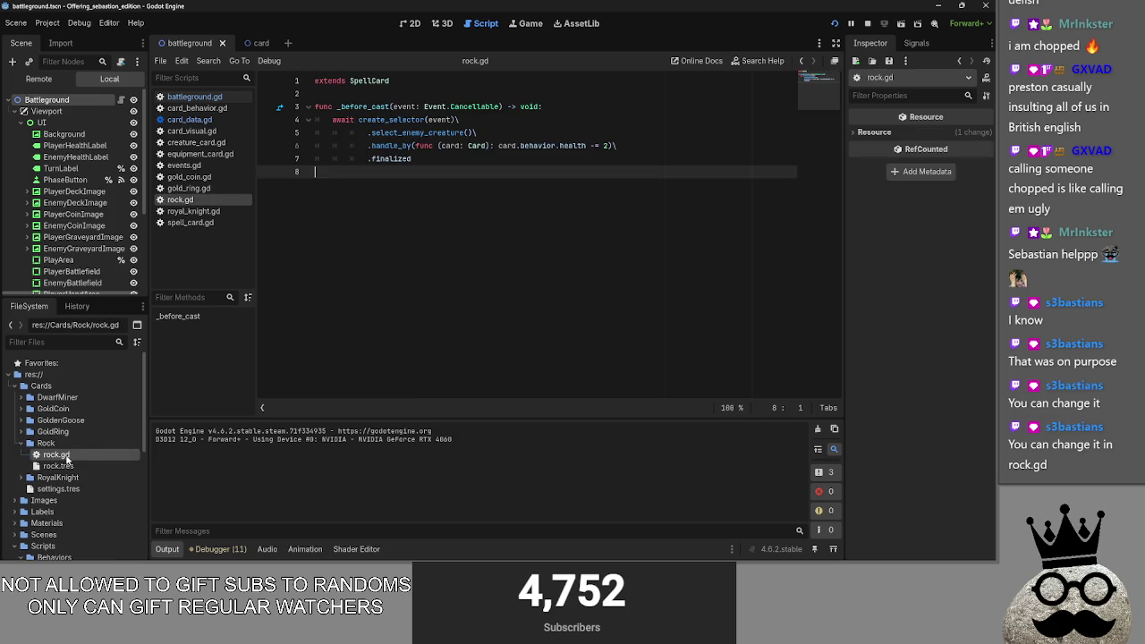
{"action": "left_click", "coordinate": [83, 470]}
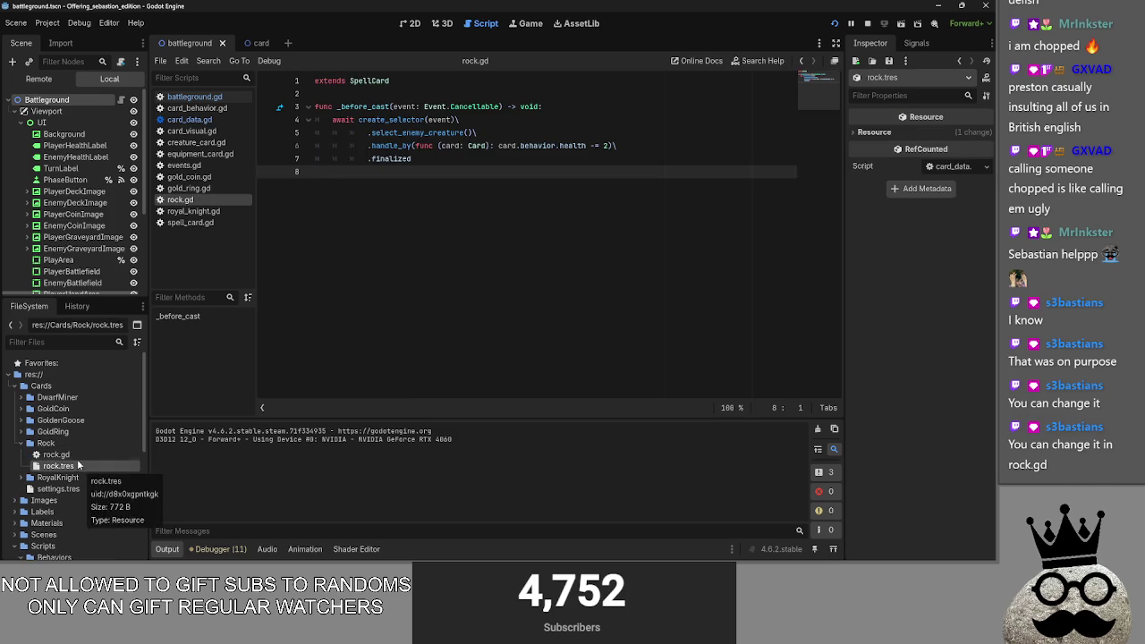
{"action": "left_click", "coordinate": [411, 165]}
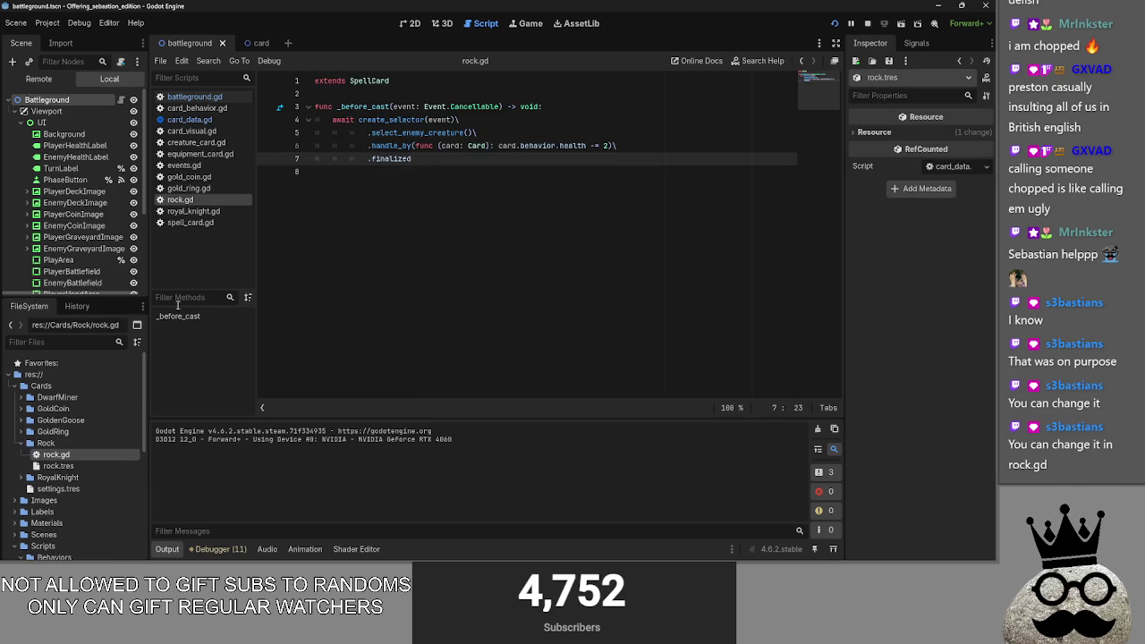
{"action": "left_click", "coordinate": [56, 454]}
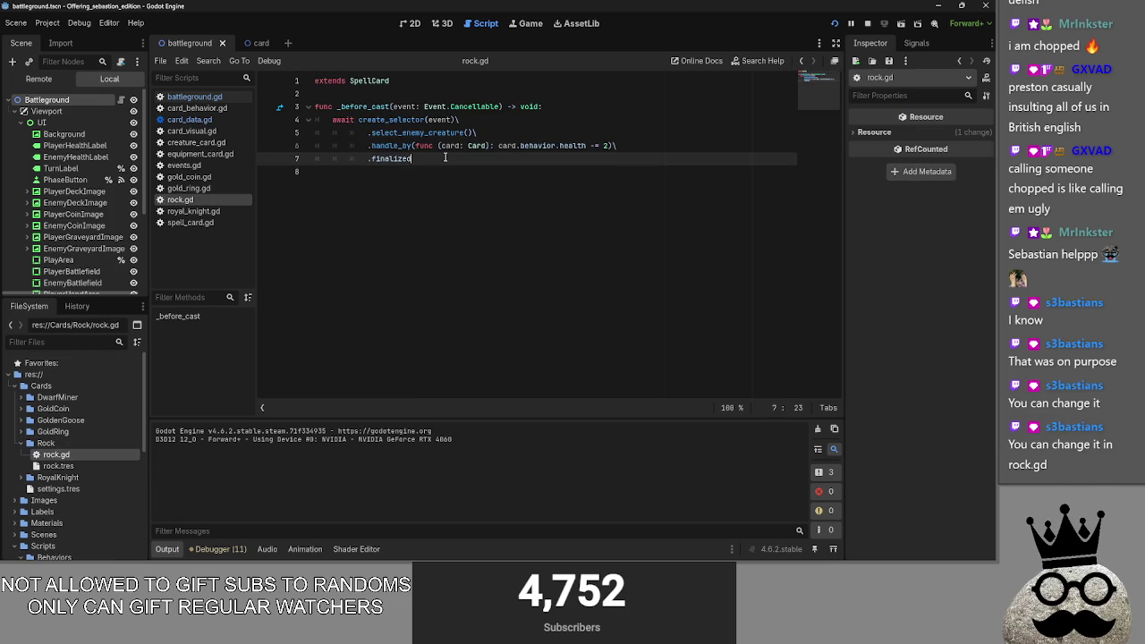
{"action": "left_click", "coordinate": [375, 133]}
Step: Read through the gold_ring.gd, gold_coin.gd and events.gd scripts
{"action": "left_click", "coordinate": [183, 119]}
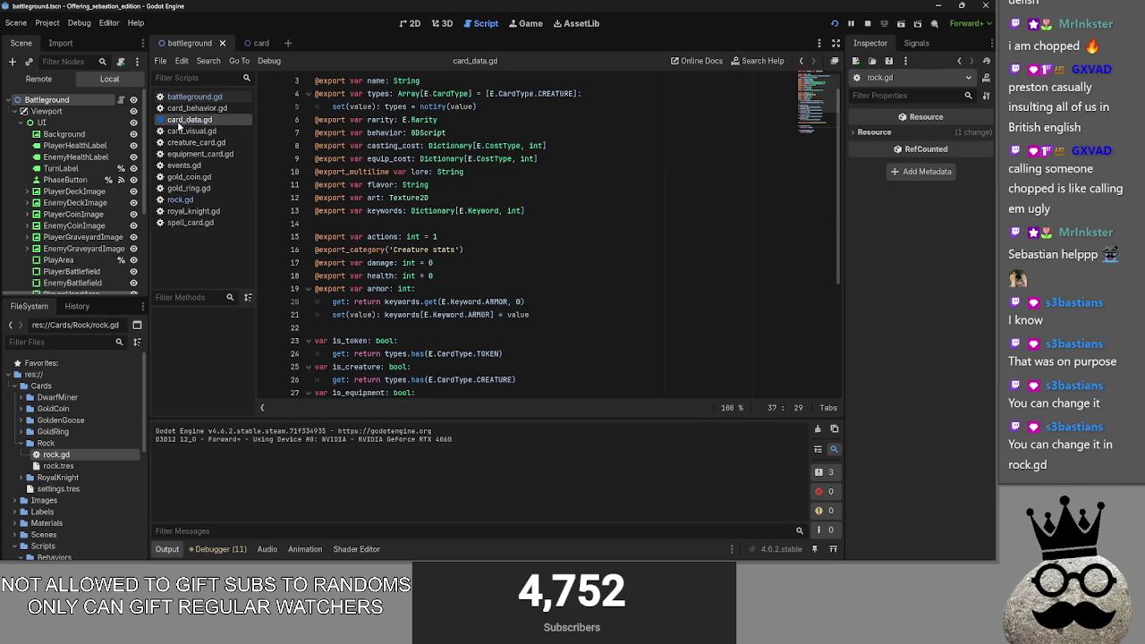
{"action": "left_click", "coordinate": [187, 211]}
{"action": "left_click", "coordinate": [192, 189]}
{"action": "left_click", "coordinate": [194, 178]}
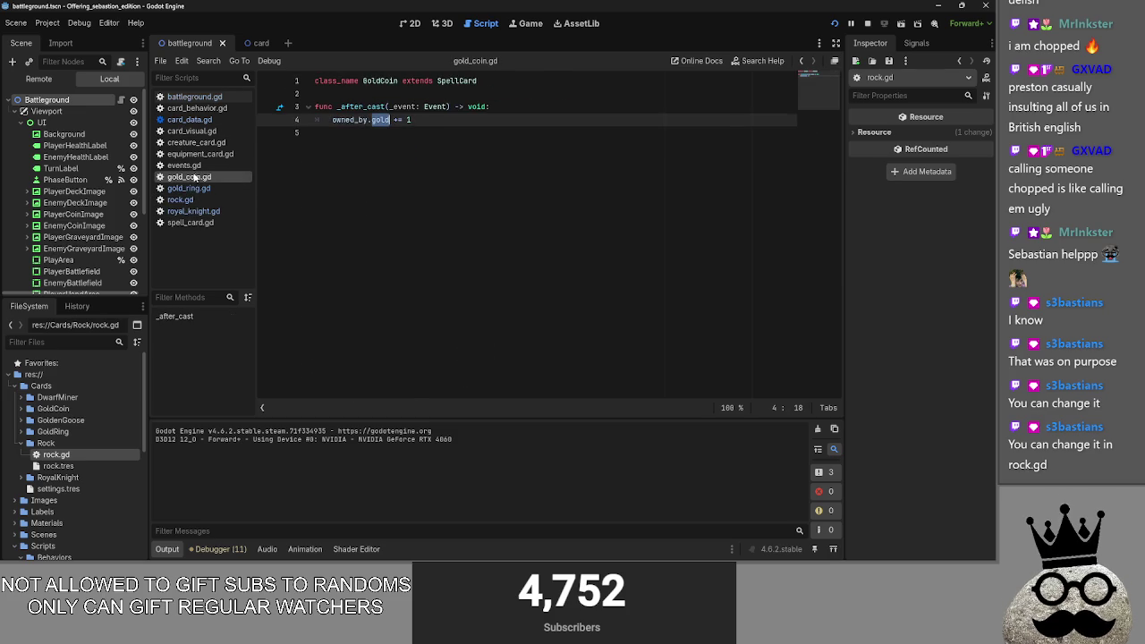
{"action": "left_click", "coordinate": [192, 189]}
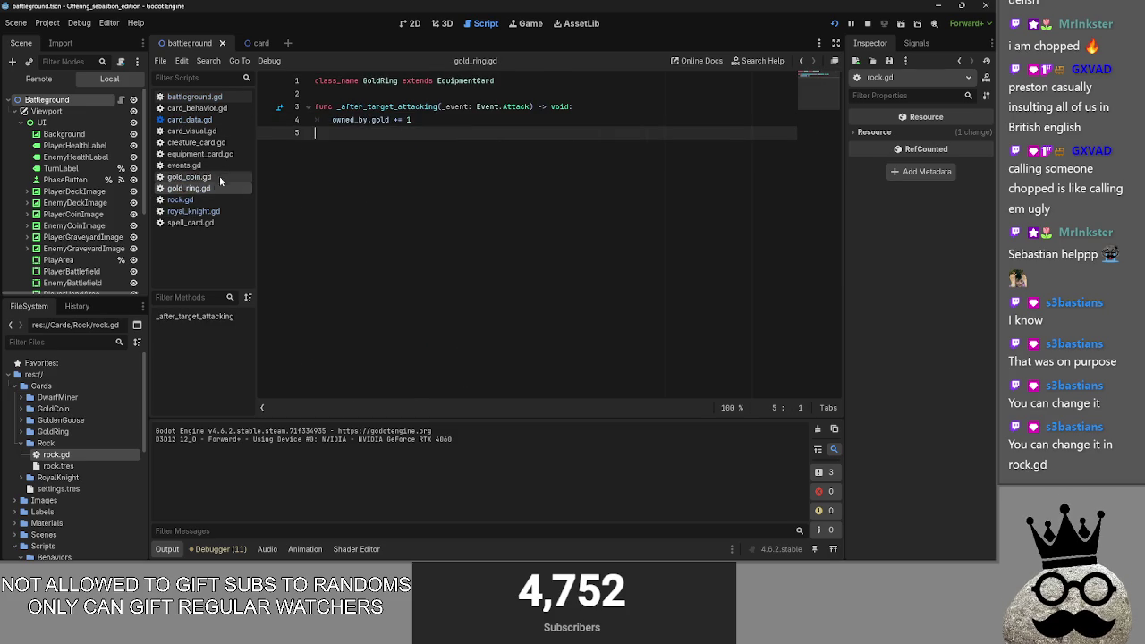
{"action": "left_click", "coordinate": [204, 166]}
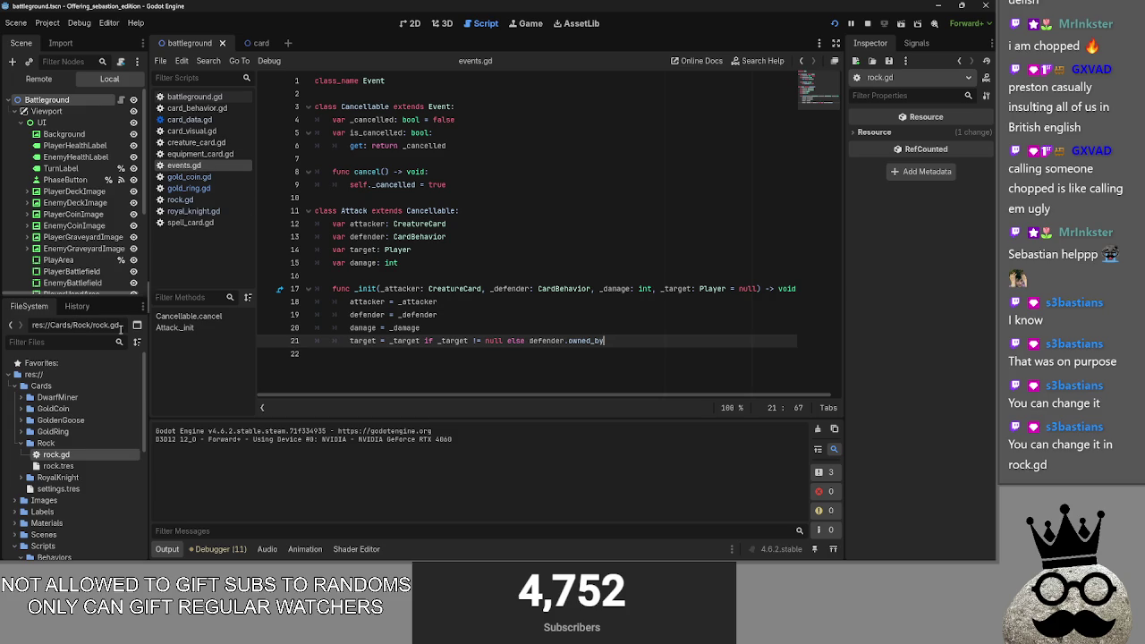
{"action": "scroll", "coordinate": [36, 458], "scroll_direction": "down", "scroll_amount": 10}
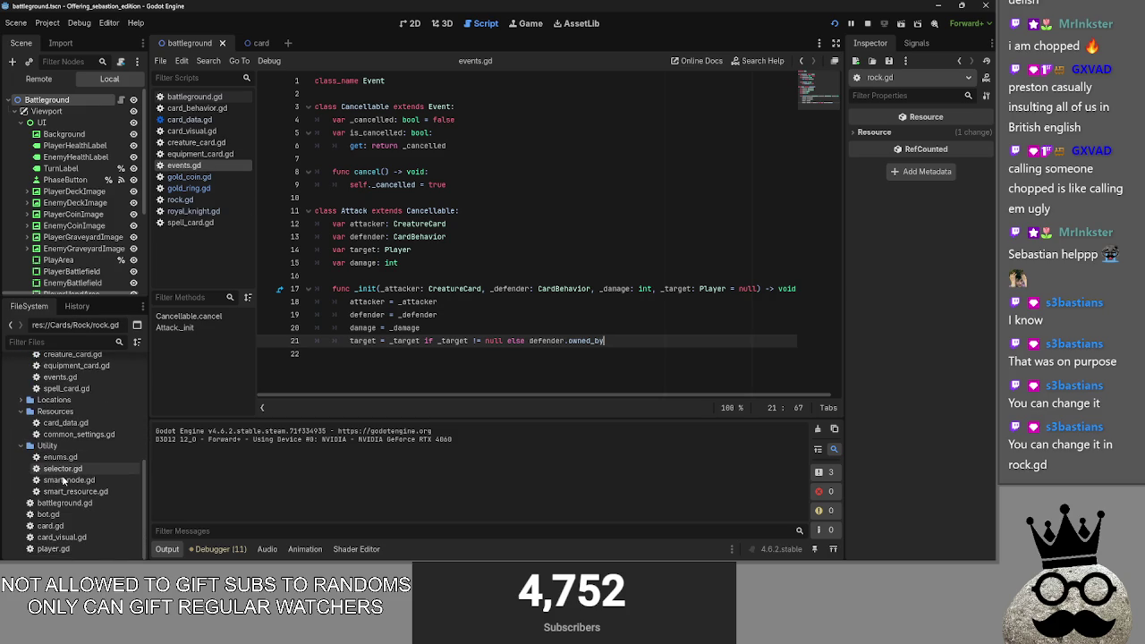
Step: Open bot.gd and read its on_block_phase function and defenders variable
{"action": "double_click", "coordinate": [48, 515]}
{"action": "scroll", "coordinate": [454, 319], "scroll_direction": "down", "scroll_amount": 5}
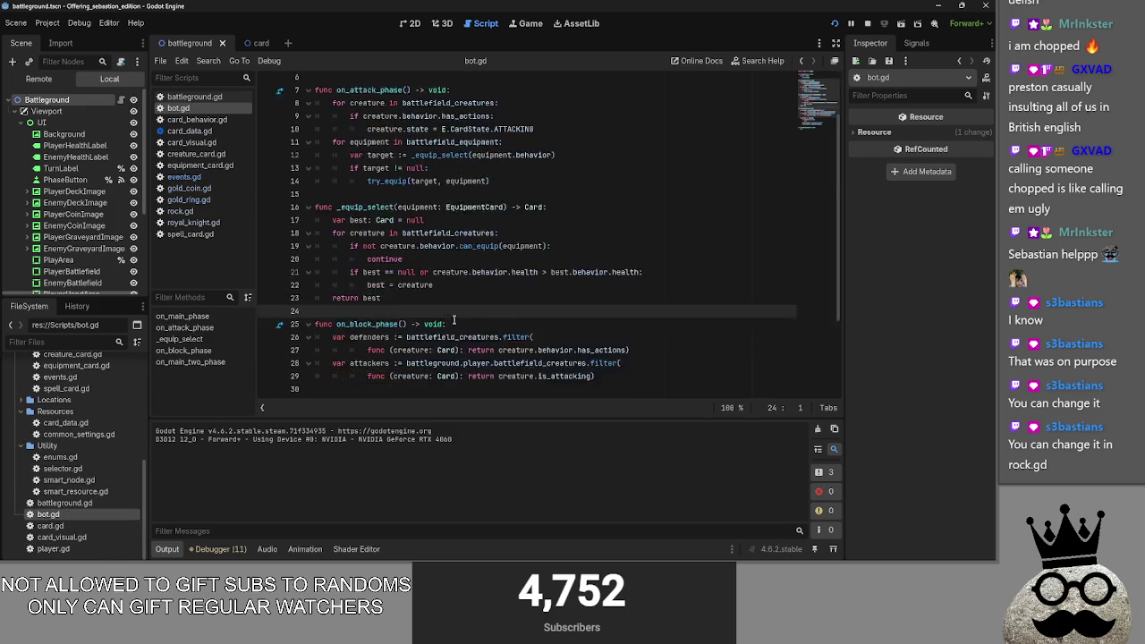
{"action": "scroll", "coordinate": [455, 320], "scroll_direction": "up", "scroll_amount": 5}
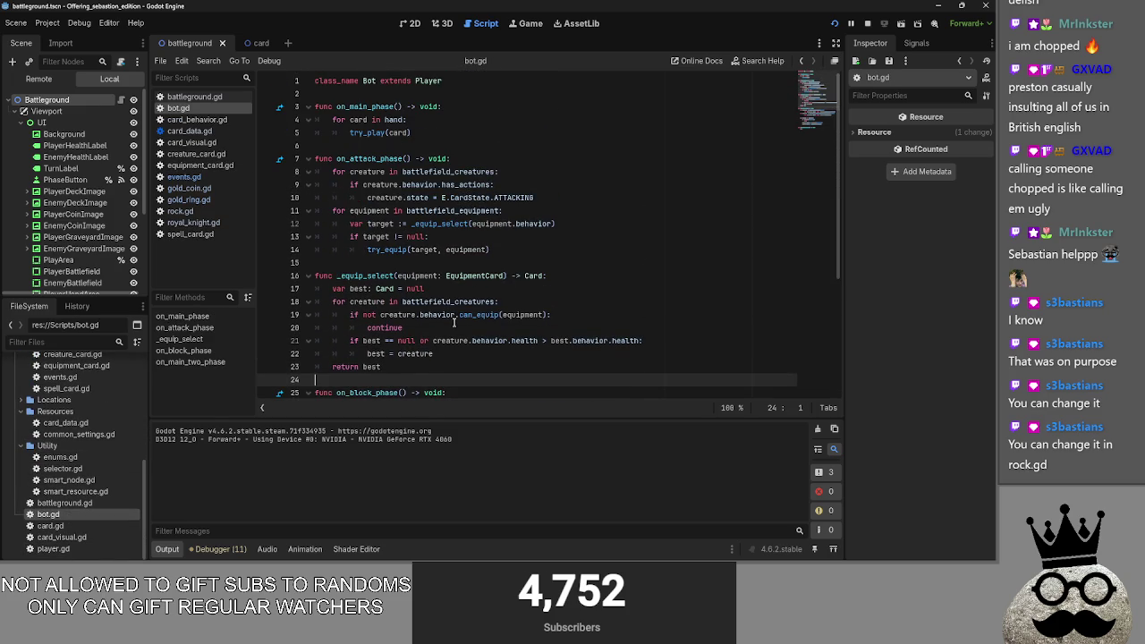
{"action": "scroll", "coordinate": [455, 322], "scroll_direction": "down", "scroll_amount": 3}
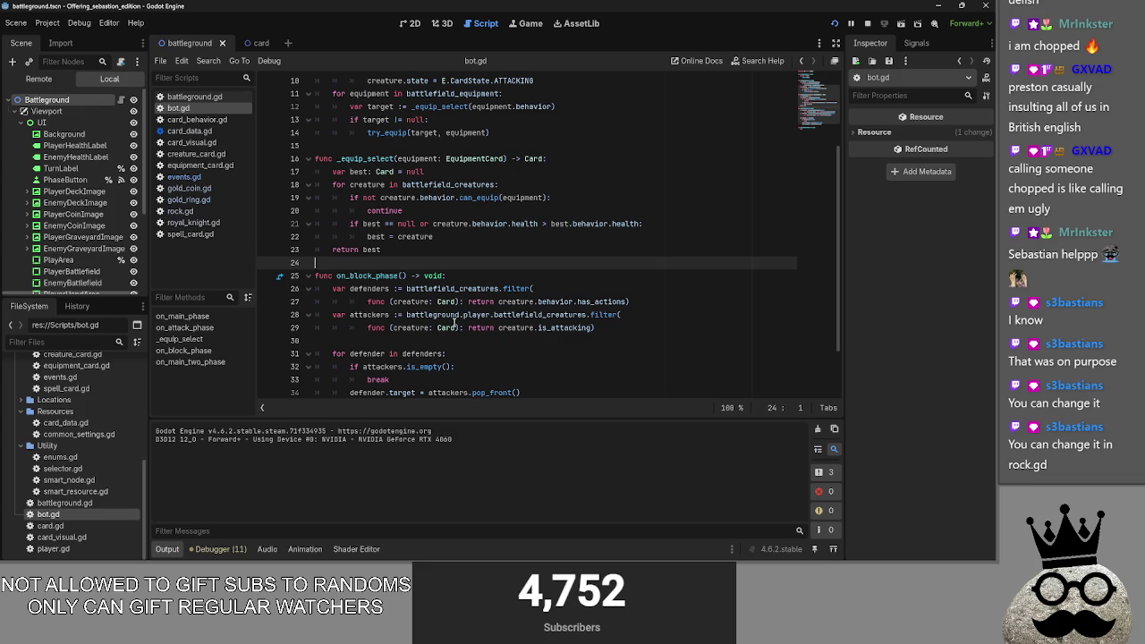
{"action": "scroll", "coordinate": [454, 322], "scroll_direction": "down", "scroll_amount": 1}
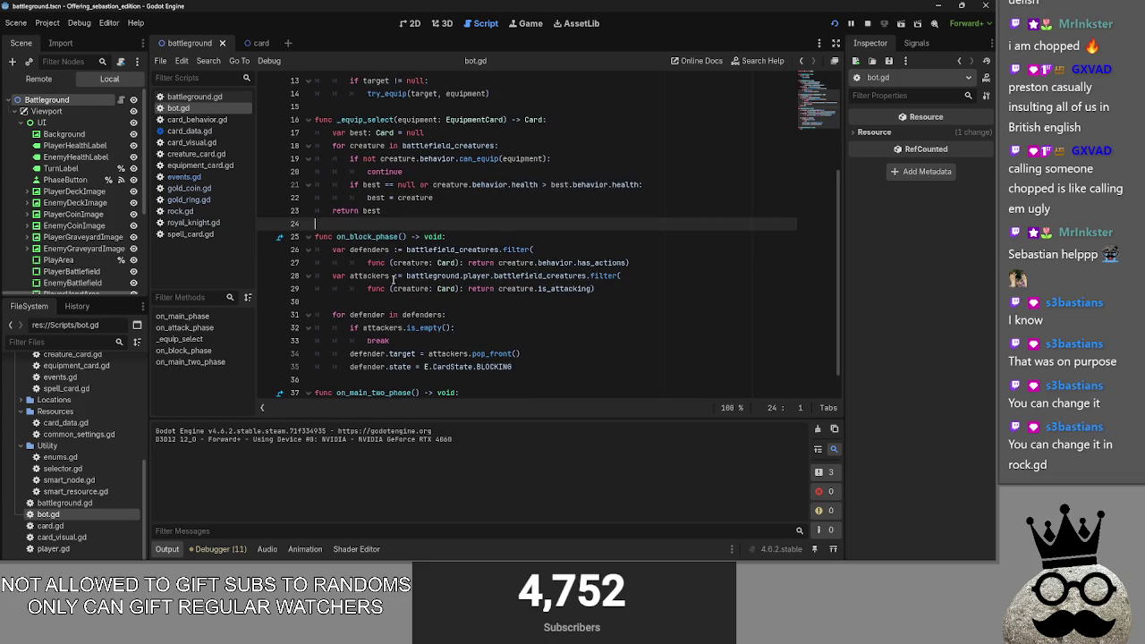
{"action": "left_click", "coordinate": [374, 249]}
{"action": "double_click", "coordinate": [375, 237]}
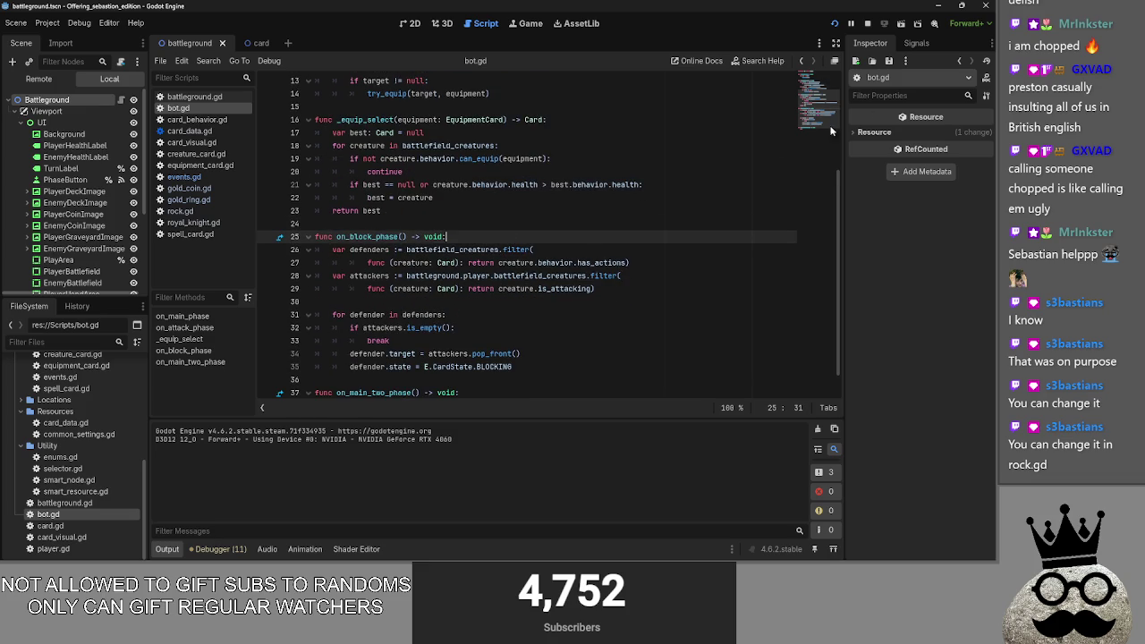
{"action": "key", "text": "alt+Tab"}
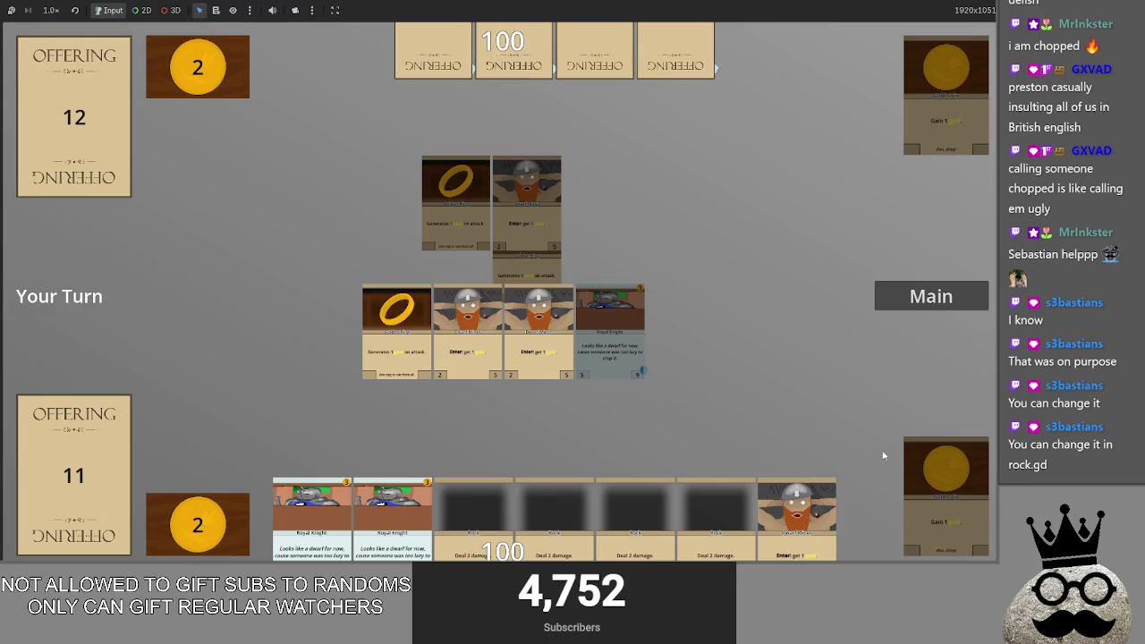
Step: Advance through Attack and End Turn, then play a Dwarf Miner and a Royal Knight
{"action": "left_click", "coordinate": [928, 292]}
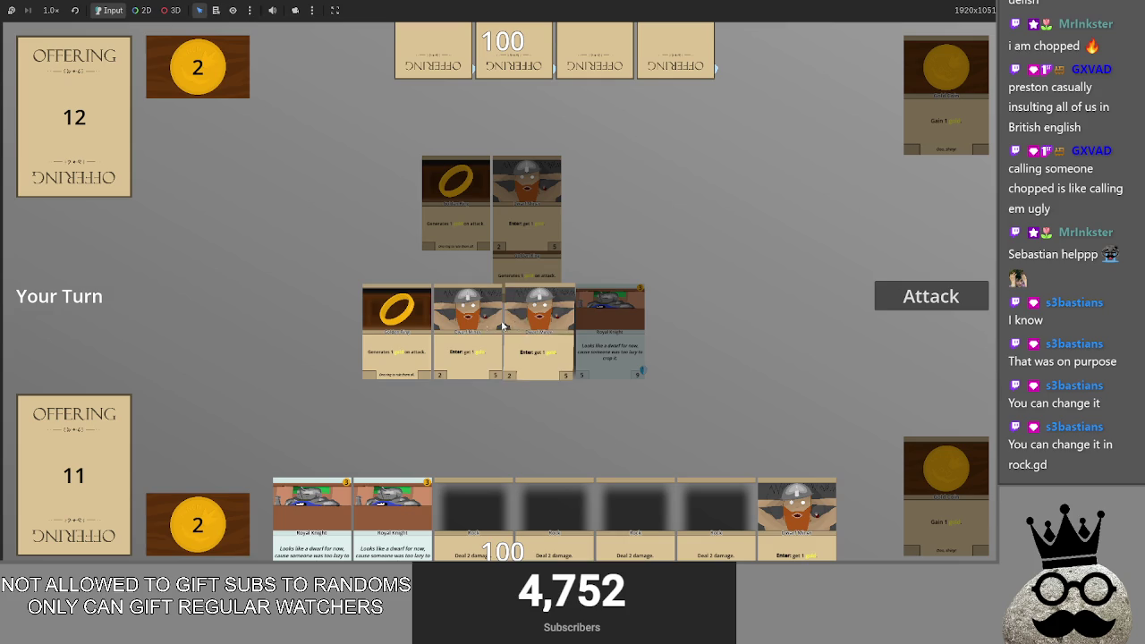
{"action": "left_click", "coordinate": [944, 298]}
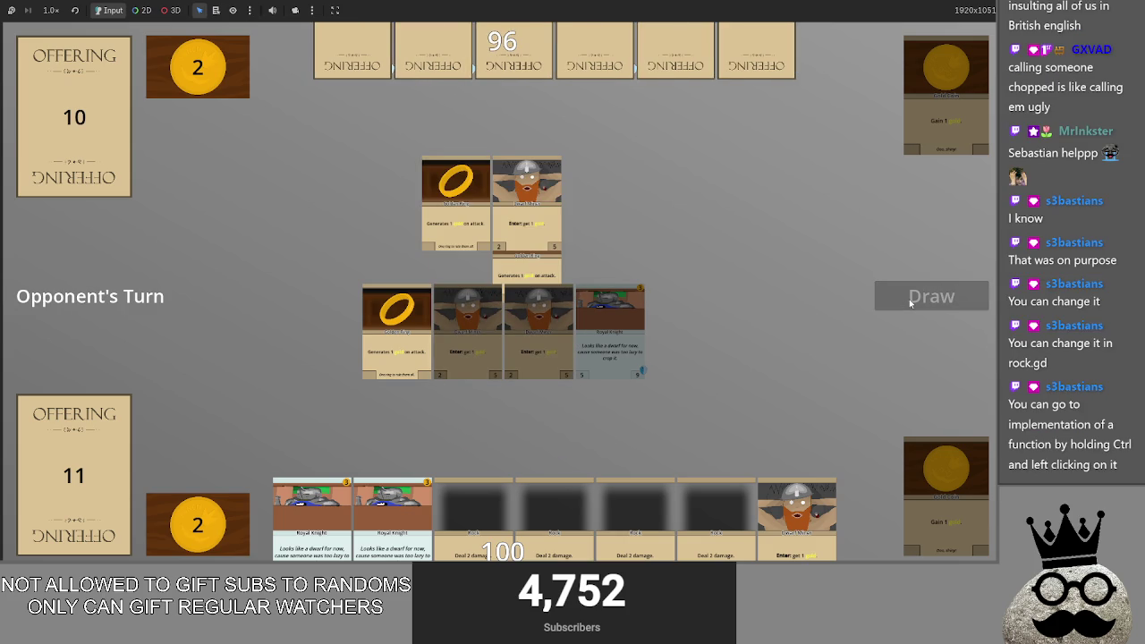
{"action": "left_click", "coordinate": [911, 304]}
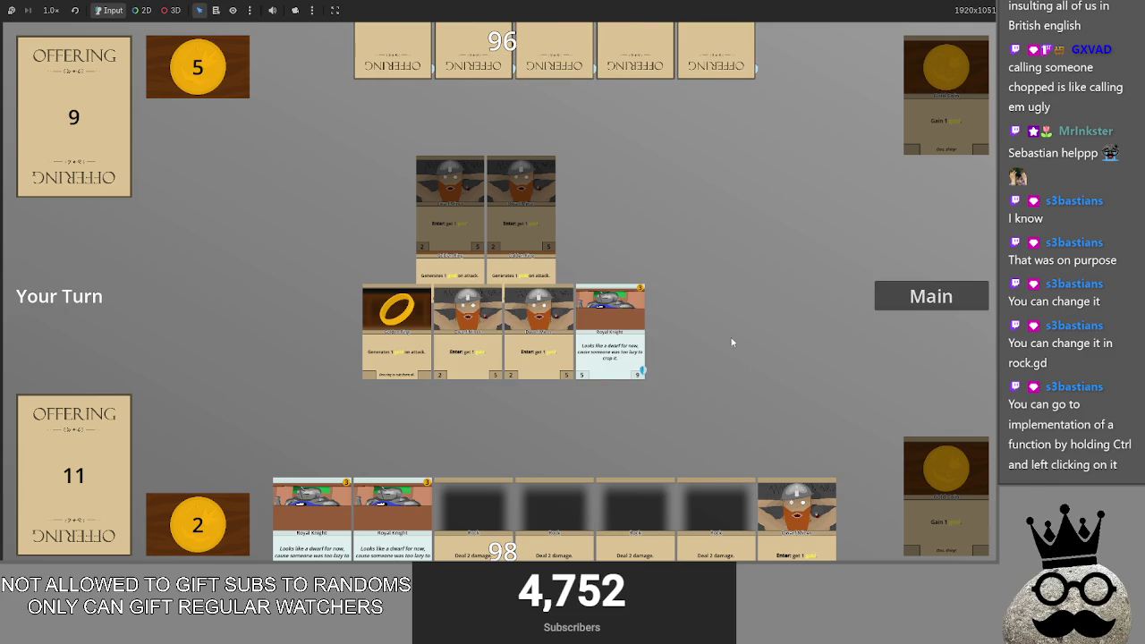
{"action": "left_click_drag", "start_coordinate": [793, 506], "coordinate": [767, 327]}
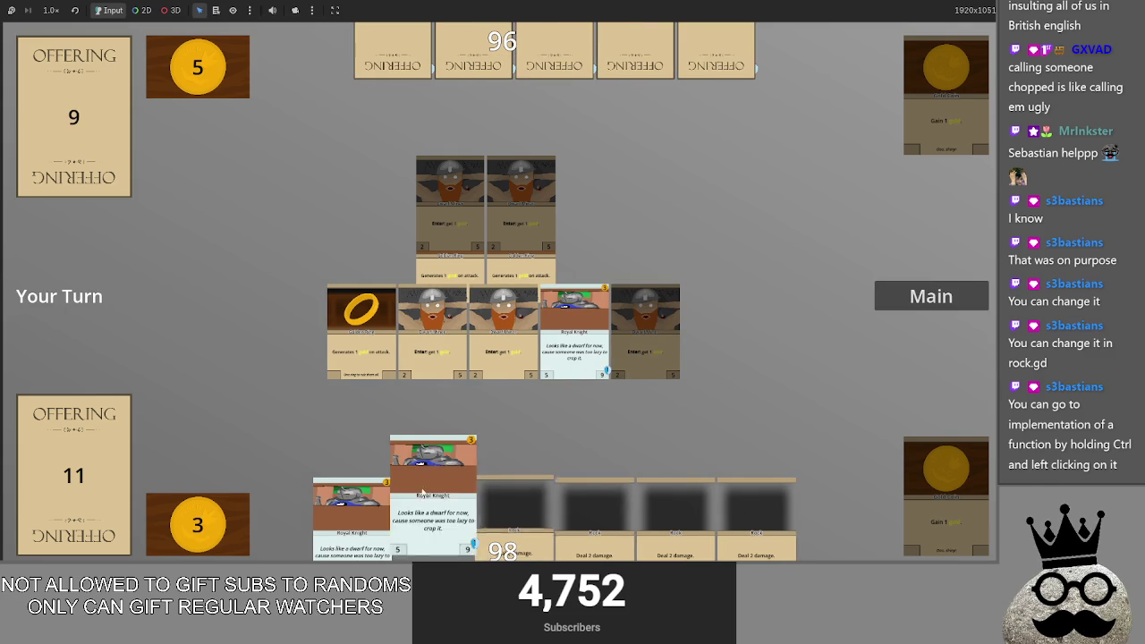
{"action": "mouse_move", "coordinate": [439, 487]}
{"action": "left_mouse_down"}
{"action": "mouse_move", "coordinate": [493, 347]}
{"action": "mouse_move", "coordinate": [563, 272]}
{"action": "left_mouse_up"}
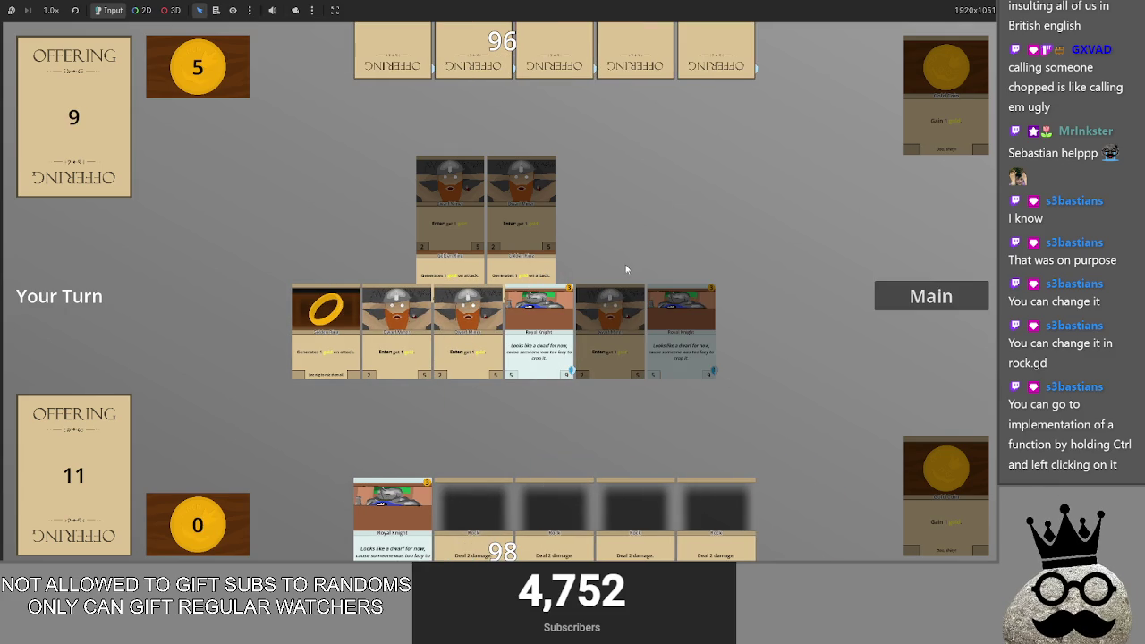
{"action": "key", "text": "alt+Tab"}
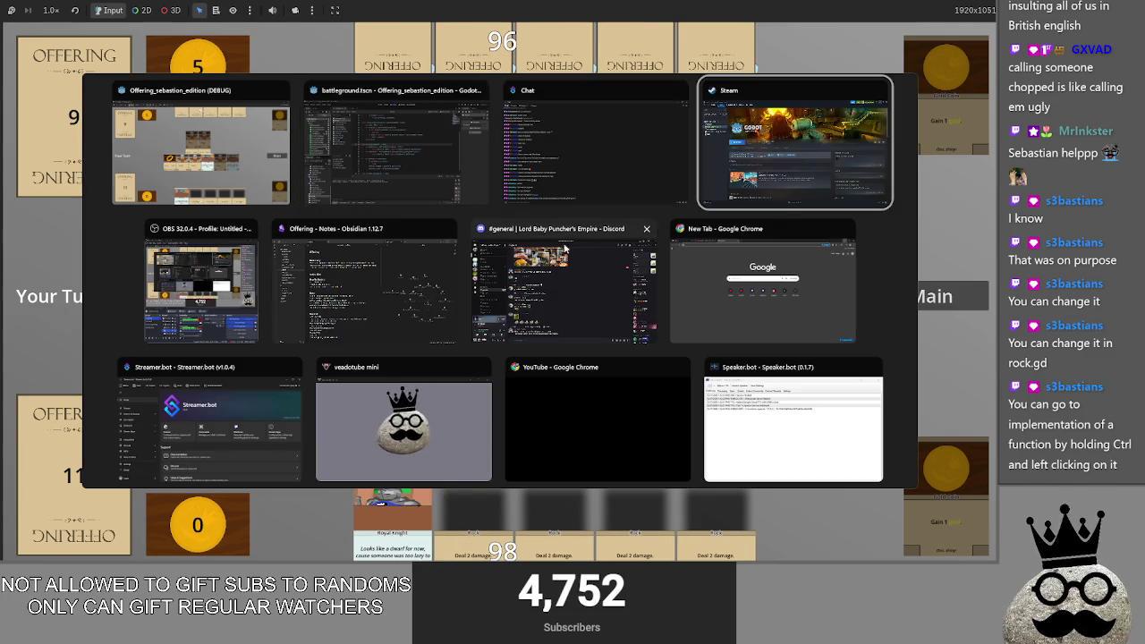
{"action": "key", "text": "shift+Tab"}
{"action": "key", "text": "shift+Tab"}
Step: Restart the game and play two Dwarf Miners and gold cards
{"action": "left_click", "coordinate": [847, 21]}
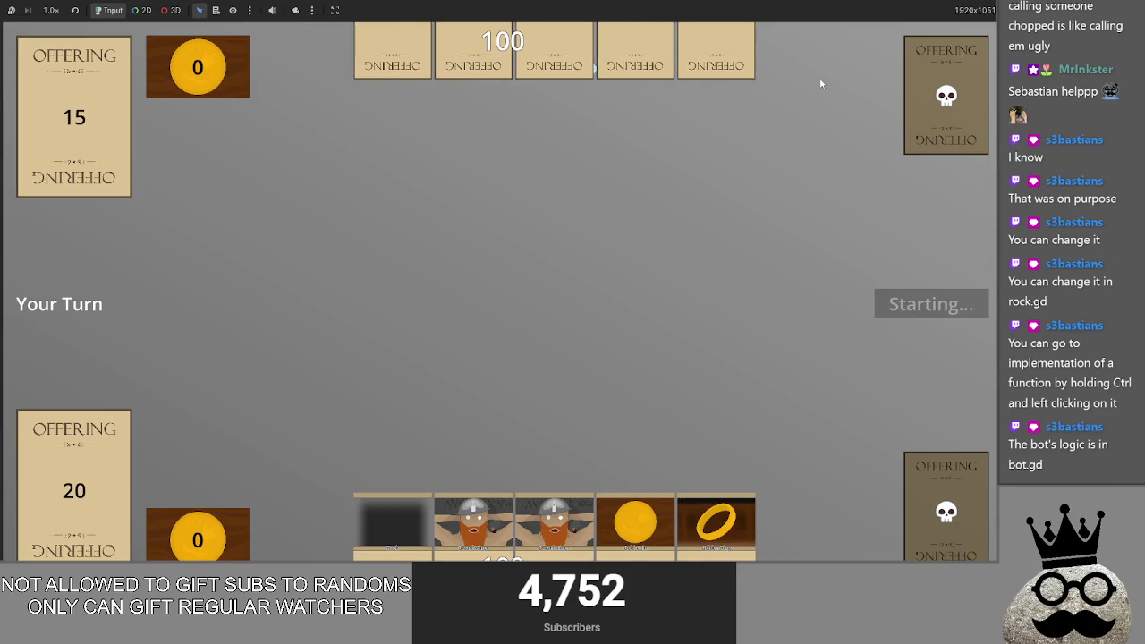
{"action": "left_click_drag", "start_coordinate": [555, 519], "coordinate": [546, 340]}
{"action": "mouse_move", "coordinate": [595, 519]}
{"action": "left_mouse_down"}
{"action": "mouse_move", "coordinate": [606, 264]}
{"action": "mouse_move", "coordinate": [629, 323]}
{"action": "mouse_move", "coordinate": [619, 366]}
{"action": "left_mouse_up"}
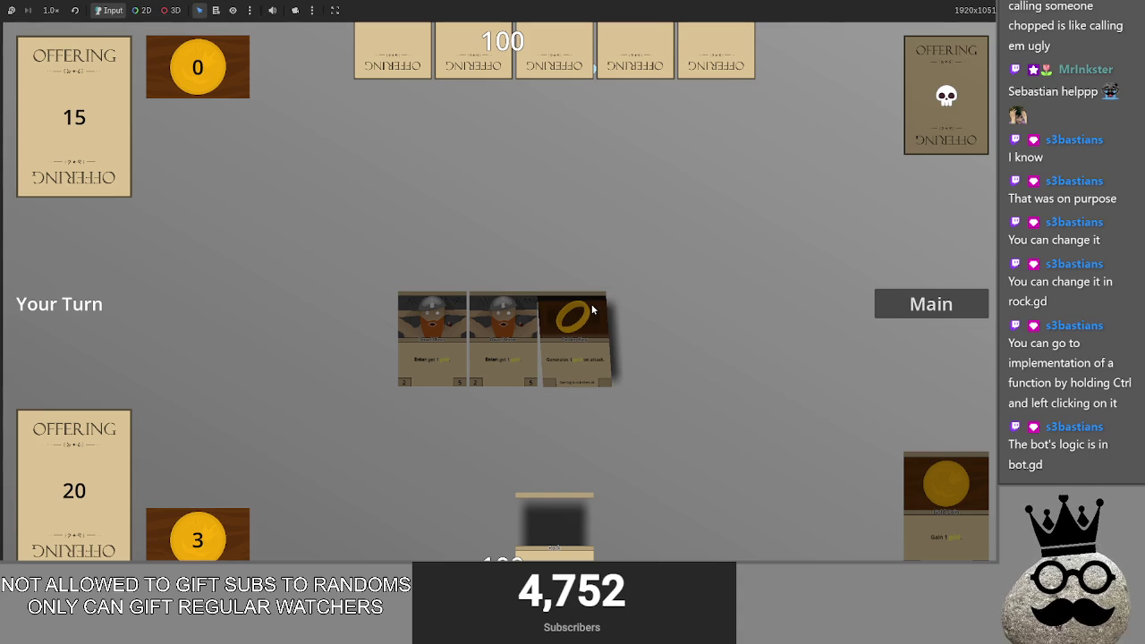
{"action": "key", "text": "alt+Tab"}
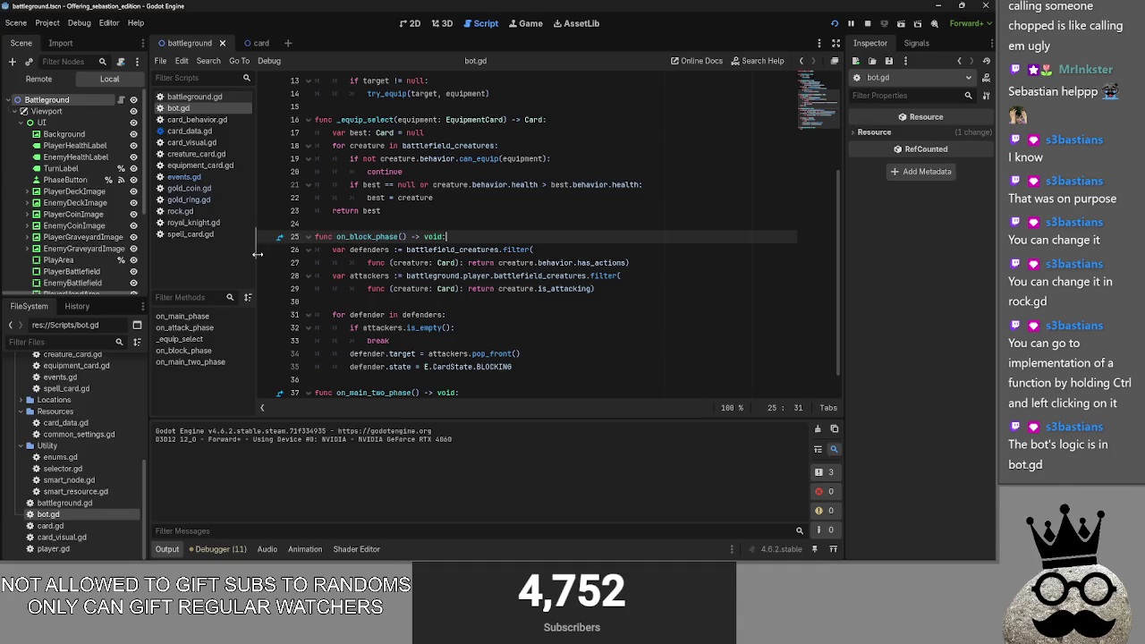
Step: In battleground.gd, unfold _on_deck_pressed and follow try_draw and format to their definitions
{"action": "double_click", "coordinate": [66, 504]}
{"action": "scroll", "coordinate": [478, 284], "scroll_direction": "up", "scroll_amount": 1}
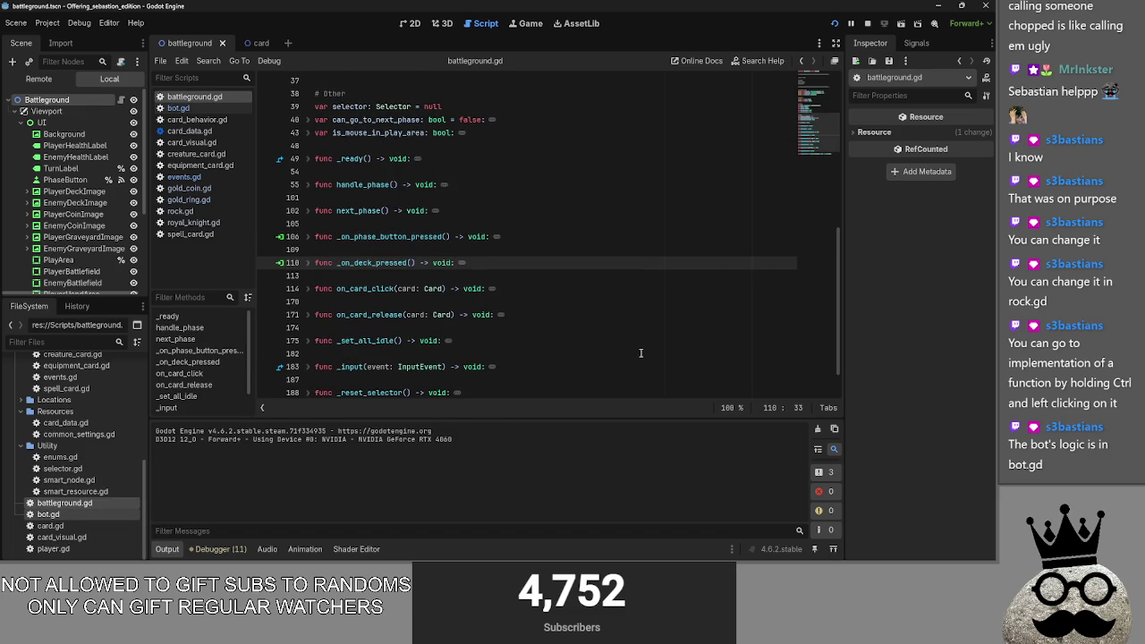
{"action": "left_click", "coordinate": [306, 263]}
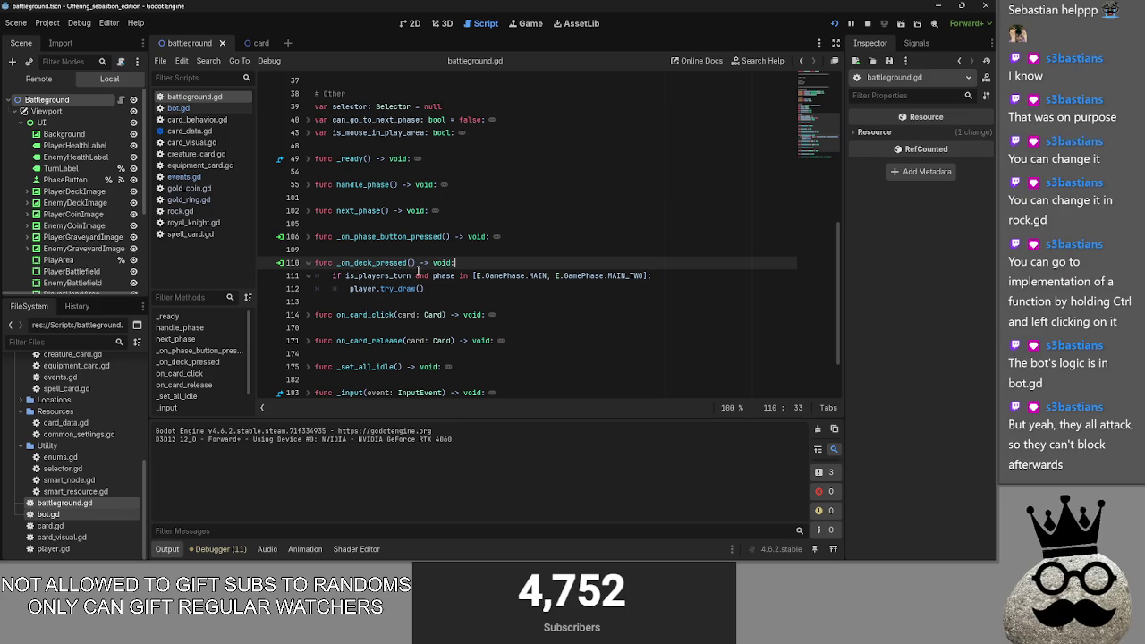
{"action": "left_click", "coordinate": [398, 289], "text": "ctrl"}
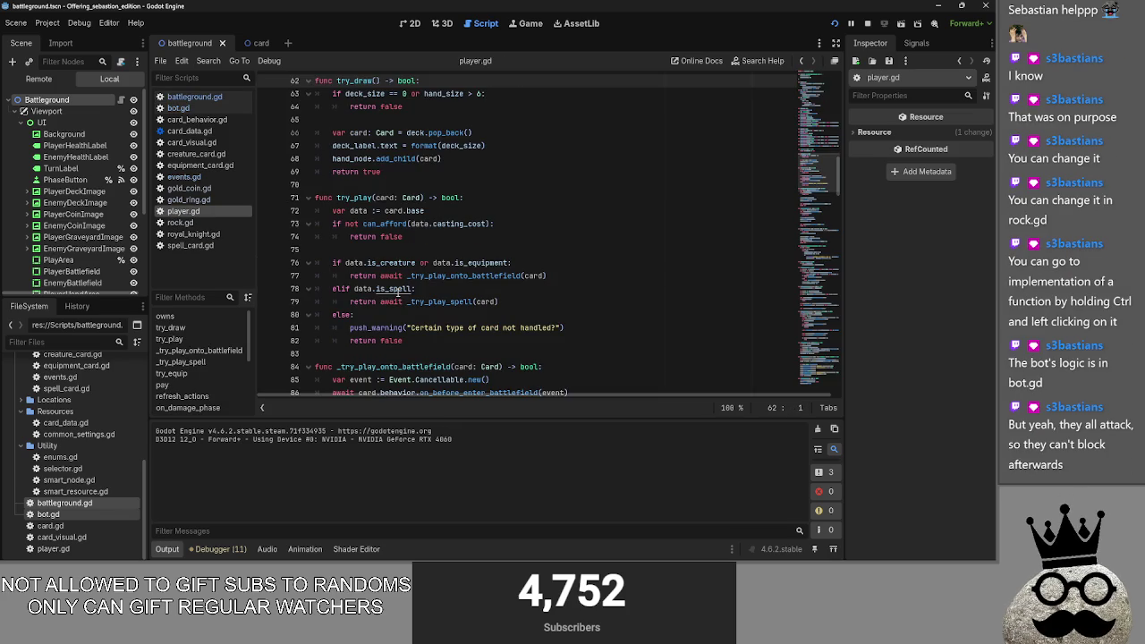
{"action": "left_click", "coordinate": [424, 146], "text": "ctrl"}
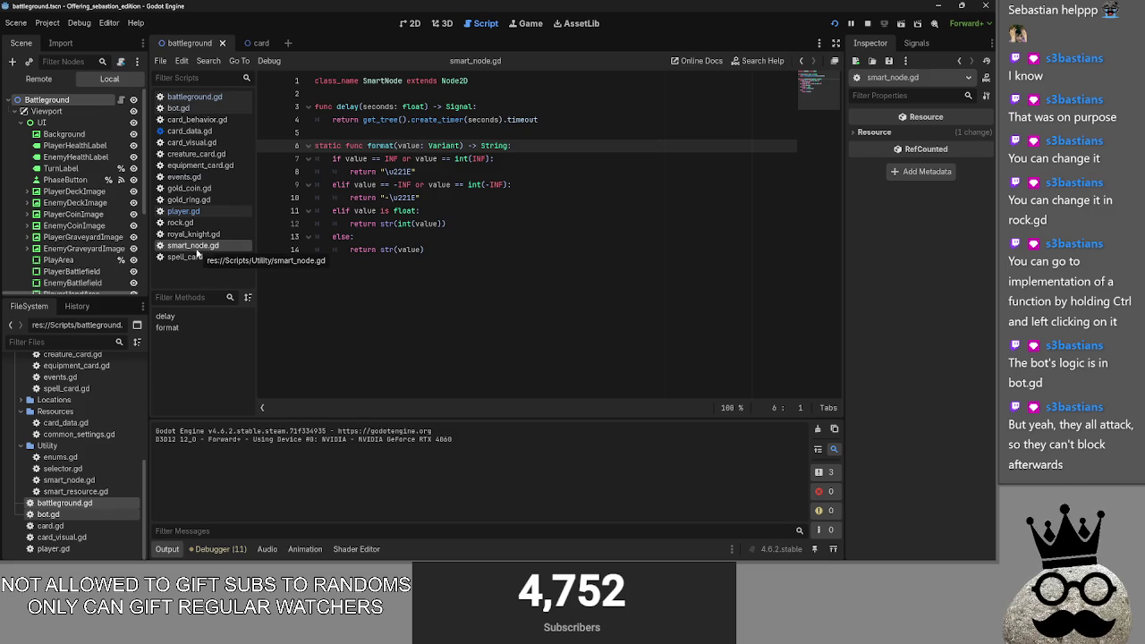
Step: Open enums.gd and scroll through its enum definitions
{"action": "double_click", "coordinate": [72, 460]}
{"action": "scroll", "coordinate": [457, 253], "scroll_direction": "down", "scroll_amount": 3}
{"action": "scroll", "coordinate": [457, 252], "scroll_direction": "up", "scroll_amount": 3}
{"action": "scroll", "coordinate": [446, 308], "scroll_direction": "down", "scroll_amount": 3}
{"action": "scroll", "coordinate": [448, 322], "scroll_direction": "up", "scroll_amount": 3}
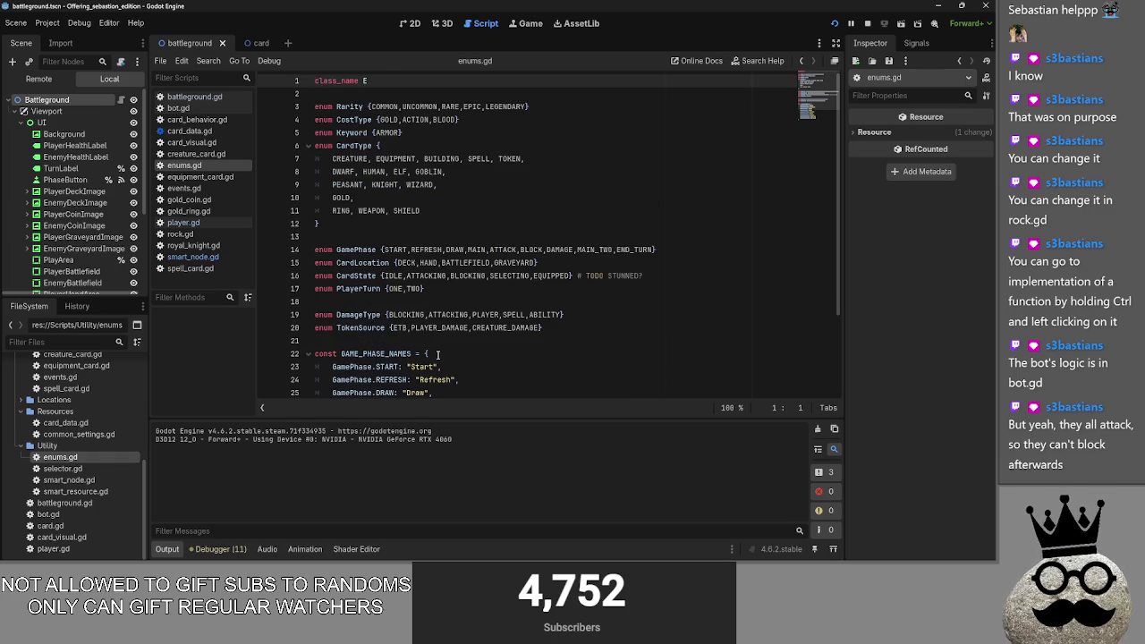
{"action": "scroll", "coordinate": [438, 355], "scroll_direction": "down", "scroll_amount": 3}
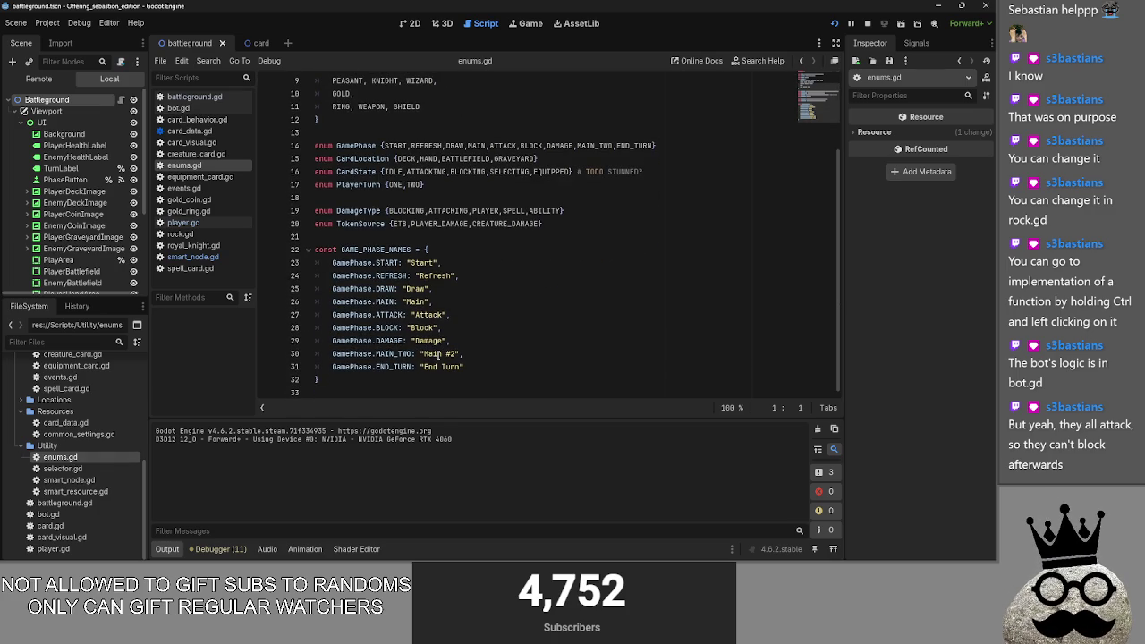
{"action": "scroll", "coordinate": [491, 358], "scroll_direction": "up", "scroll_amount": 3}
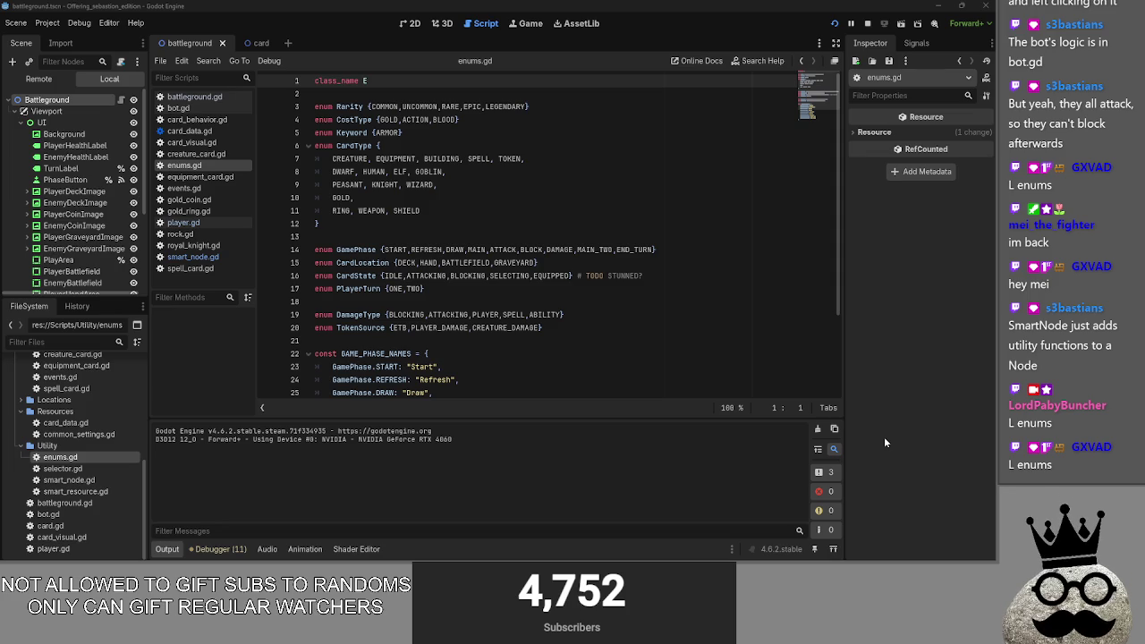
Step: Open smart_node.gd from the FileSystem dock
{"action": "left_click", "coordinate": [60, 480]}
{"action": "double_click", "coordinate": [47, 485]}
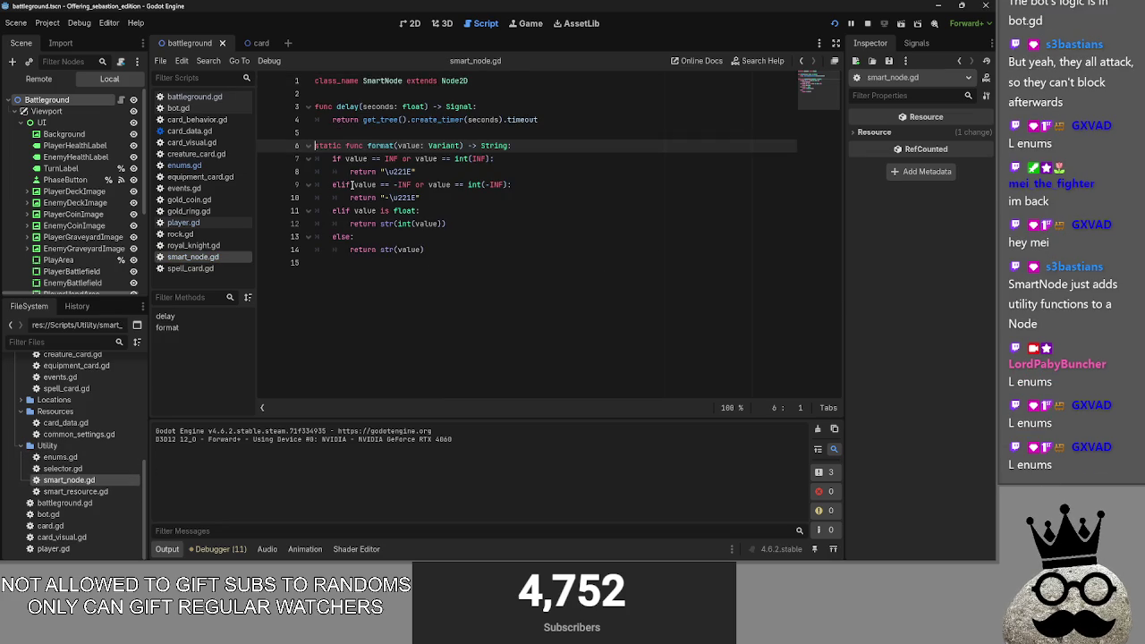
{"action": "mouse_move", "coordinate": [400, 214]}
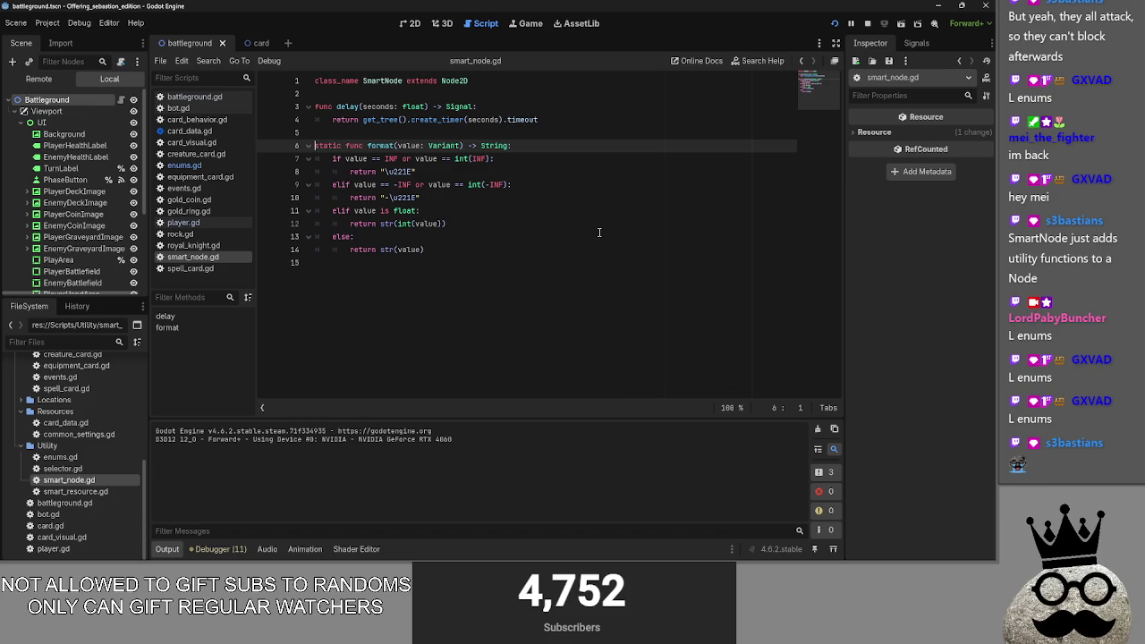
{"action": "key", "text": "alt+Tab"}
{"action": "key", "text": "alt+Tab"}
{"action": "key", "text": "alt+Tab"}
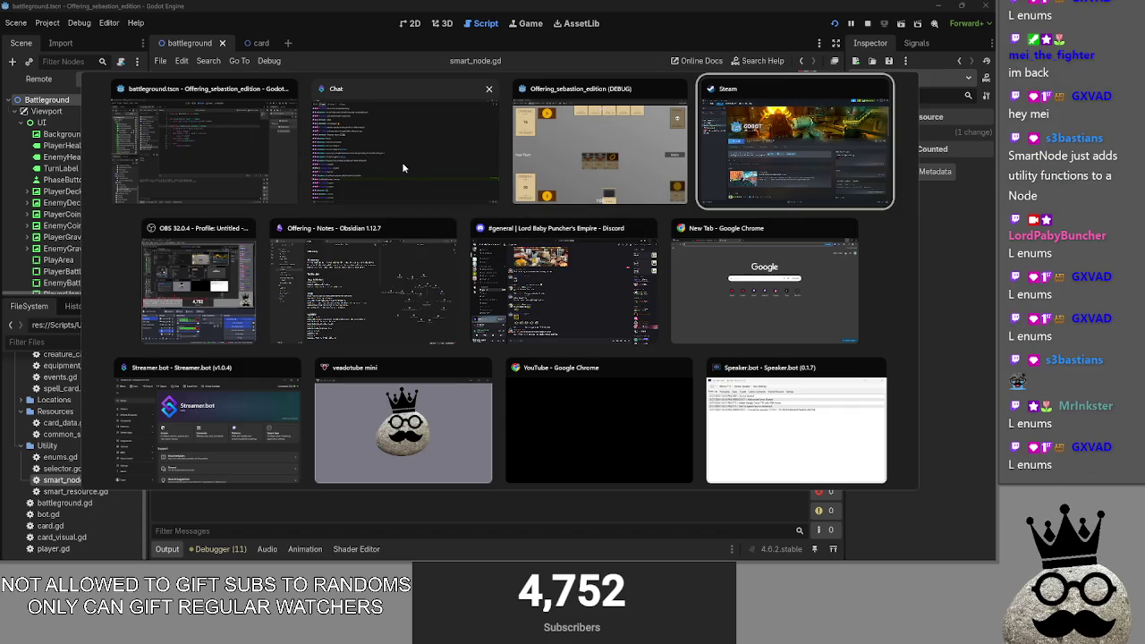
Step: Find and select the 'move enums to separate file' task in the Offering note, then return to Godot
{"action": "left_click", "coordinate": [326, 269]}
{"action": "scroll", "coordinate": [287, 452], "scroll_direction": "down", "scroll_amount": 5}
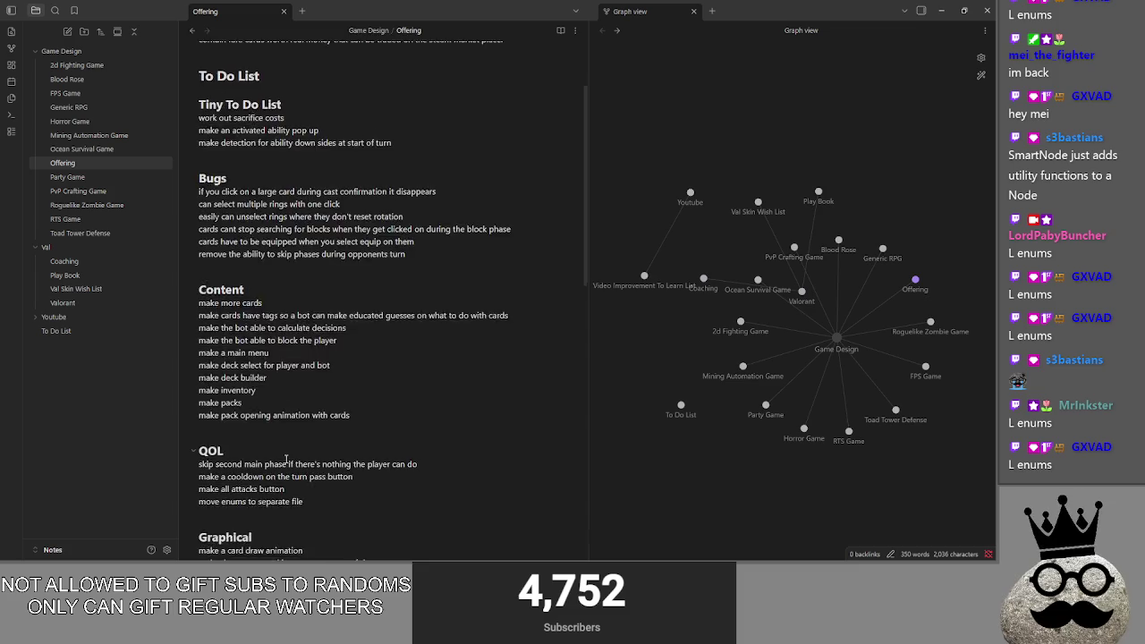
{"action": "scroll", "coordinate": [287, 451], "scroll_direction": "down", "scroll_amount": 3}
{"action": "scroll", "coordinate": [329, 408], "scroll_direction": "up", "scroll_amount": 4}
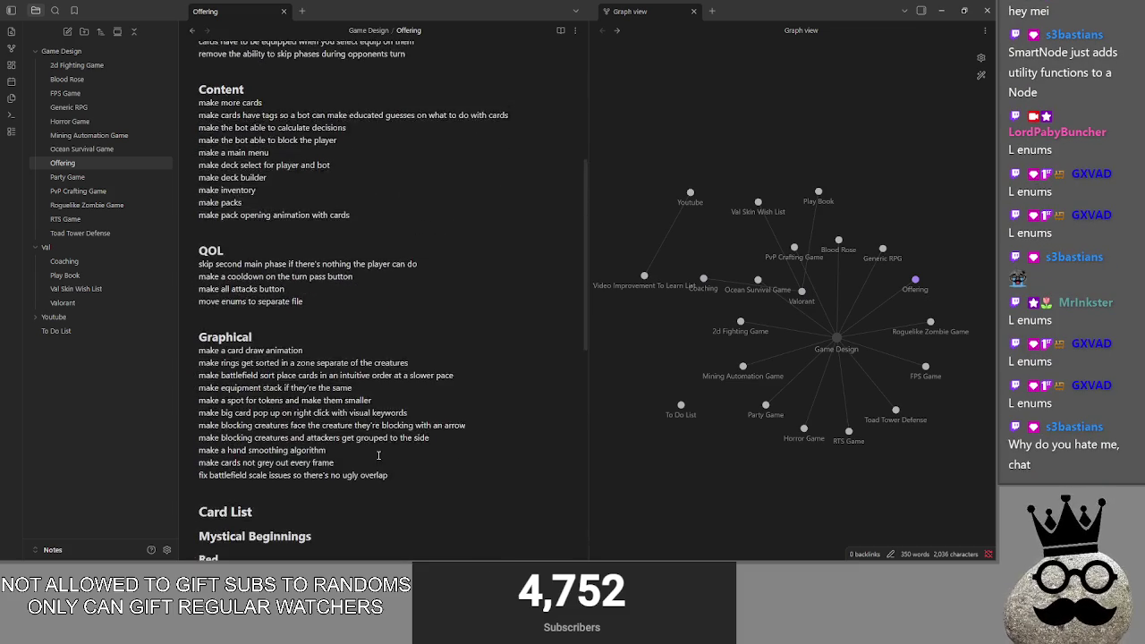
{"action": "left_click_drag", "start_coordinate": [212, 403], "coordinate": [198, 405]}
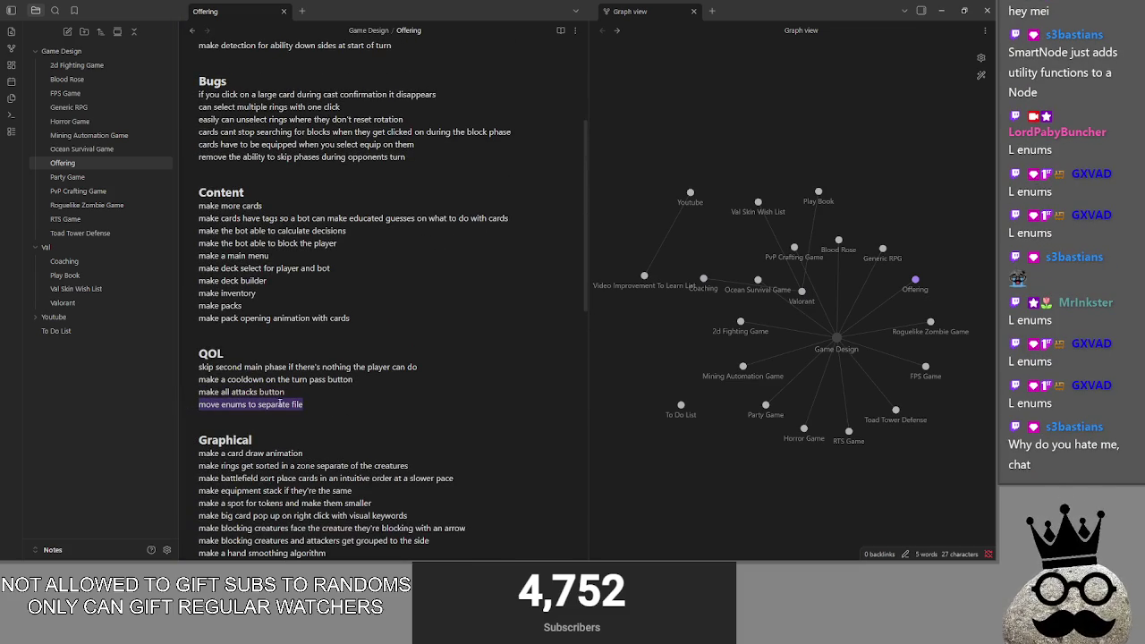
{"action": "scroll", "coordinate": [331, 405], "scroll_direction": "down", "scroll_amount": 1}
{"action": "scroll", "coordinate": [330, 404], "scroll_direction": "down", "scroll_amount": 3}
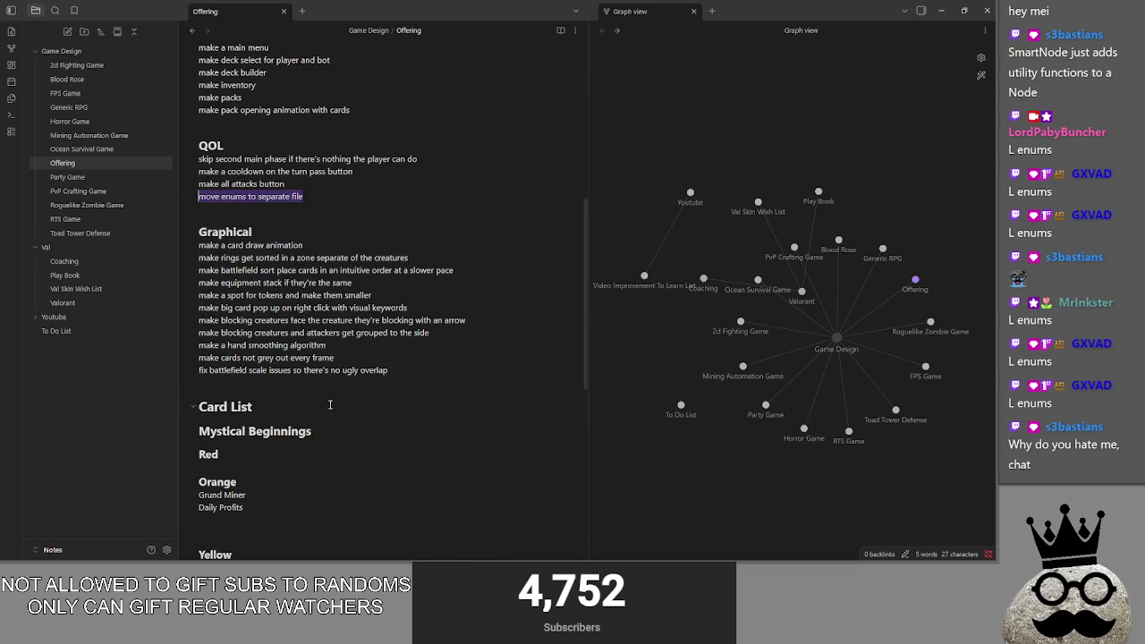
{"action": "scroll", "coordinate": [332, 400], "scroll_direction": "up", "scroll_amount": 4}
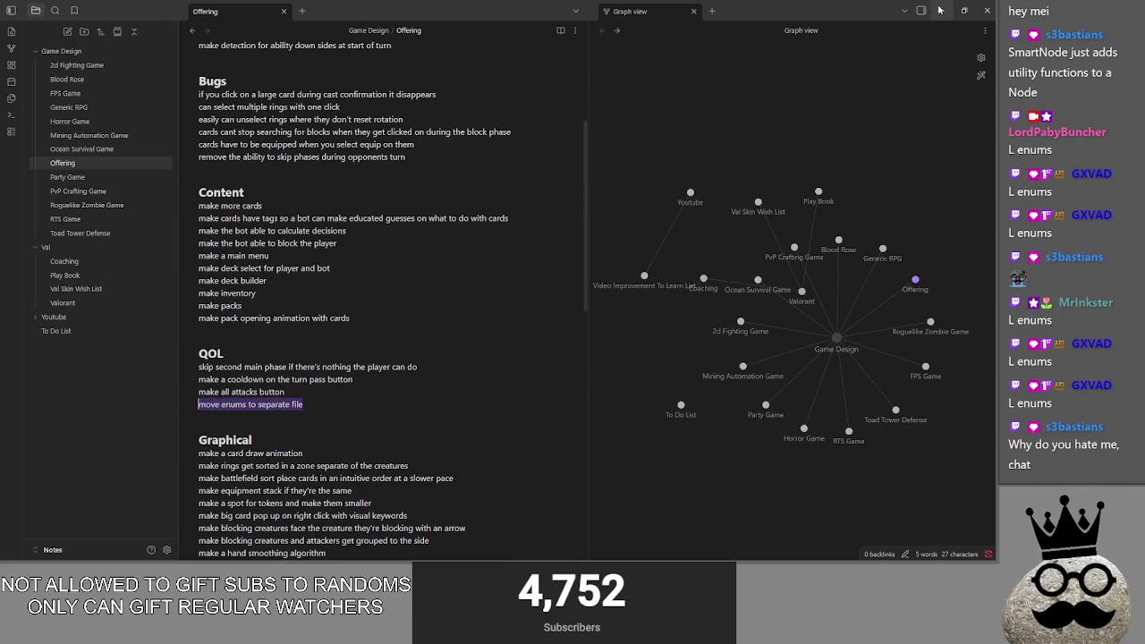
{"action": "double_click", "coordinate": [931, 12]}
{"action": "left_click", "coordinate": [928, 25]}
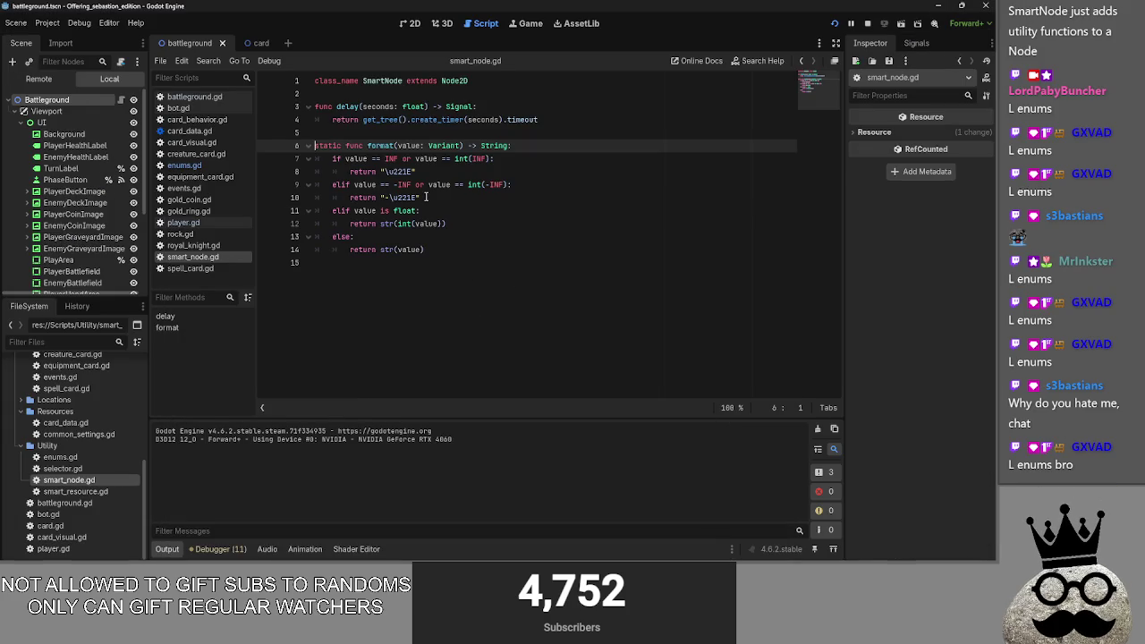
Step: View the SceneTree documentation for create_timer, then close that help page
{"action": "left_click", "coordinate": [429, 120], "text": "ctrl"}
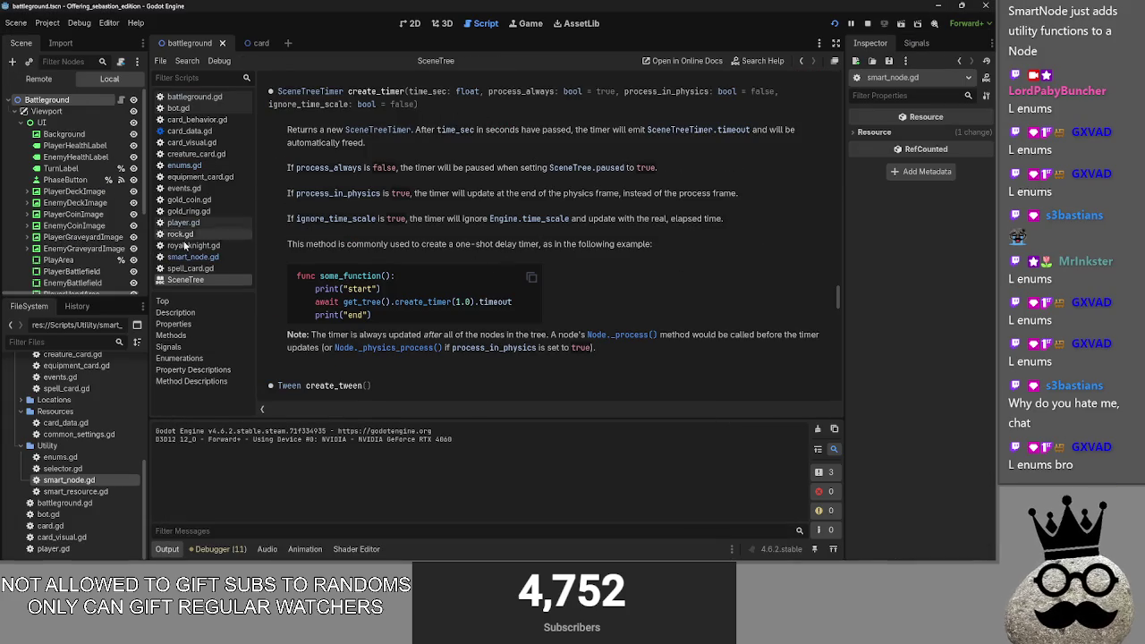
{"action": "right_click", "coordinate": [205, 284]}
{"action": "left_click", "coordinate": [234, 291]}
Step: Look through equipment_card.gd and card_visual.gd, then quit the editor with Stop and Quit
{"action": "left_click", "coordinate": [198, 177]}
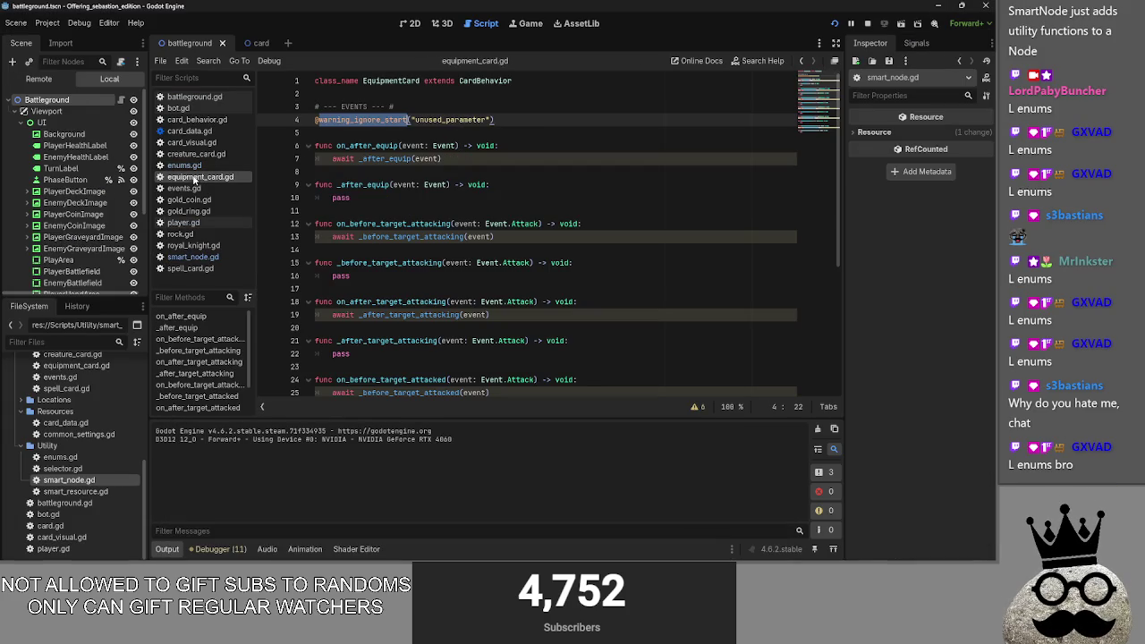
{"action": "mouse_move", "coordinate": [381, 161]}
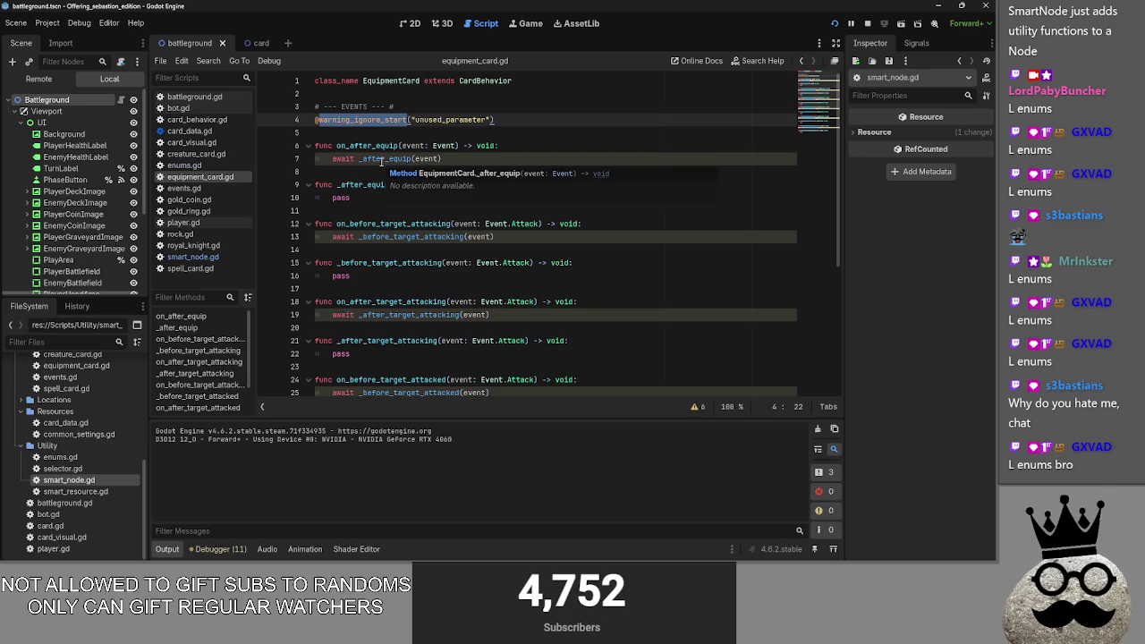
{"action": "left_click", "coordinate": [488, 157]}
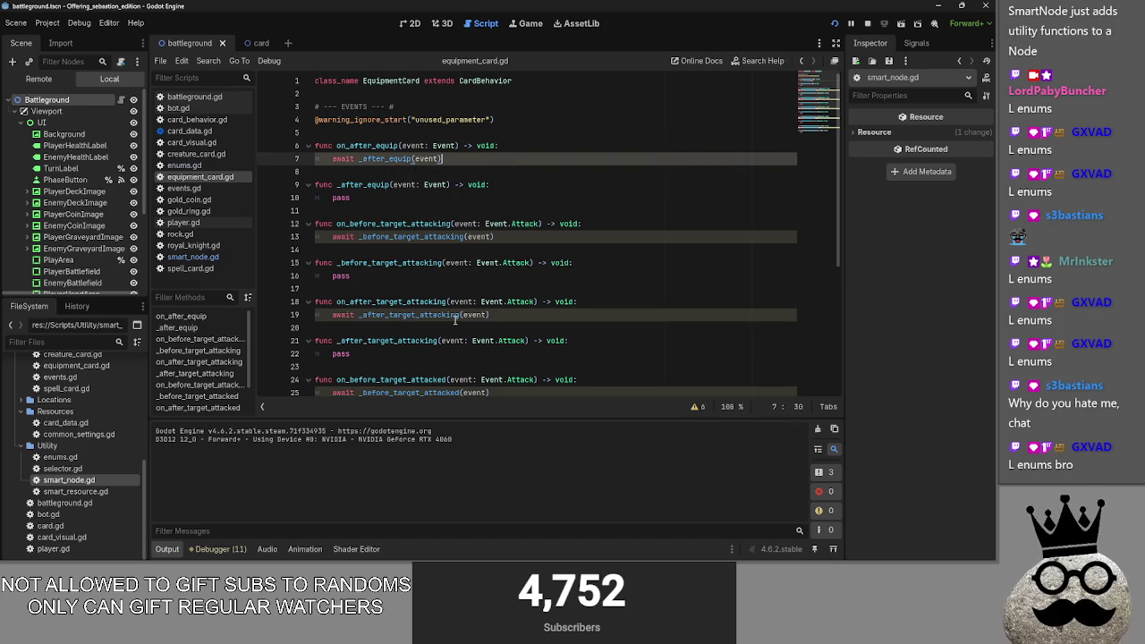
{"action": "left_click", "coordinate": [205, 143]}
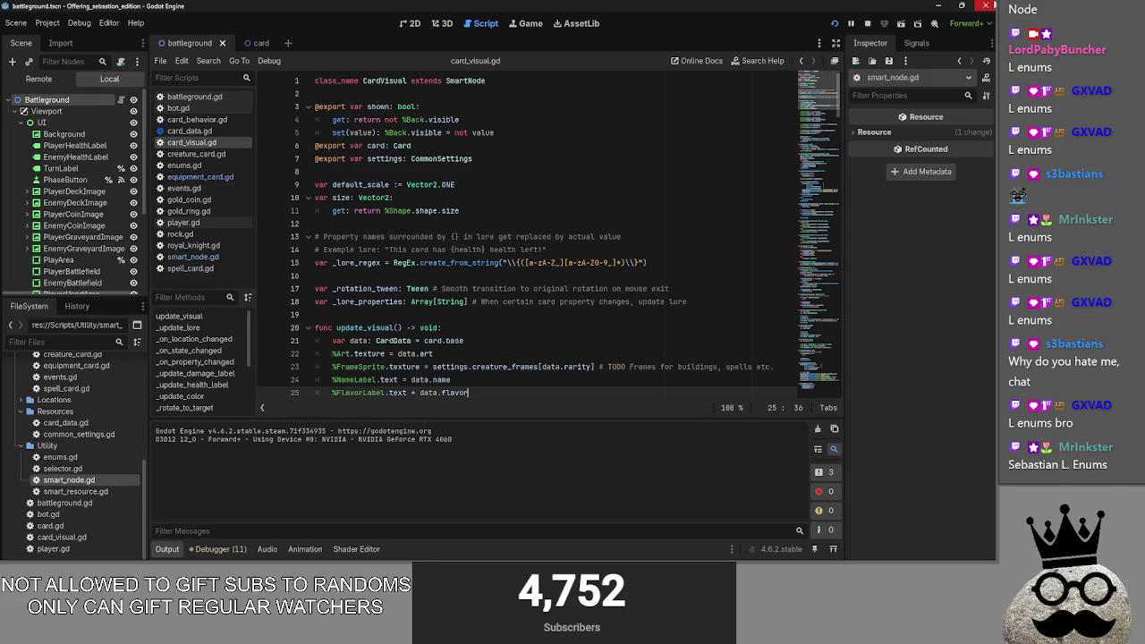
{"action": "left_click", "coordinate": [988, 6]}
{"action": "left_click", "coordinate": [452, 295]}
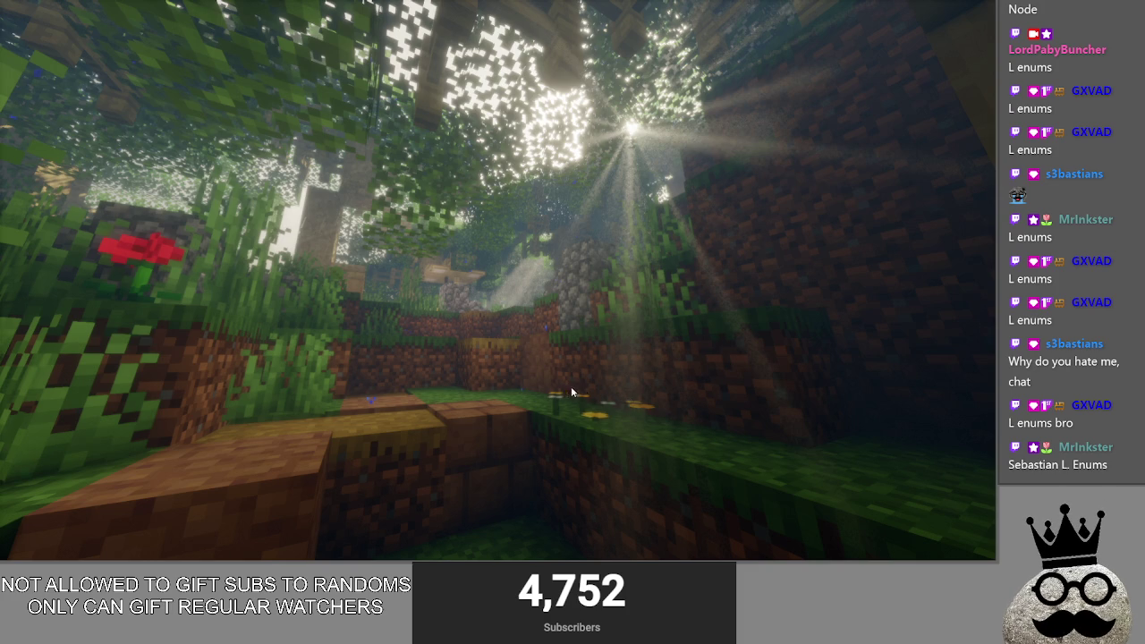
Step: Relaunch Godot from Steam, open the original Offering project and run it
{"action": "key", "text": "alt+Tab"}
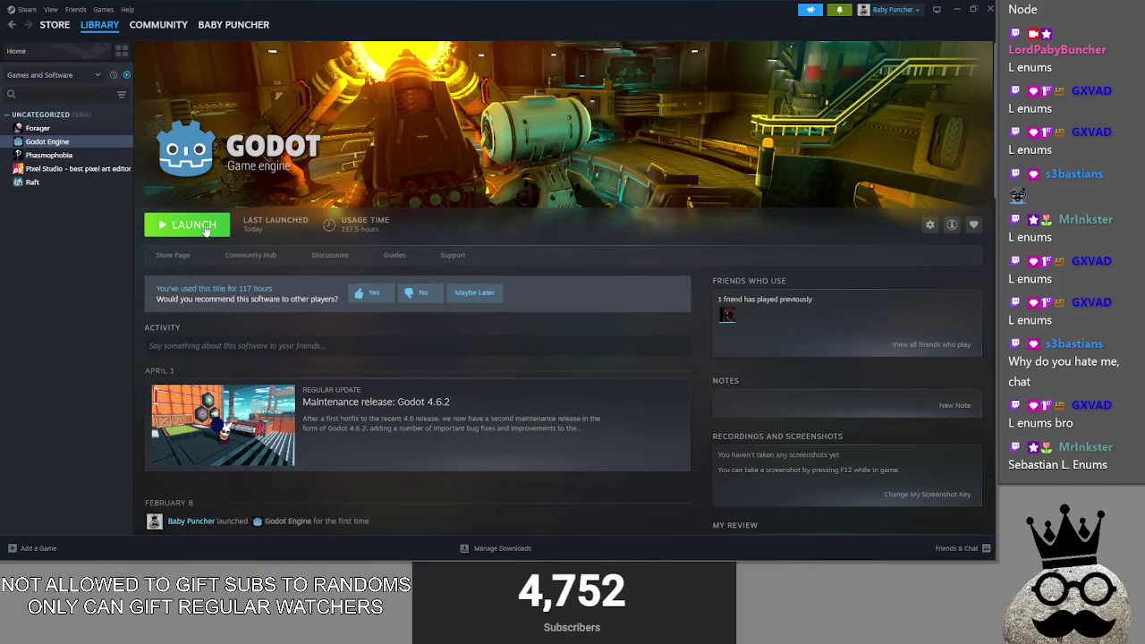
{"action": "left_click", "coordinate": [205, 229]}
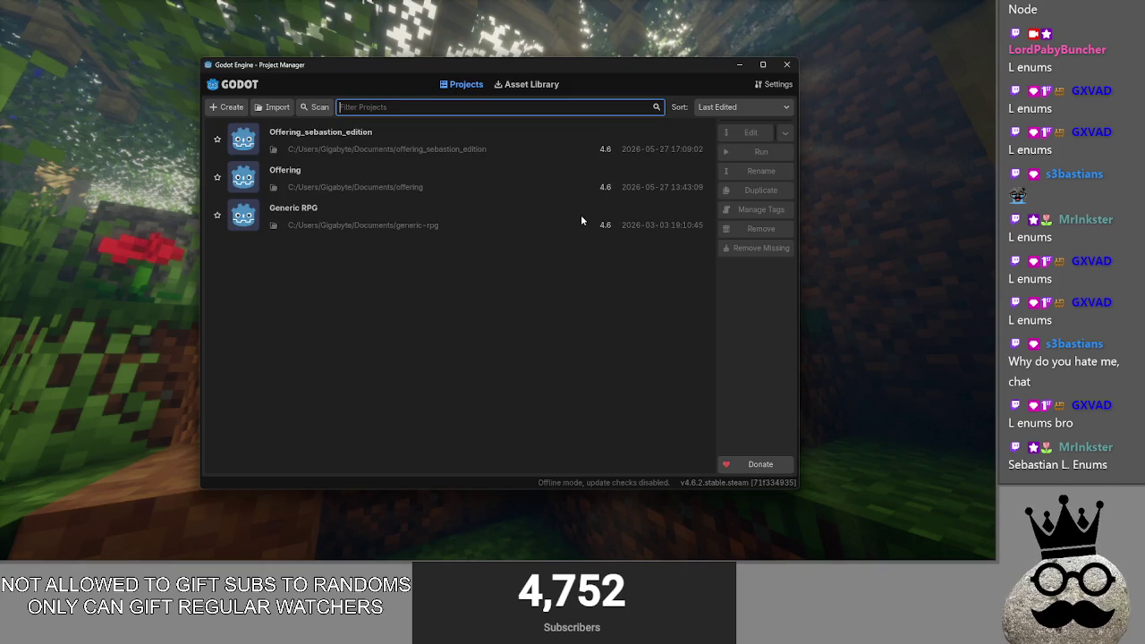
{"action": "double_click", "coordinate": [501, 180]}
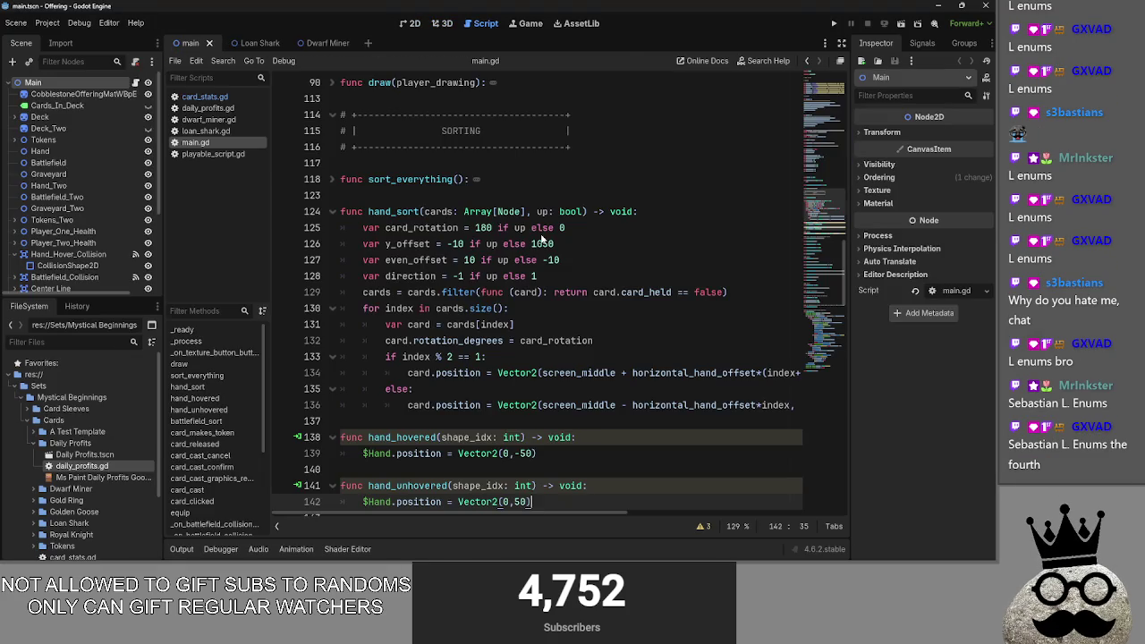
{"action": "scroll", "coordinate": [411, 296], "scroll_direction": "down", "scroll_amount": 4}
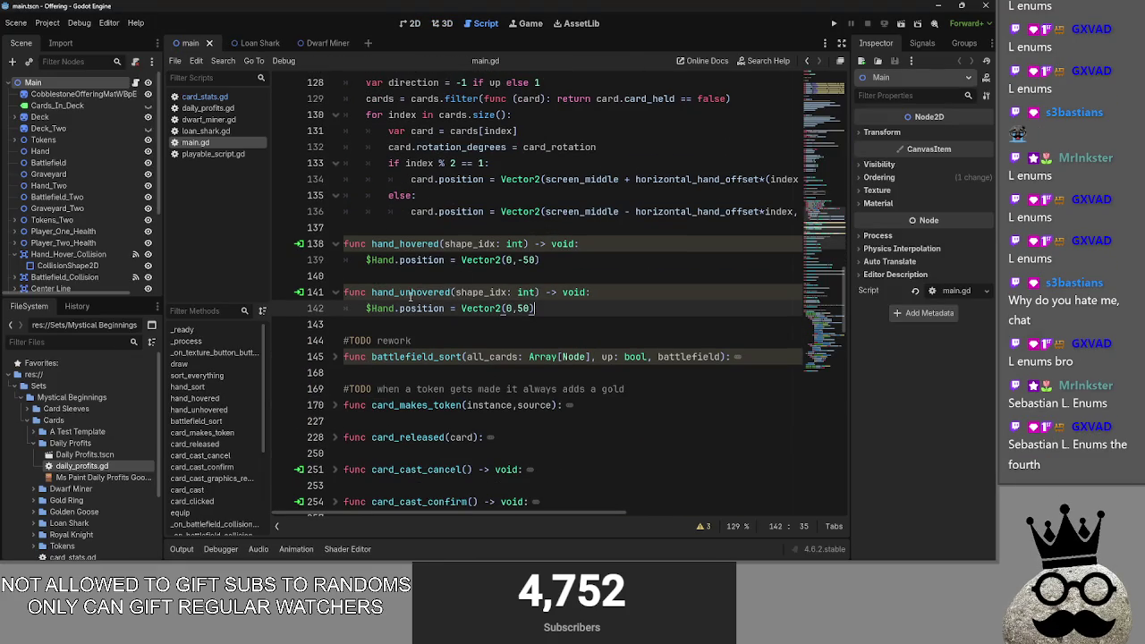
{"action": "left_click", "coordinate": [835, 24]}
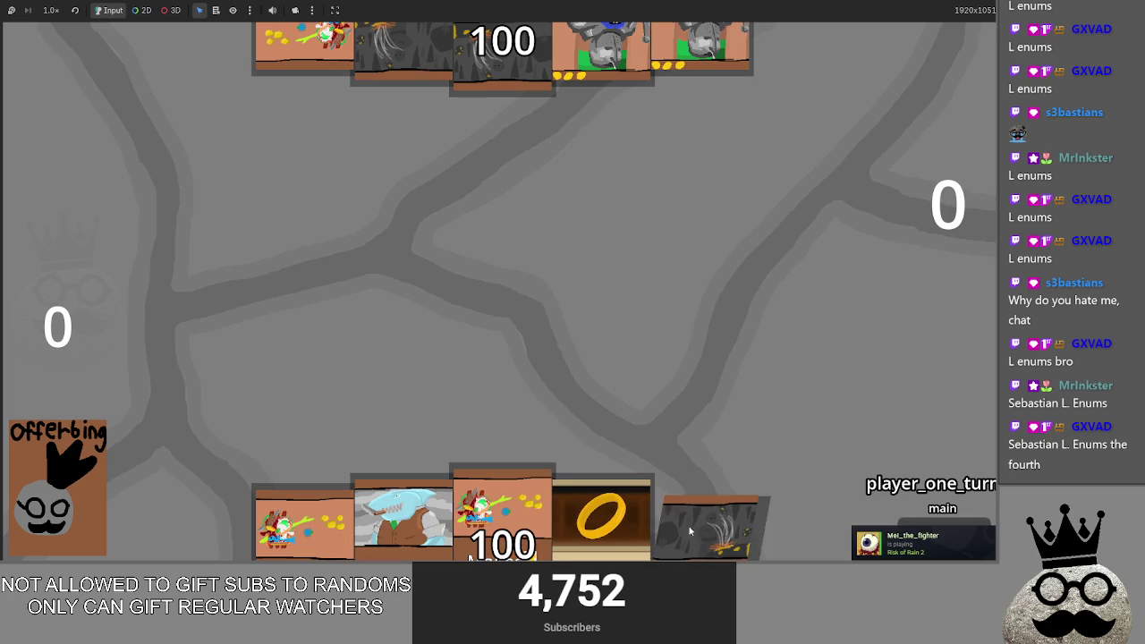
Step: Pick up the cave card to its Cast/Cancel prompt, then return to main.gd in the editor
{"action": "left_click", "coordinate": [695, 522]}
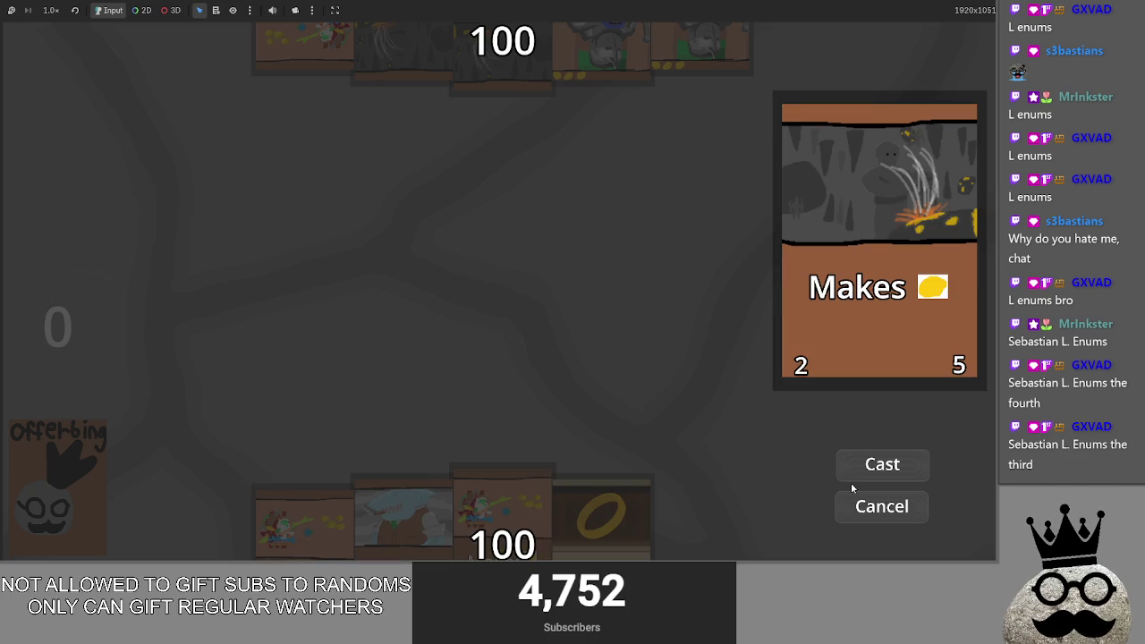
{"action": "key", "text": "alt+Tab"}
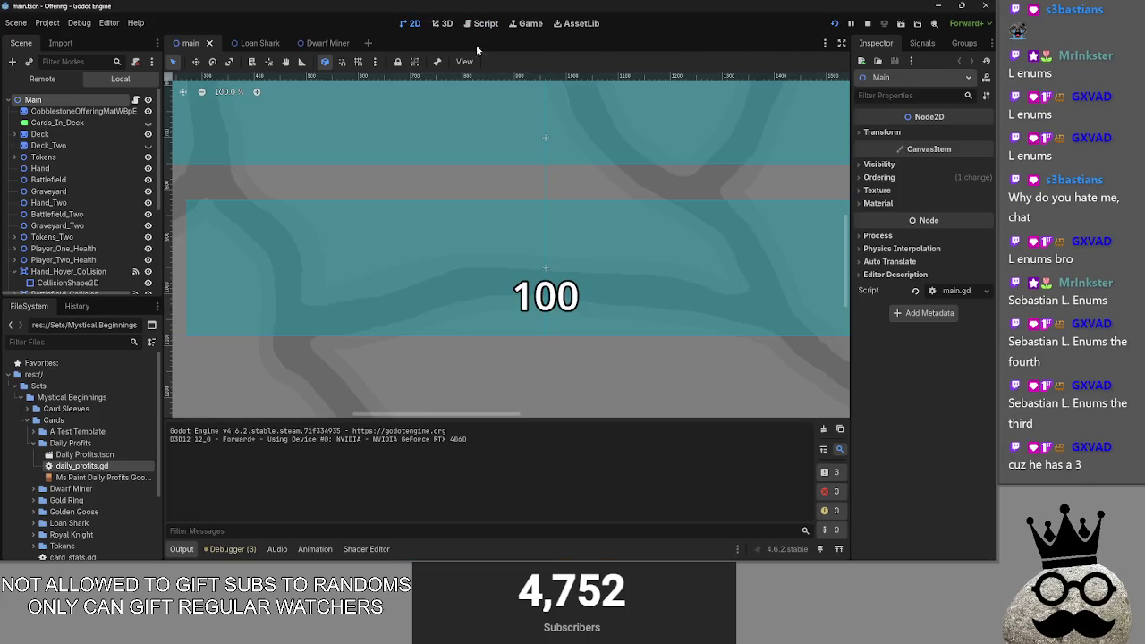
Step: Inspect the main scene's hand-hover collision area, then confirm casting the cave card so Offering reads 1
{"action": "scroll", "coordinate": [660, 185], "scroll_direction": "down", "scroll_amount": 3}
{"action": "left_click_drag", "start_coordinate": [660, 184], "coordinate": [460, 210]}
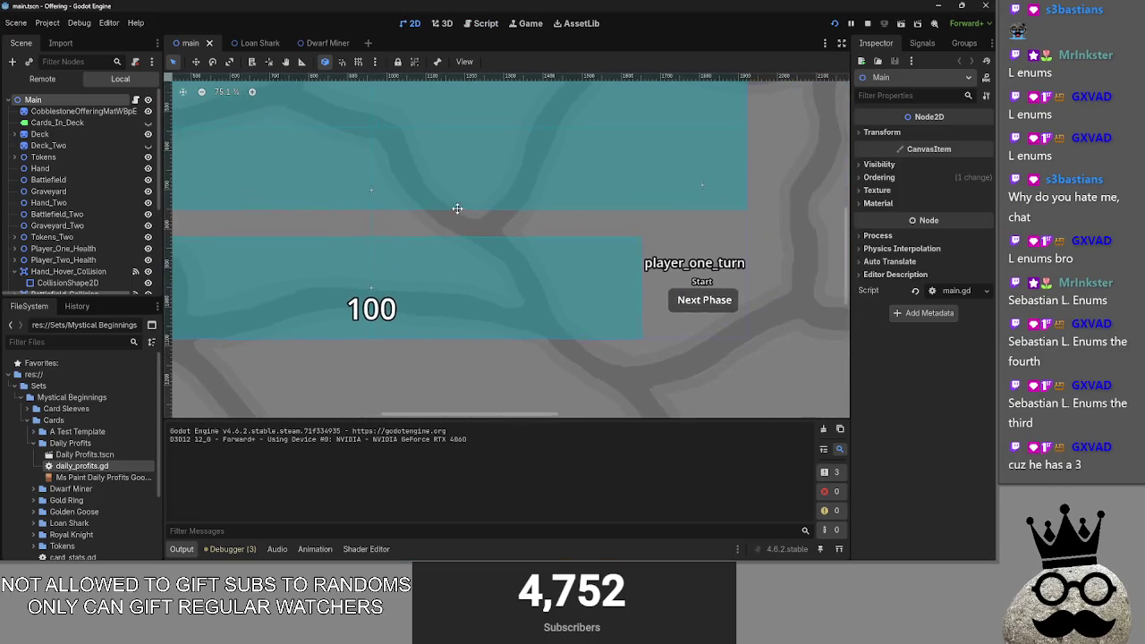
{"action": "key", "text": "alt+Tab"}
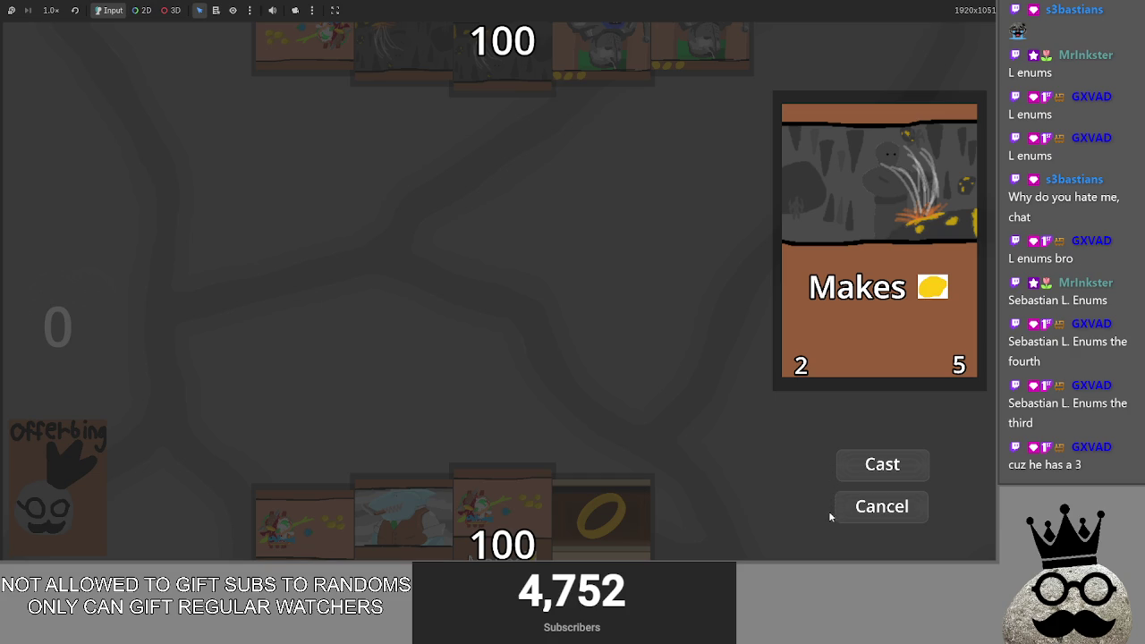
{"action": "key", "text": "alt+Tab"}
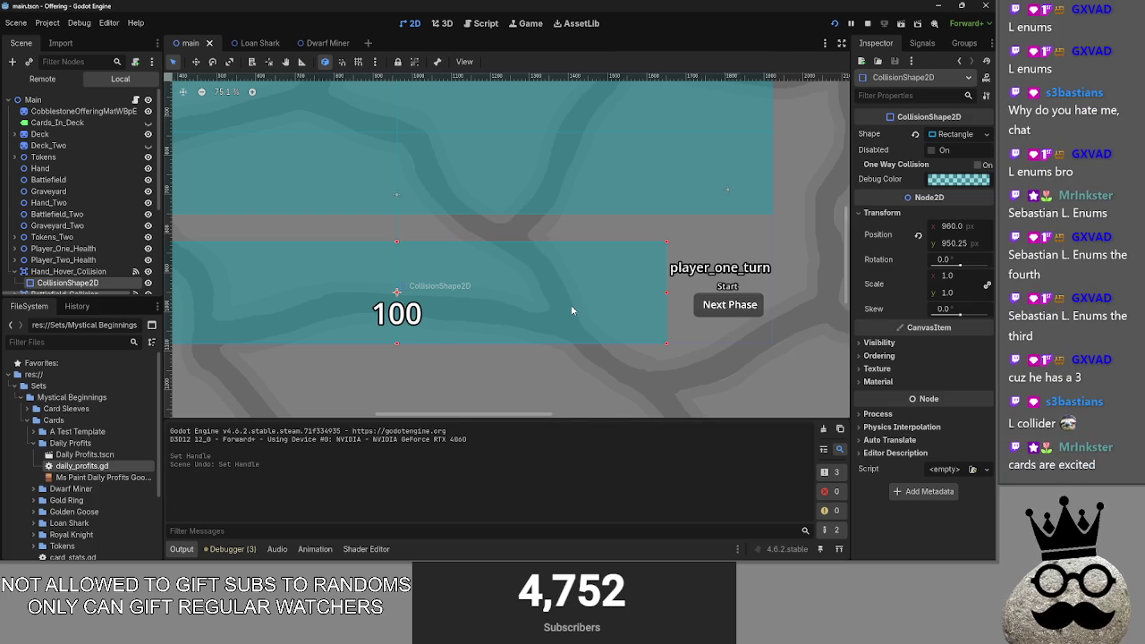
{"action": "key", "text": "alt+Tab"}
{"action": "left_click", "coordinate": [856, 466]}
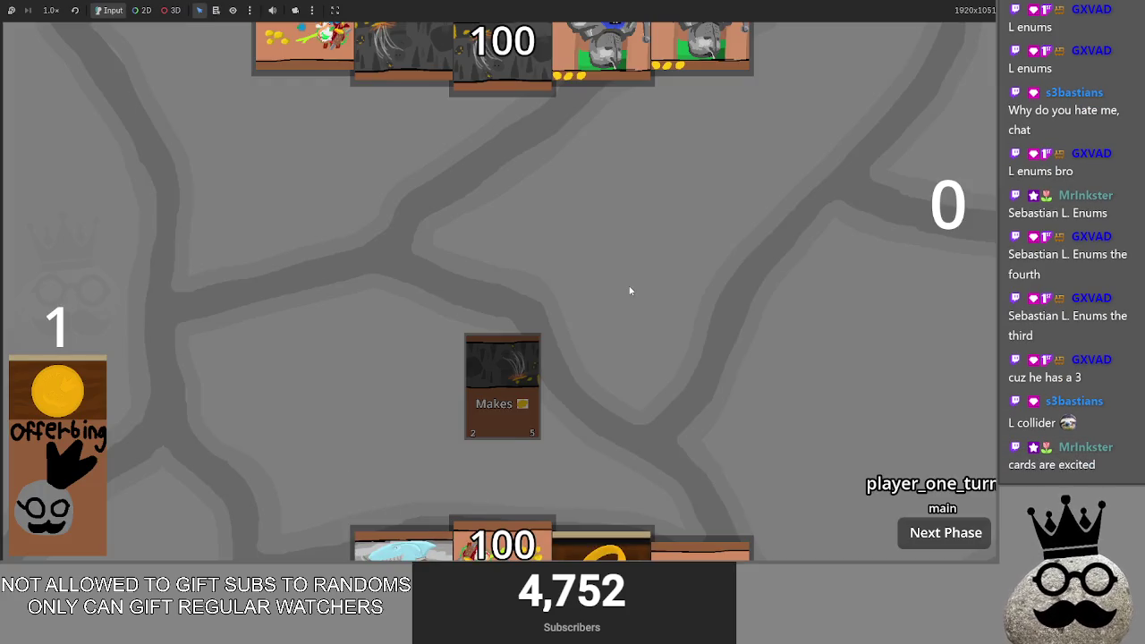
Step: Open the Loan Shark scene in the editor and return to the running game with F5
{"action": "key", "text": "alt+Tab"}
{"action": "left_click", "coordinate": [467, 22]}
{"action": "left_click", "coordinate": [257, 42]}
{"action": "scroll", "coordinate": [686, 207], "scroll_direction": "down", "scroll_amount": 3}
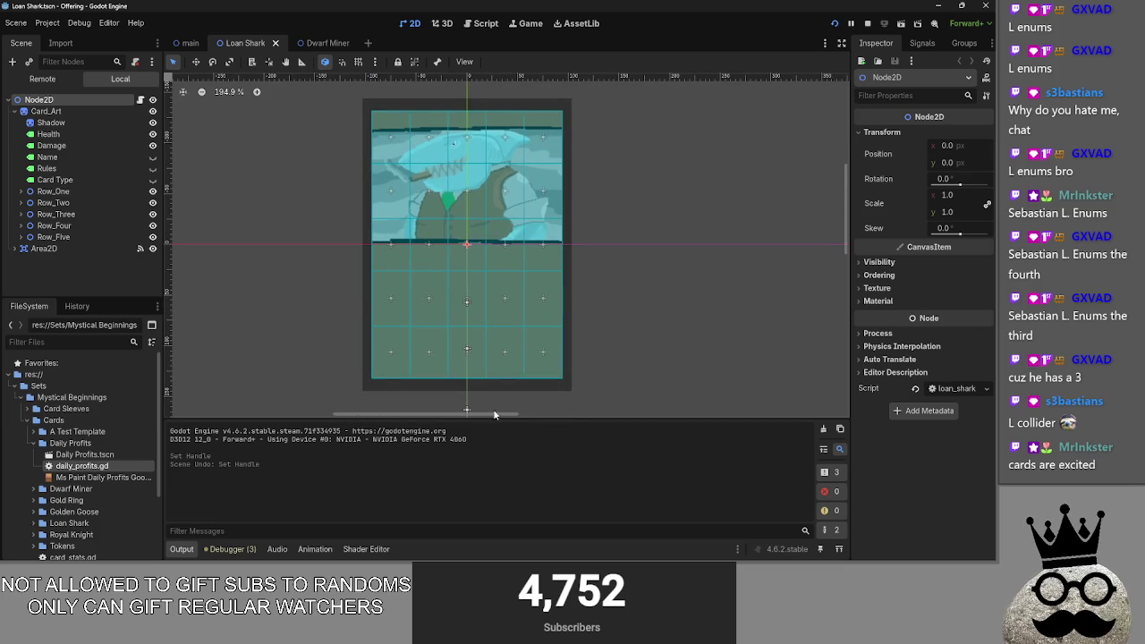
{"action": "left_click", "coordinate": [486, 23]}
{"action": "key", "text": "F5"}
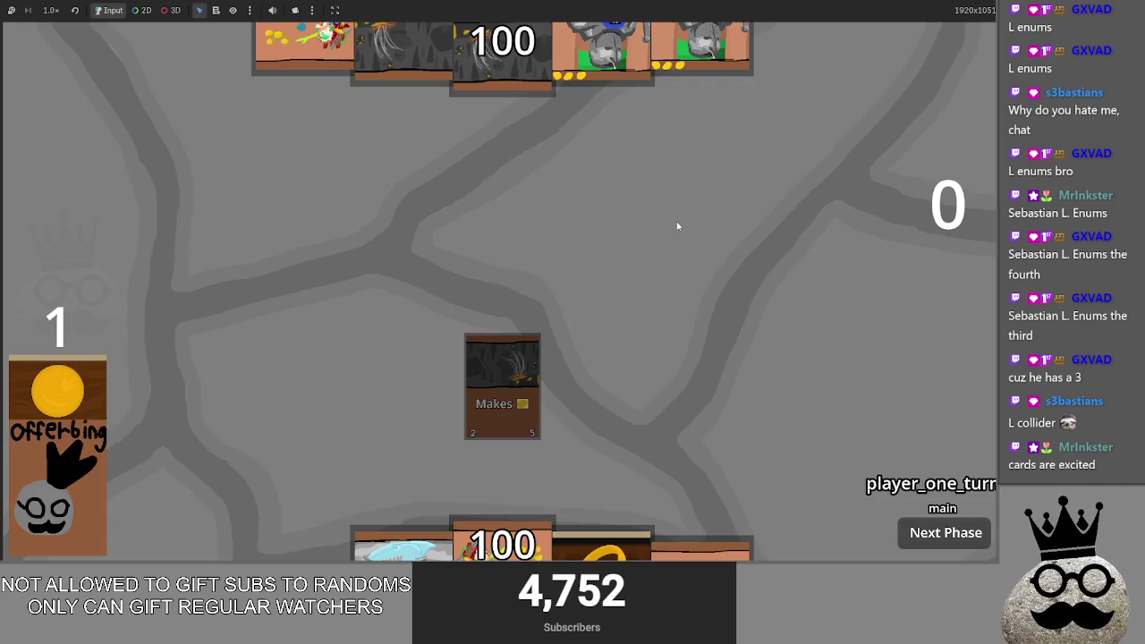
Step: Cast the ring, coin-making, one more card and the shark card onto the board, leaving Offering at 2
{"action": "left_click_drag", "start_coordinate": [602, 546], "coordinate": [684, 335]}
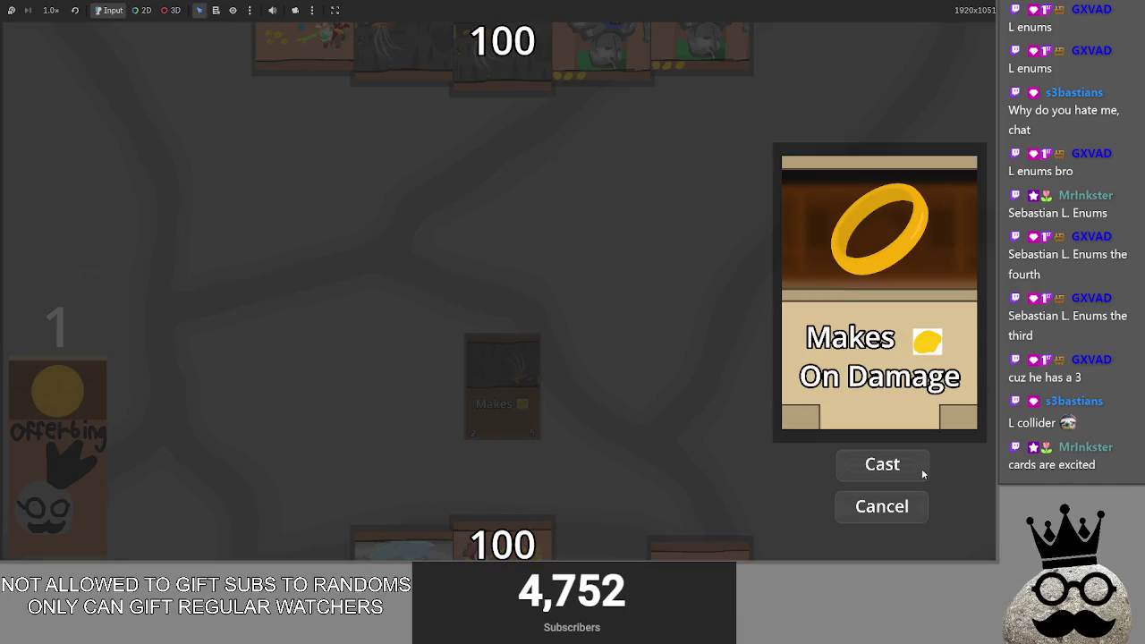
{"action": "left_click", "coordinate": [921, 468]}
{"action": "left_click_drag", "start_coordinate": [623, 556], "coordinate": [757, 395]}
{"action": "left_click", "coordinate": [882, 507]}
{"action": "mouse_move", "coordinate": [502, 519]}
{"action": "left_mouse_down"}
{"action": "mouse_move", "coordinate": [644, 411]}
{"action": "mouse_move", "coordinate": [715, 394]}
{"action": "left_mouse_up"}
{"action": "left_click", "coordinate": [878, 479]}
{"action": "left_click_drag", "start_coordinate": [598, 510], "coordinate": [760, 403]}
{"action": "left_click", "coordinate": [910, 462]}
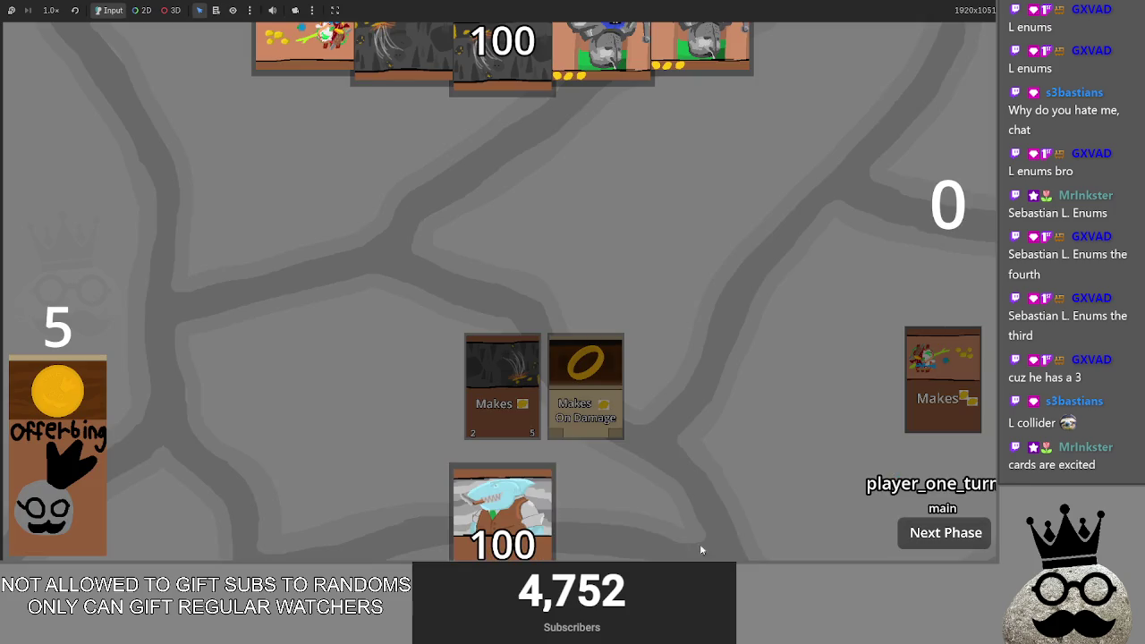
{"action": "left_click_drag", "start_coordinate": [671, 376], "coordinate": [680, 372]}
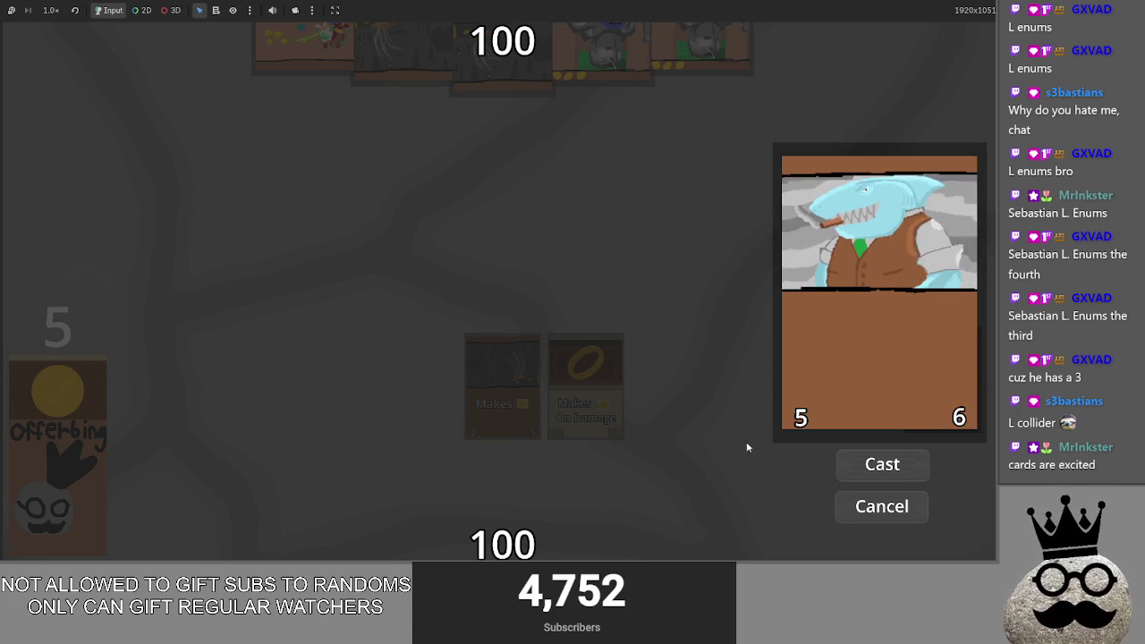
{"action": "left_click", "coordinate": [881, 465]}
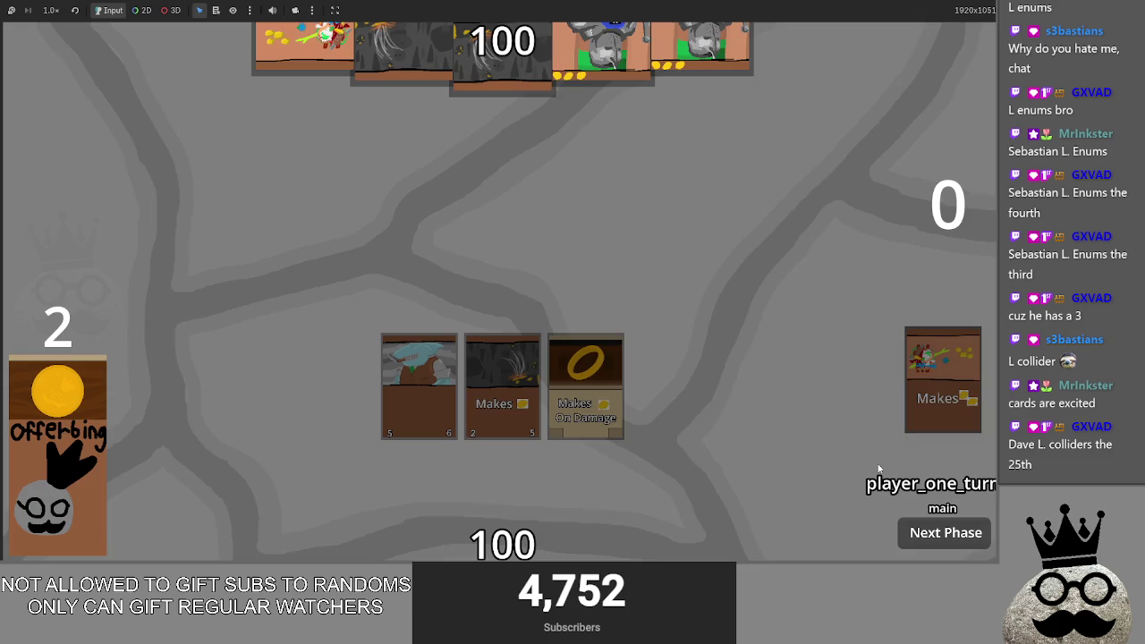